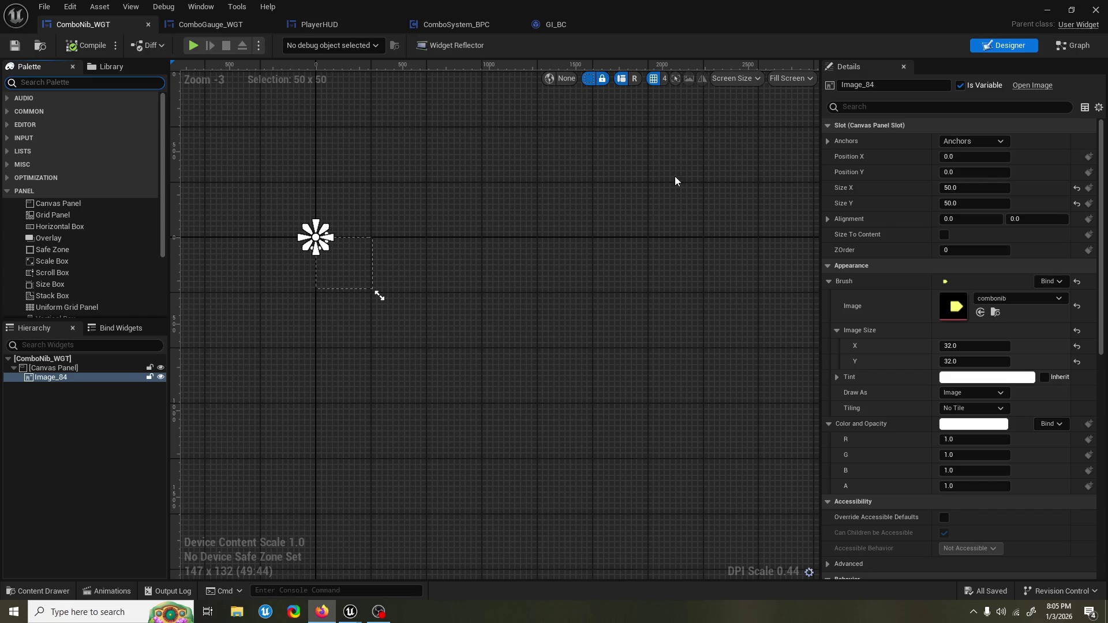
Step: Open ComboGauge_WGT and expand the Spacer's Padding into its four sides
{"action": "scroll", "coordinate": [279, 231], "scroll_direction": "up", "scroll_amount": 7}
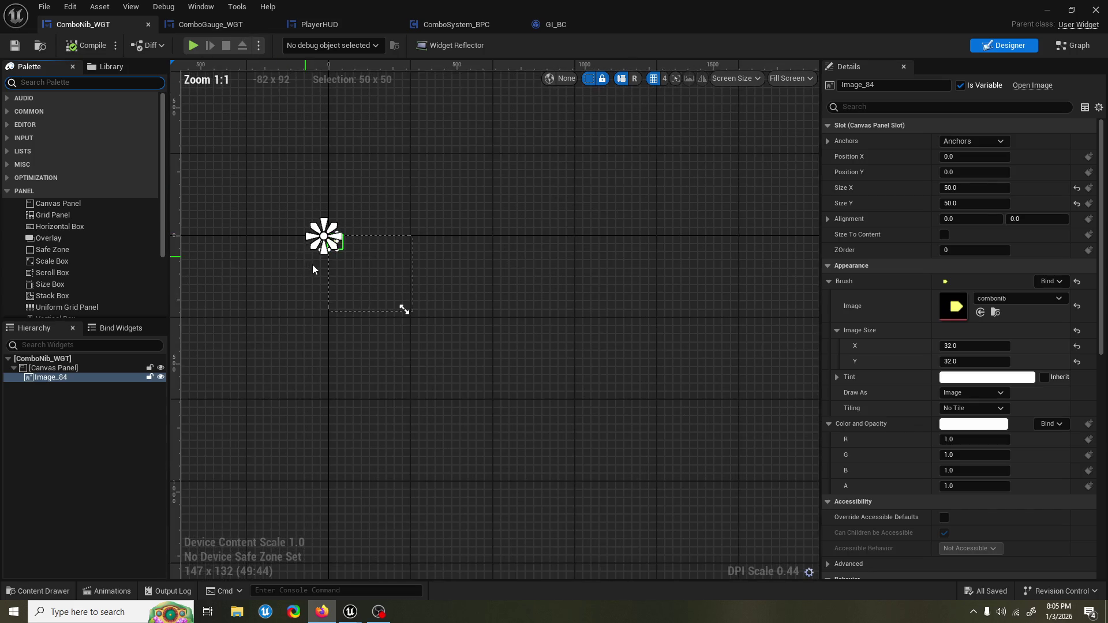
{"action": "scroll", "coordinate": [328, 138], "scroll_direction": "up", "scroll_amount": 3}
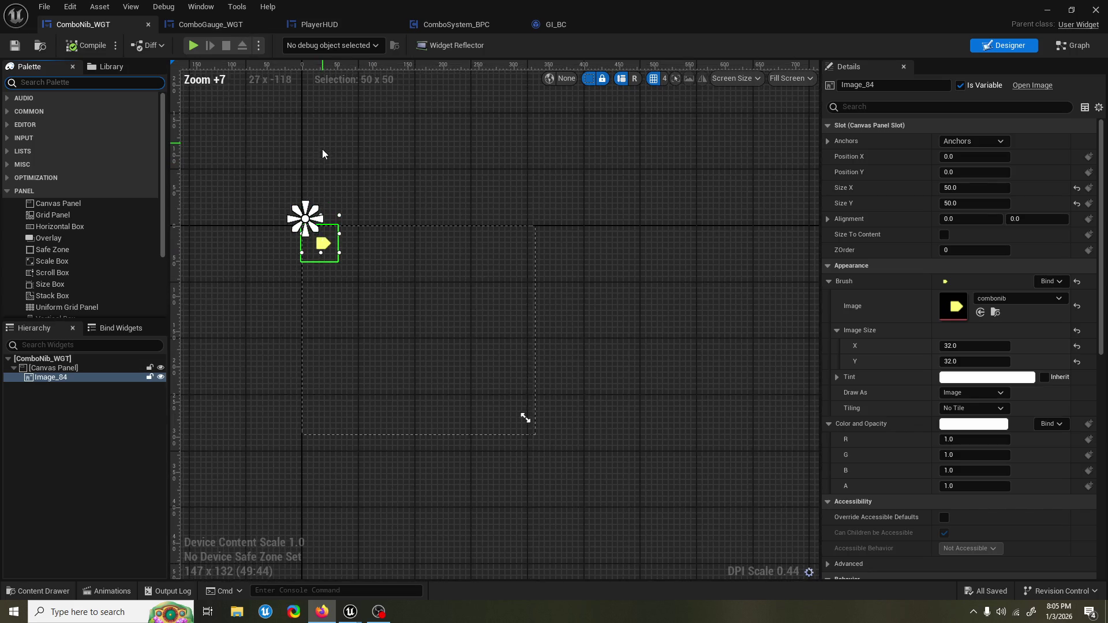
{"action": "scroll", "coordinate": [342, 165], "scroll_direction": "up", "scroll_amount": 1}
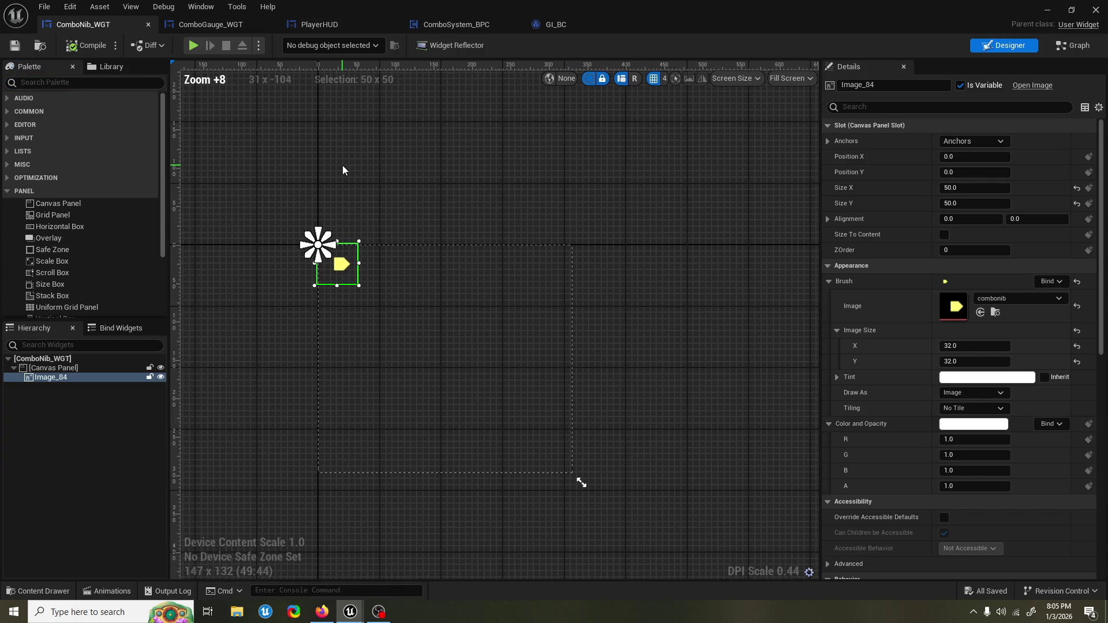
{"action": "mouse_move", "coordinate": [342, 165]}
{"action": "left_mouse_down"}
{"action": "mouse_move", "coordinate": [319, 156]}
{"action": "mouse_move", "coordinate": [316, 171]}
{"action": "mouse_move", "coordinate": [309, 149]}
{"action": "left_mouse_up"}
{"action": "scroll", "coordinate": [311, 167], "scroll_direction": "up", "scroll_amount": 1}
{"action": "left_click", "coordinate": [196, 25]}
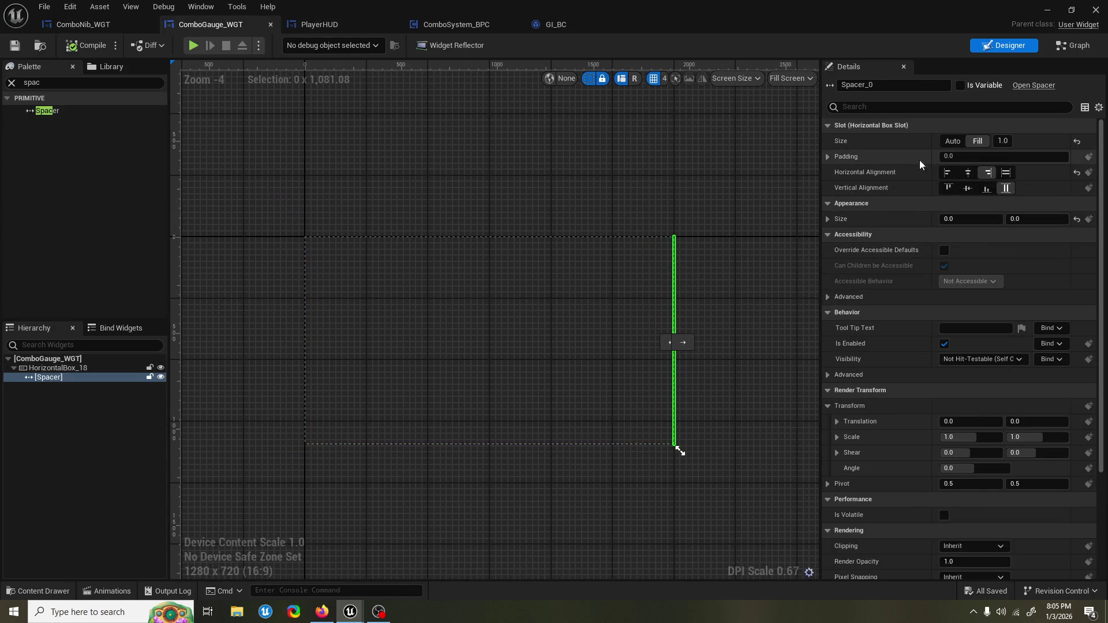
{"action": "left_click", "coordinate": [832, 157]}
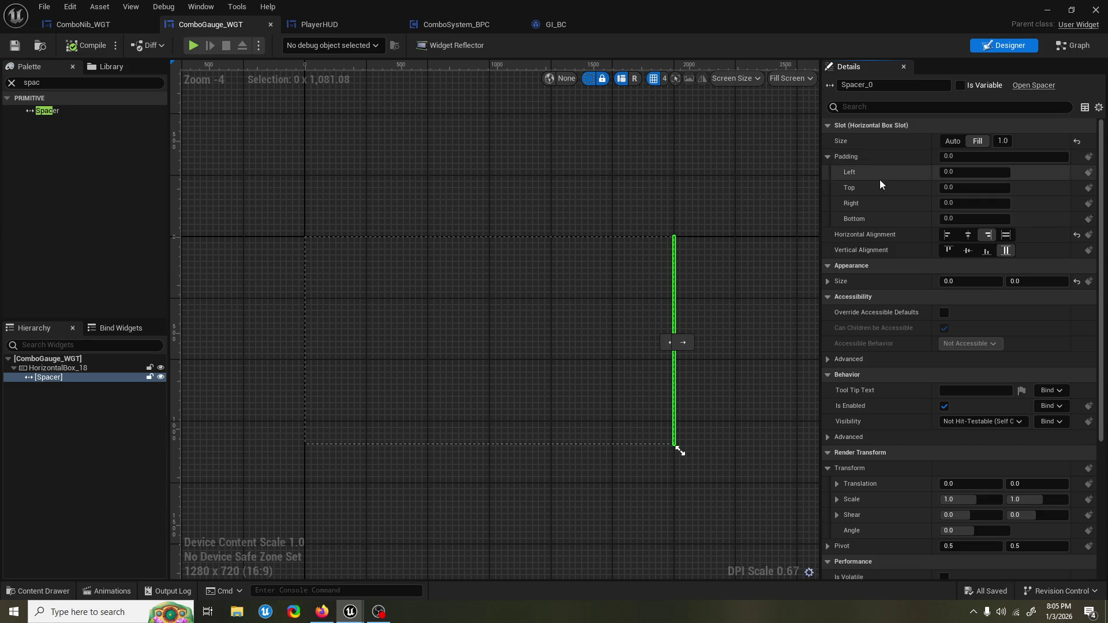
Step: Set the Spacer's left and right padding to -20
{"action": "left_click", "coordinate": [970, 188]}
{"action": "left_click", "coordinate": [970, 174]}
{"action": "type", "text": "-20"}
{"action": "key", "text": "Return"}
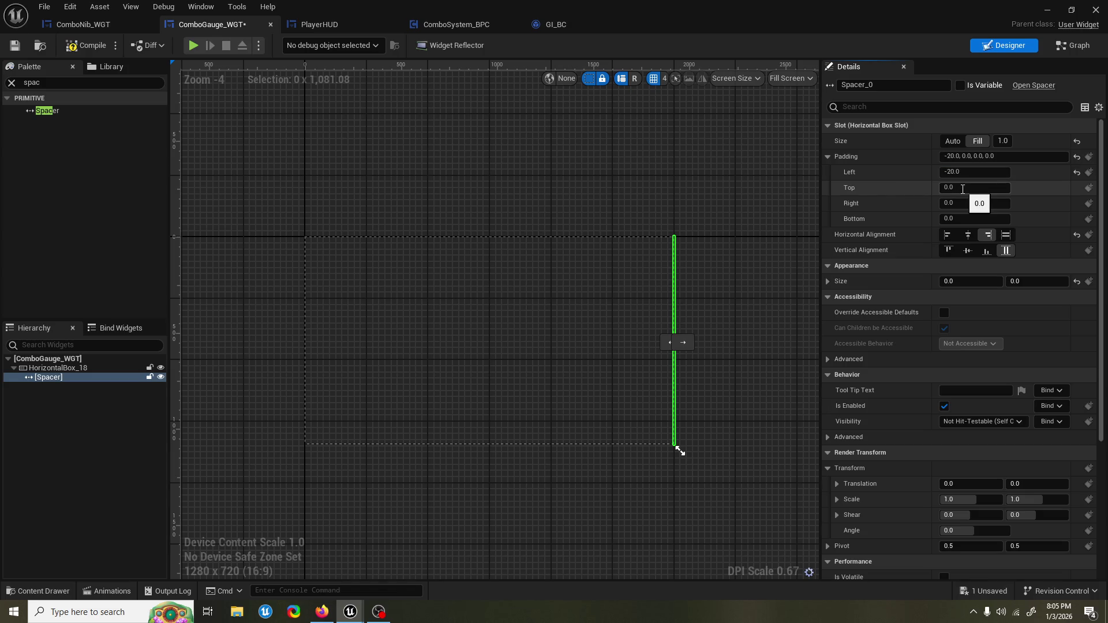
{"action": "left_click", "coordinate": [970, 204]}
{"action": "type", "text": "-20"}
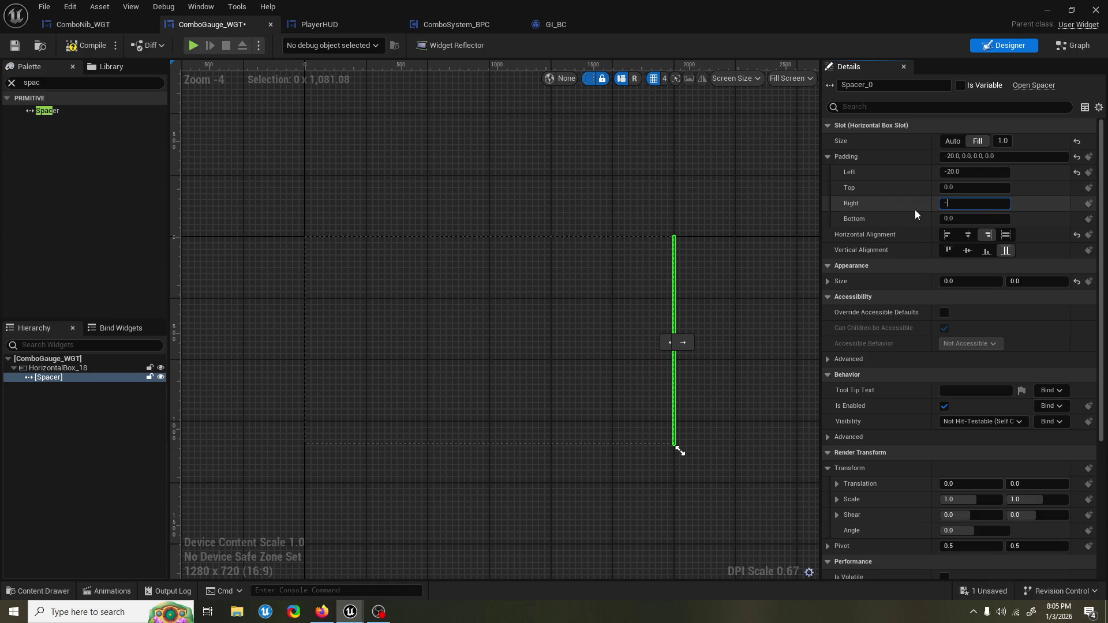
{"action": "key", "text": "Return"}
{"action": "left_click", "coordinate": [1047, 10]}
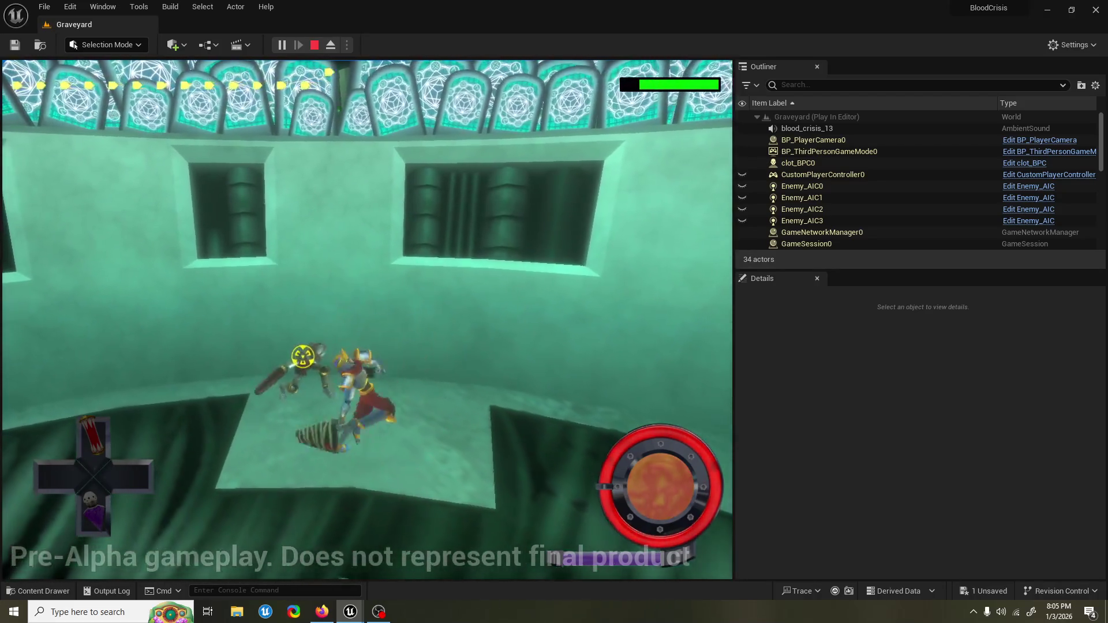
{"action": "key", "text": "Escape"}
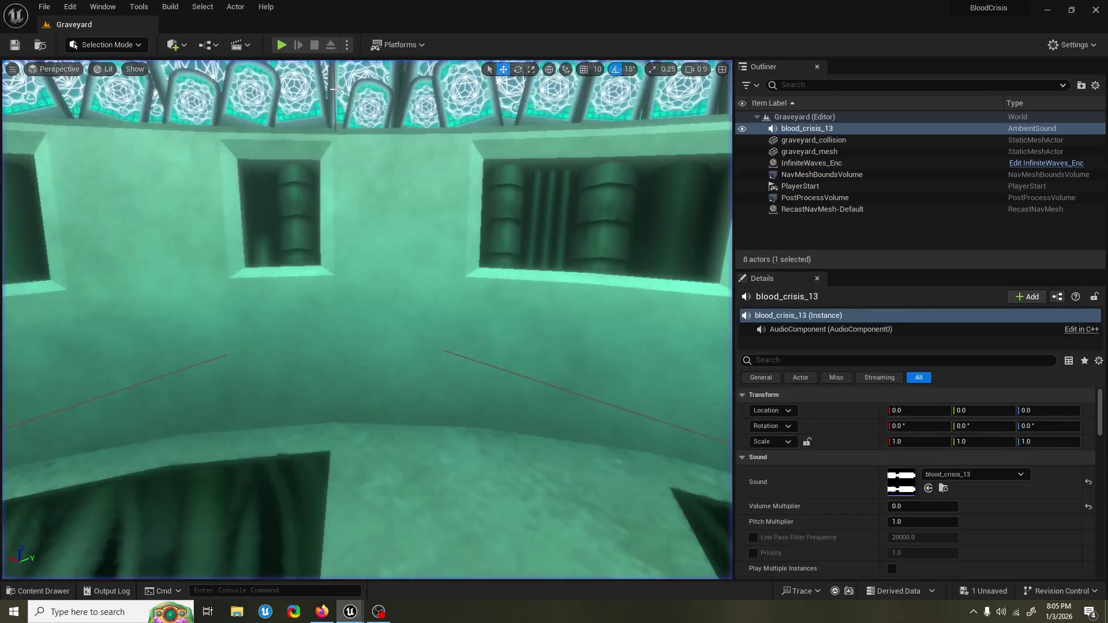
{"action": "left_click", "coordinate": [282, 46]}
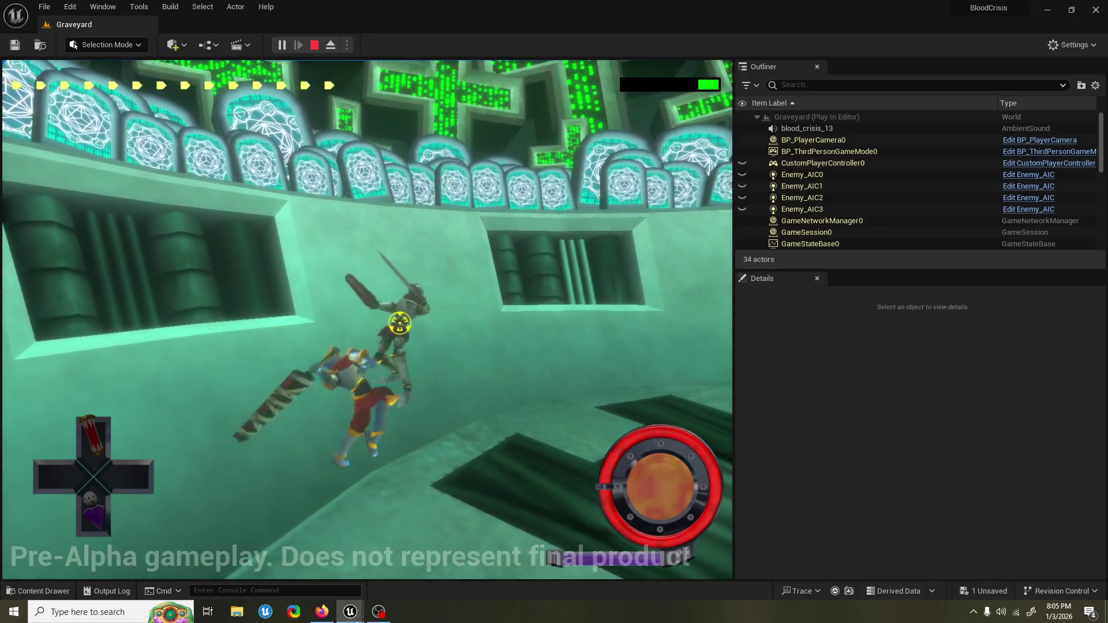
{"action": "key", "text": "Escape"}
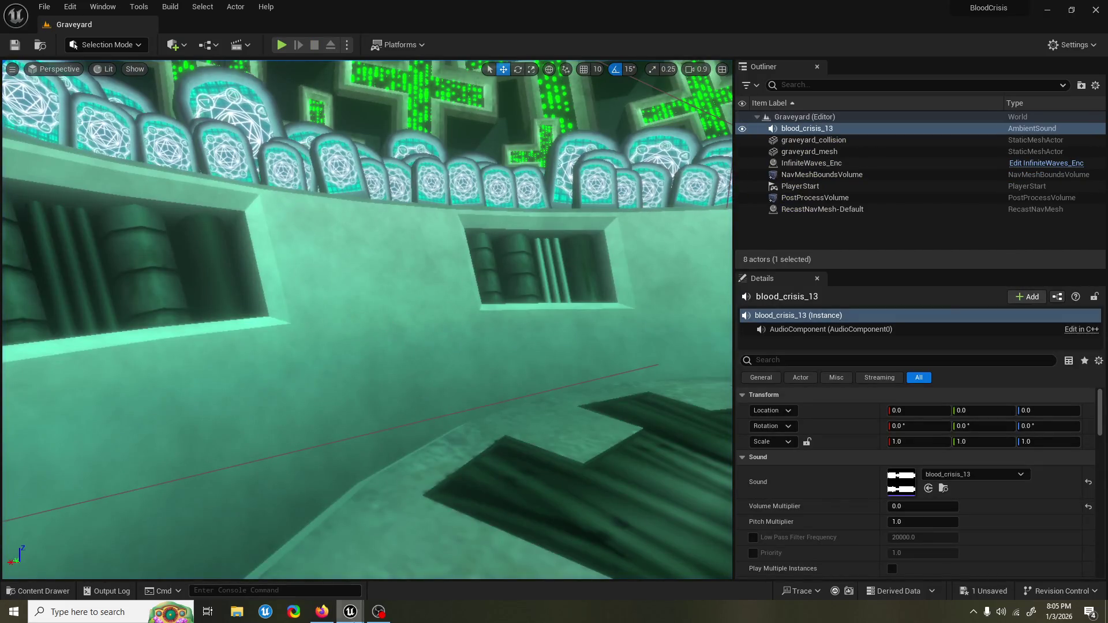
{"action": "mouse_move", "coordinate": [359, 617]}
{"action": "left_click", "coordinate": [401, 545]}
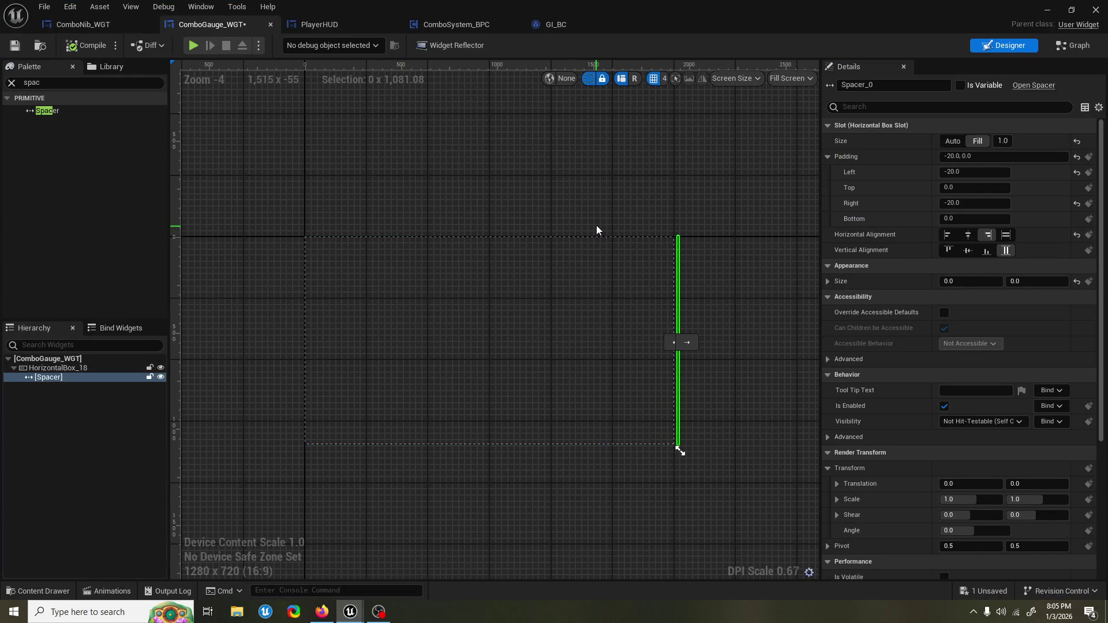
Step: Reset the spacer's left and right padding to 0, then compile and save ComboGauge
{"action": "left_click_drag", "start_coordinate": [601, 221], "coordinate": [584, 230]}
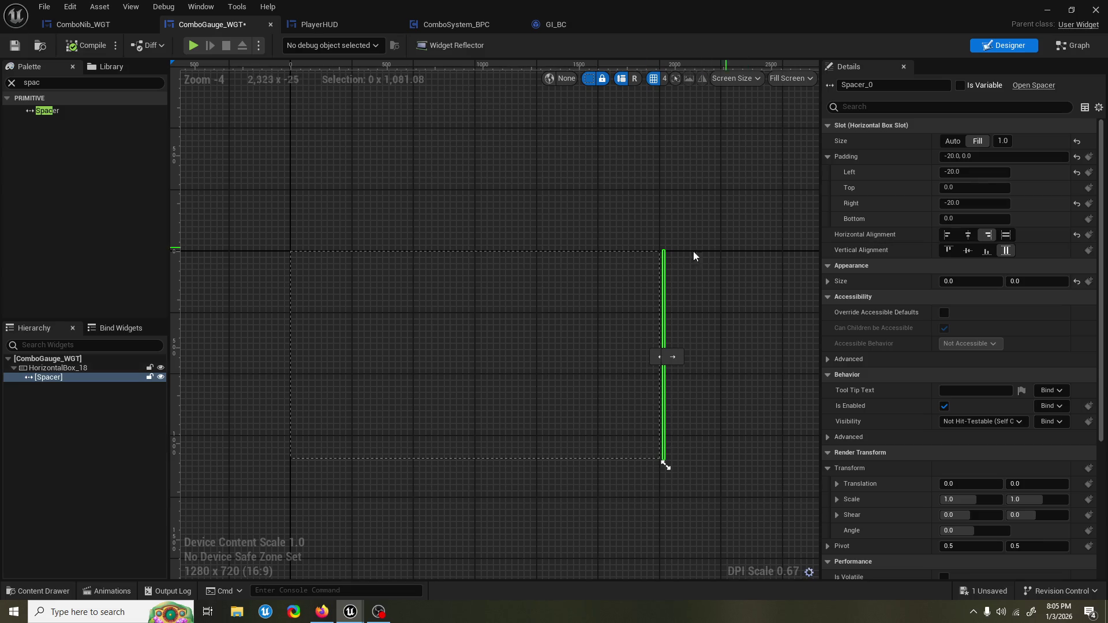
{"action": "left_click", "coordinate": [979, 170]}
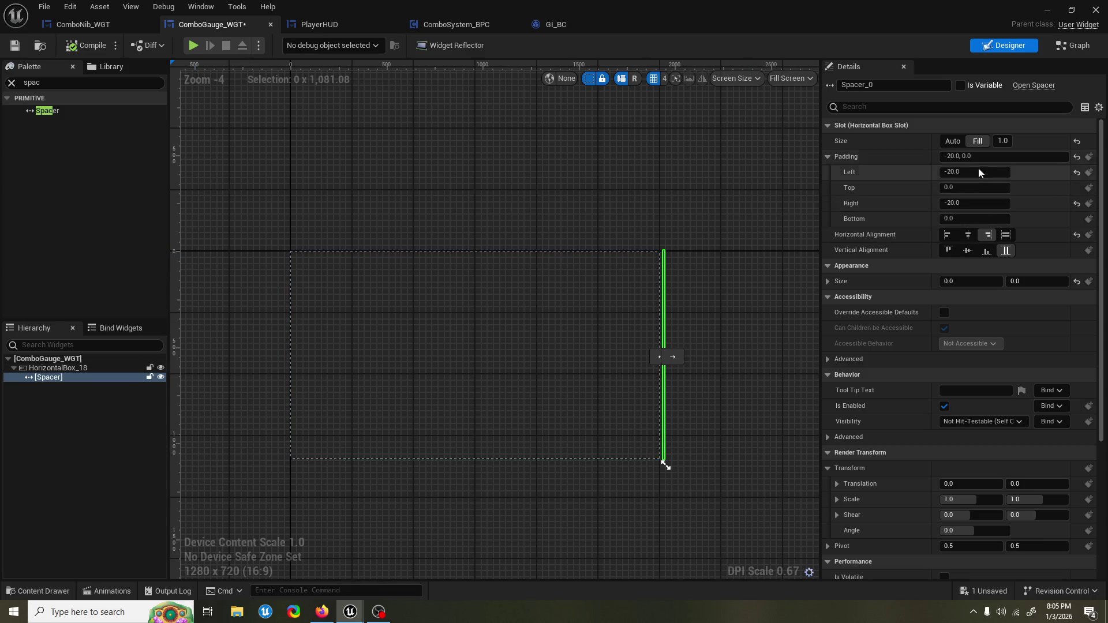
{"action": "type", "text": "0"}
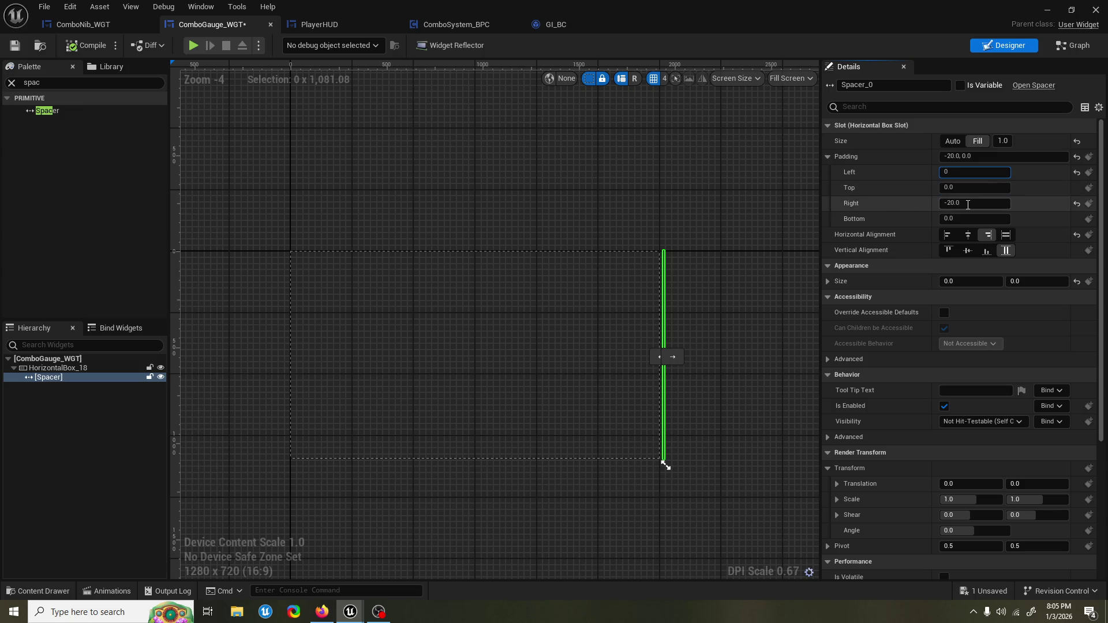
{"action": "key", "text": "Tab"}
{"action": "key", "text": "Tab"}
{"action": "type", "text": "0"}
{"action": "left_click", "coordinate": [1005, 158]}
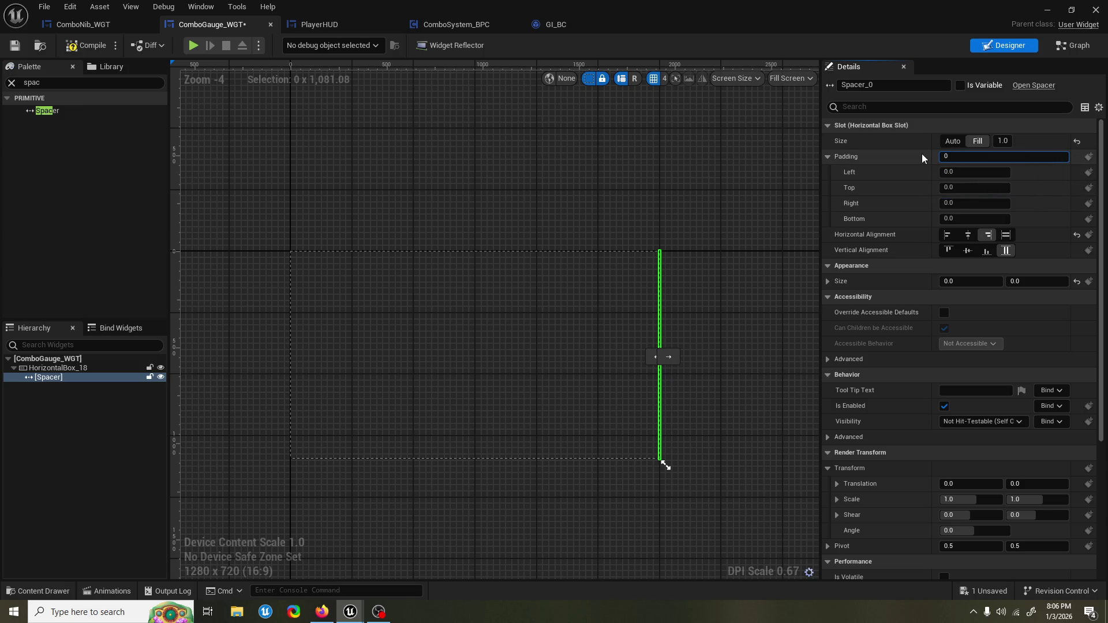
{"action": "key", "text": "Return"}
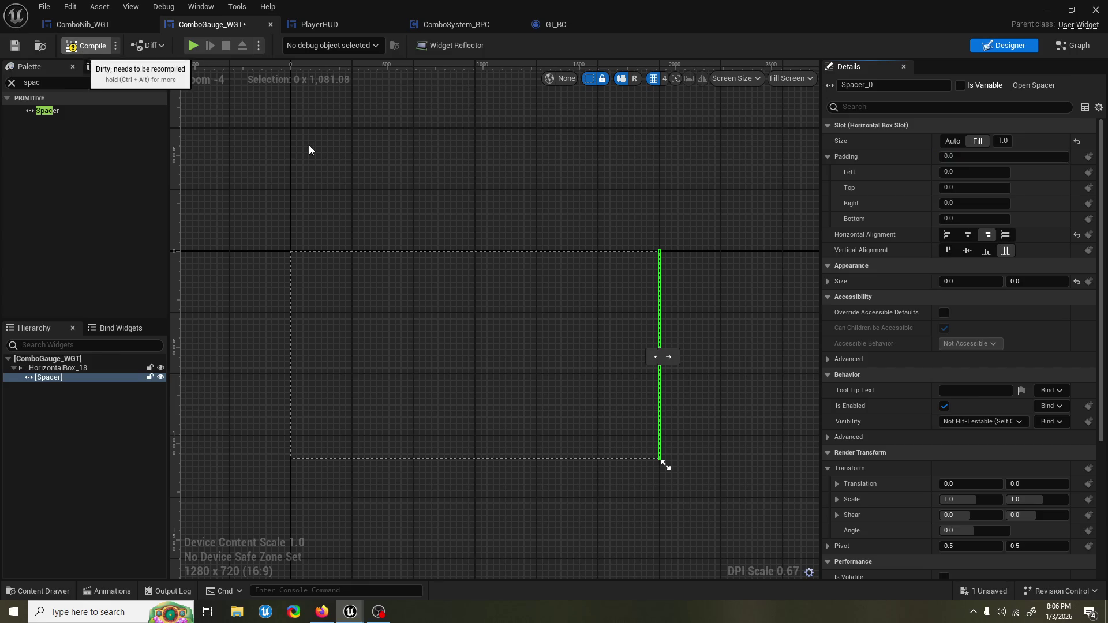
{"action": "key", "text": "ctrl+s"}
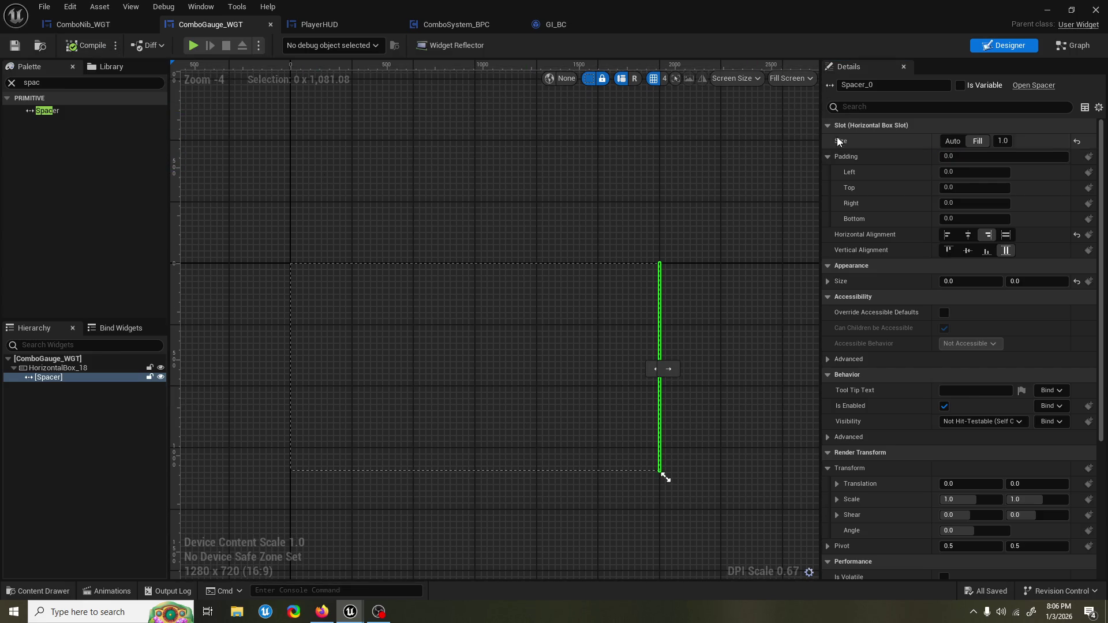
Step: Reselect the spacer, re-enter -20 left and right padding, and compile and save
{"action": "left_click", "coordinate": [89, 366]}
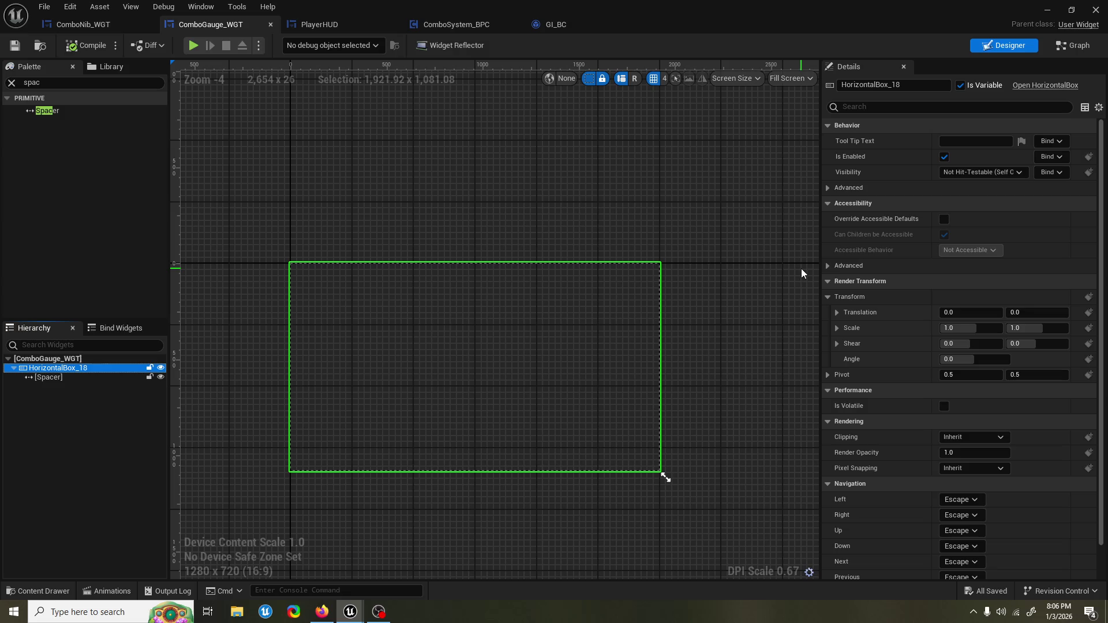
{"action": "left_click", "coordinate": [99, 378]}
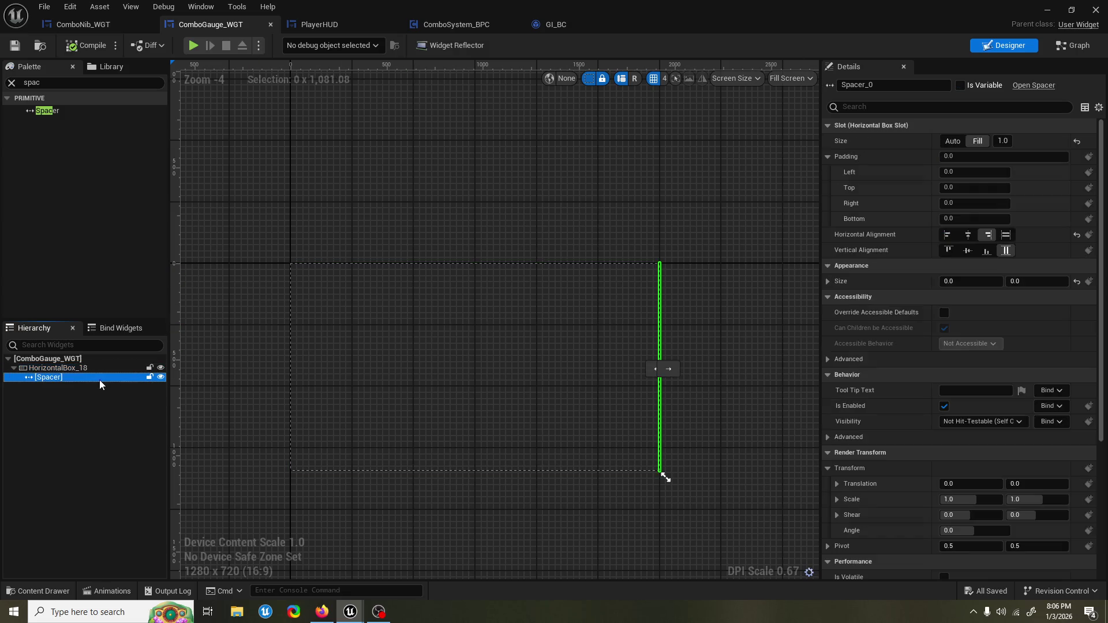
{"action": "left_click", "coordinate": [980, 172]}
{"action": "type", "text": "-2"}
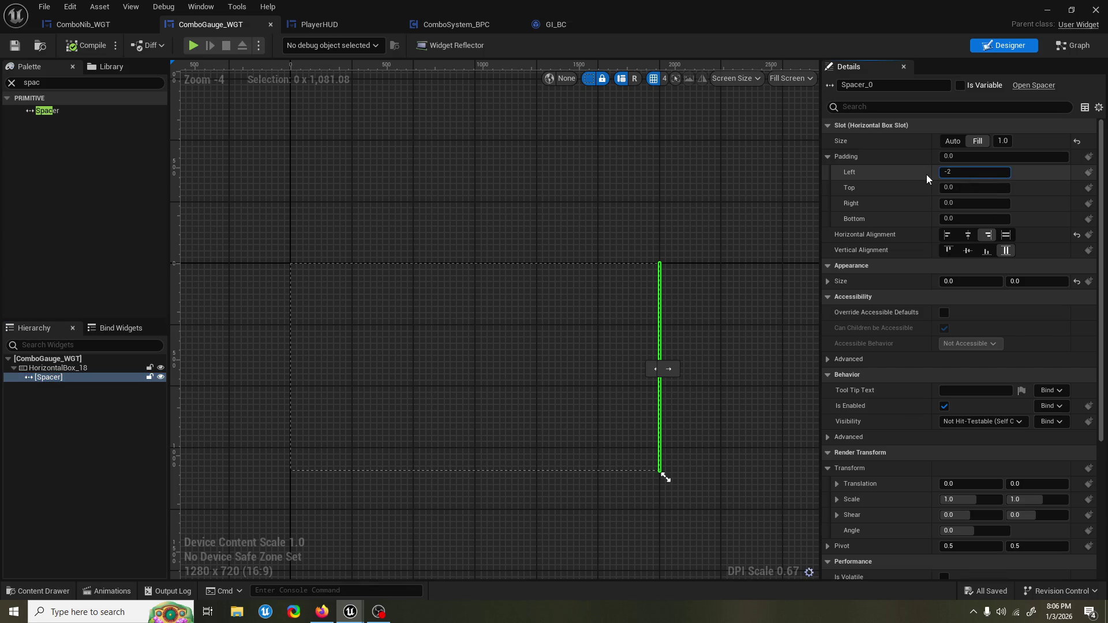
{"action": "type", "text": "0"}
{"action": "key", "text": "Return"}
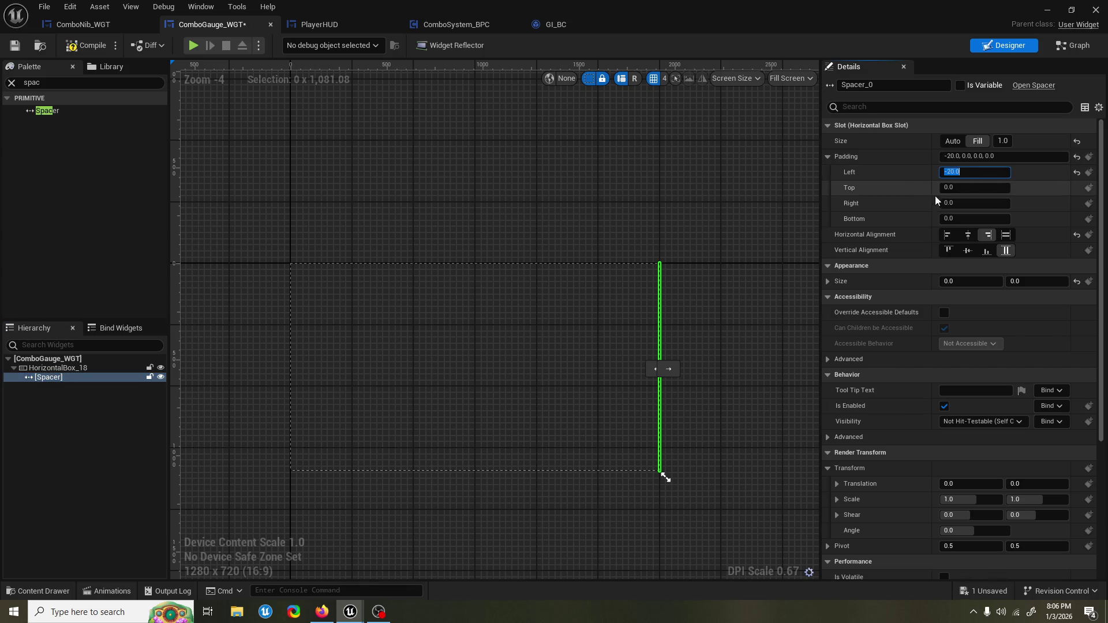
{"action": "left_click", "coordinate": [973, 204]}
{"action": "type", "text": "-20"}
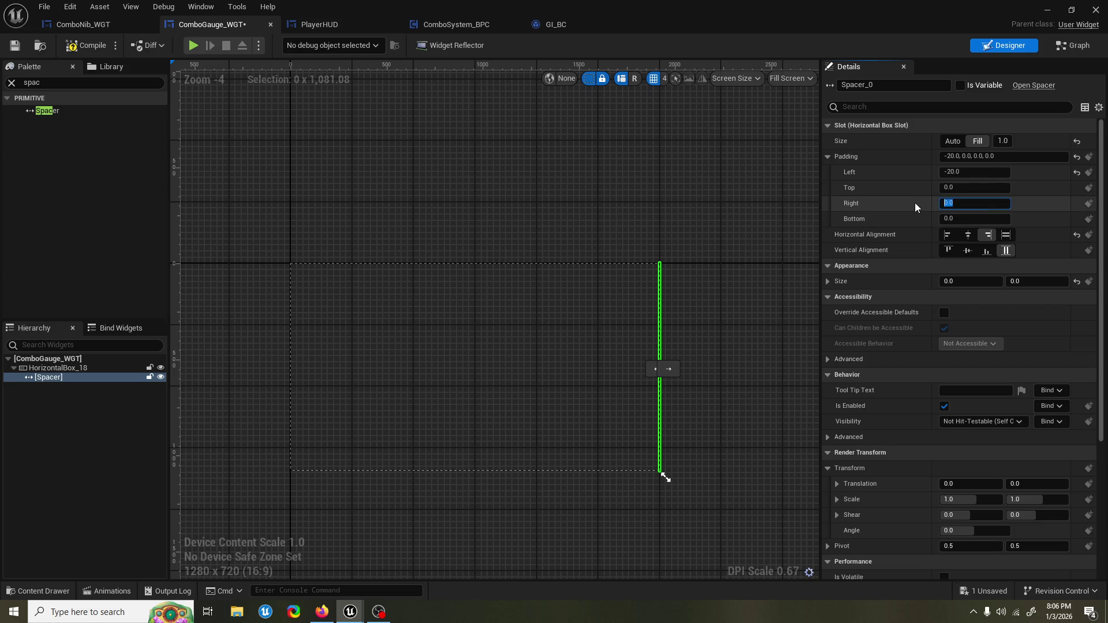
{"action": "key", "text": "Return"}
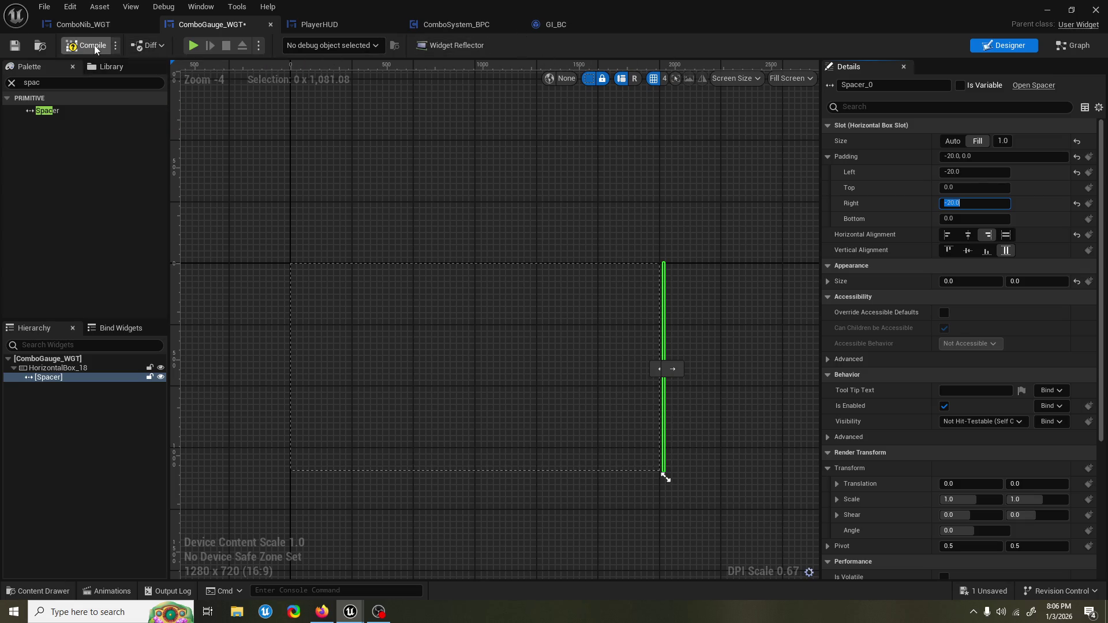
{"action": "key", "text": "ctrl+s"}
Step: In ComboNib_WGT, inspect the root's padding and clear the Palette search
{"action": "left_click", "coordinate": [115, 26]}
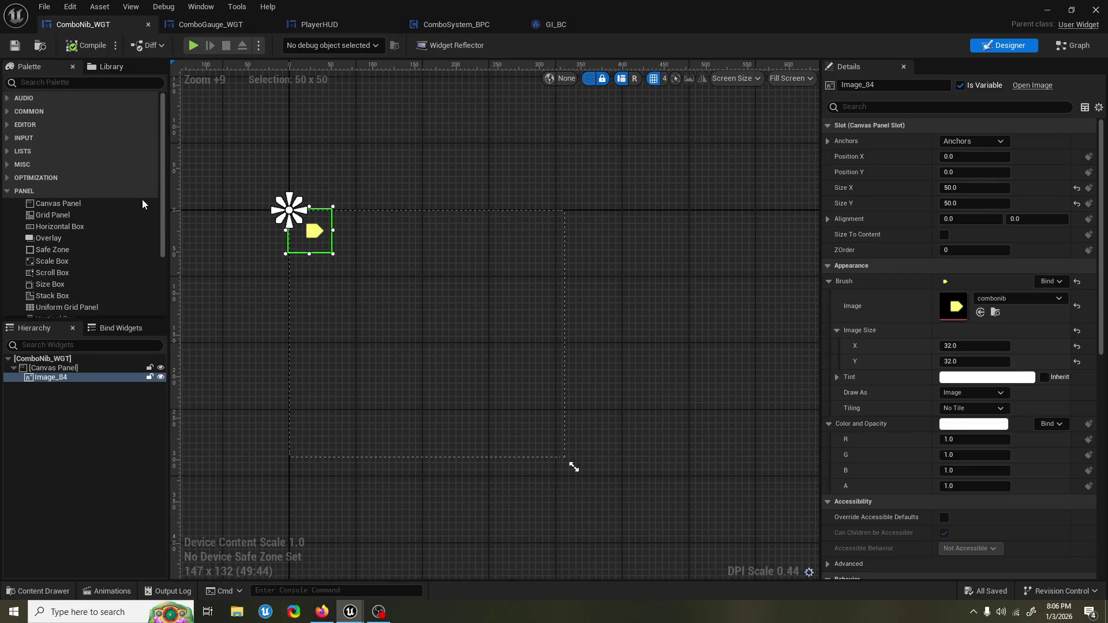
{"action": "left_click", "coordinate": [68, 359]}
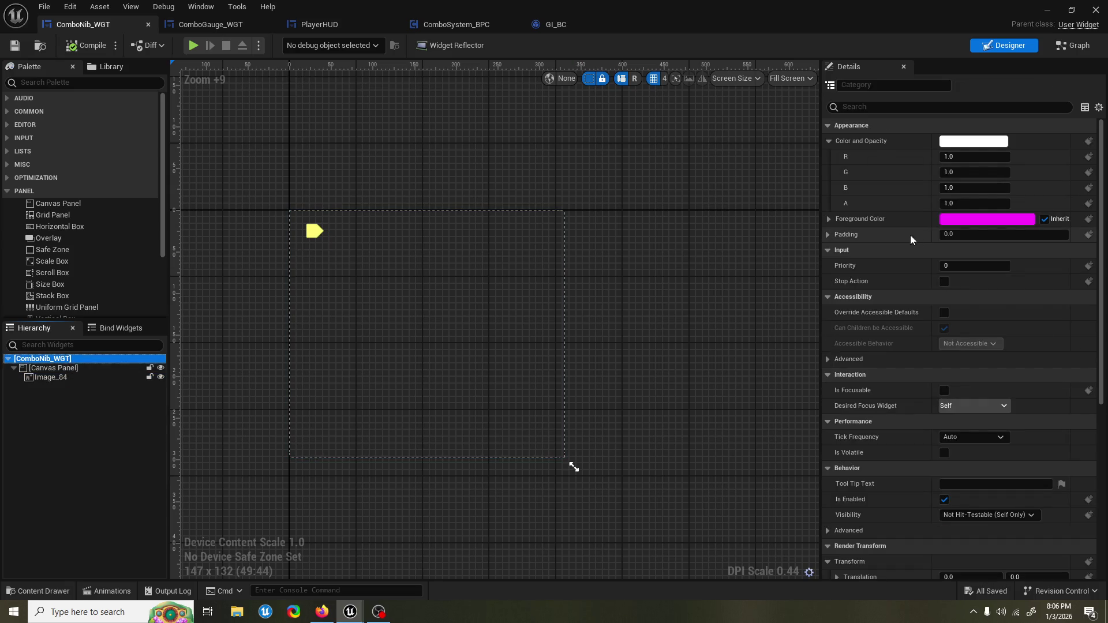
{"action": "left_click", "coordinate": [830, 234]}
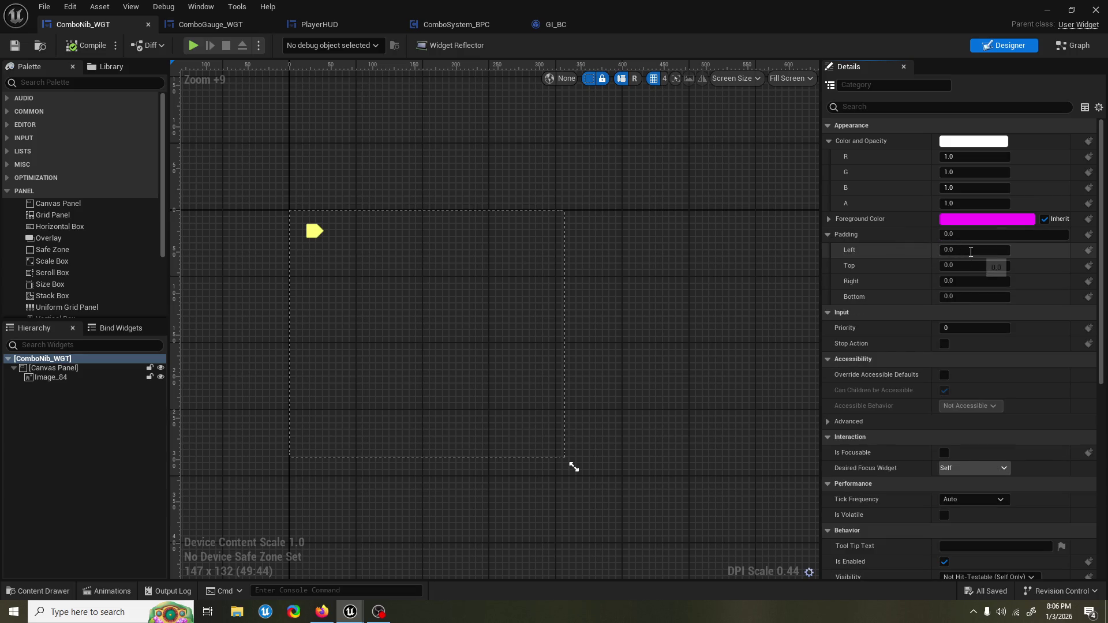
{"action": "left_click", "coordinate": [471, 316]}
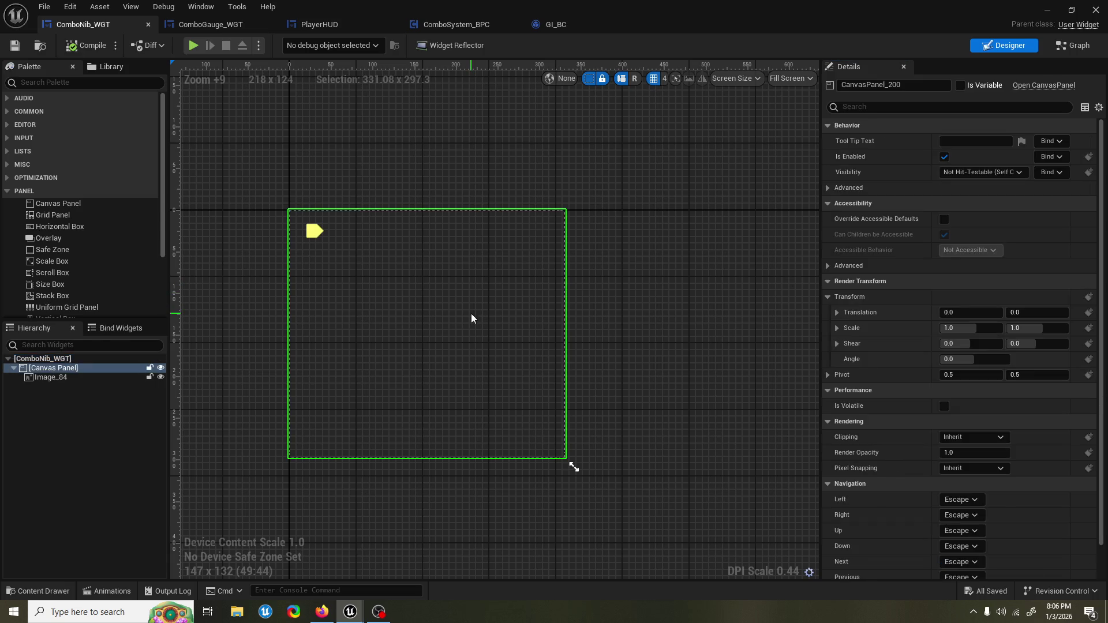
{"action": "left_click", "coordinate": [76, 82]}
{"action": "type", "text": "c"}
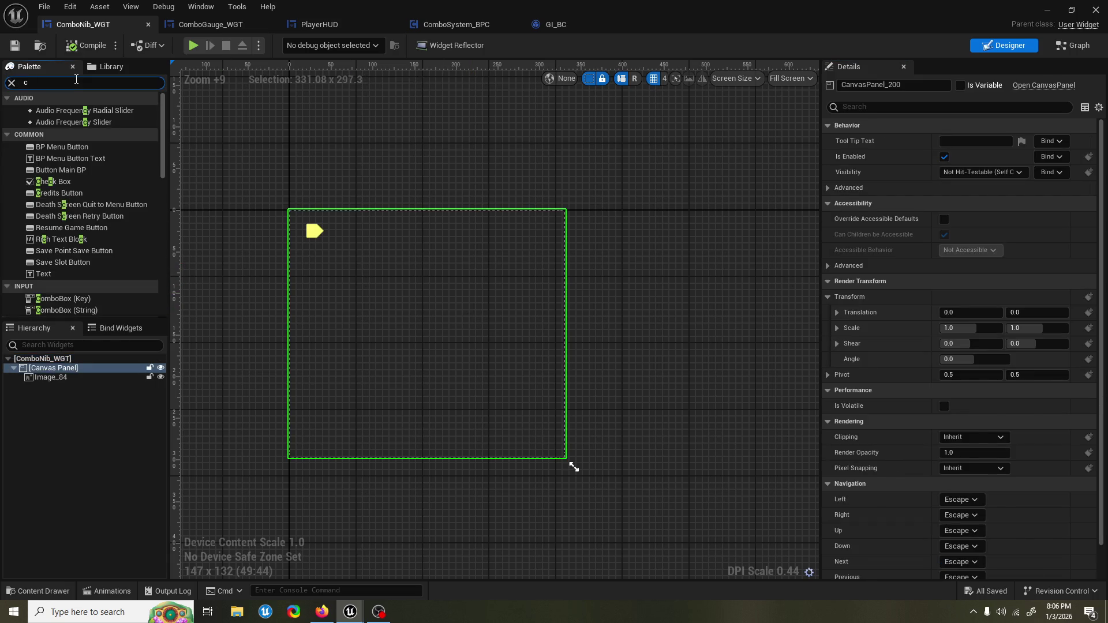
{"action": "type", "text": "ol"}
{"action": "key", "text": "BackSpace"}
{"action": "key", "text": "BackSpace"}
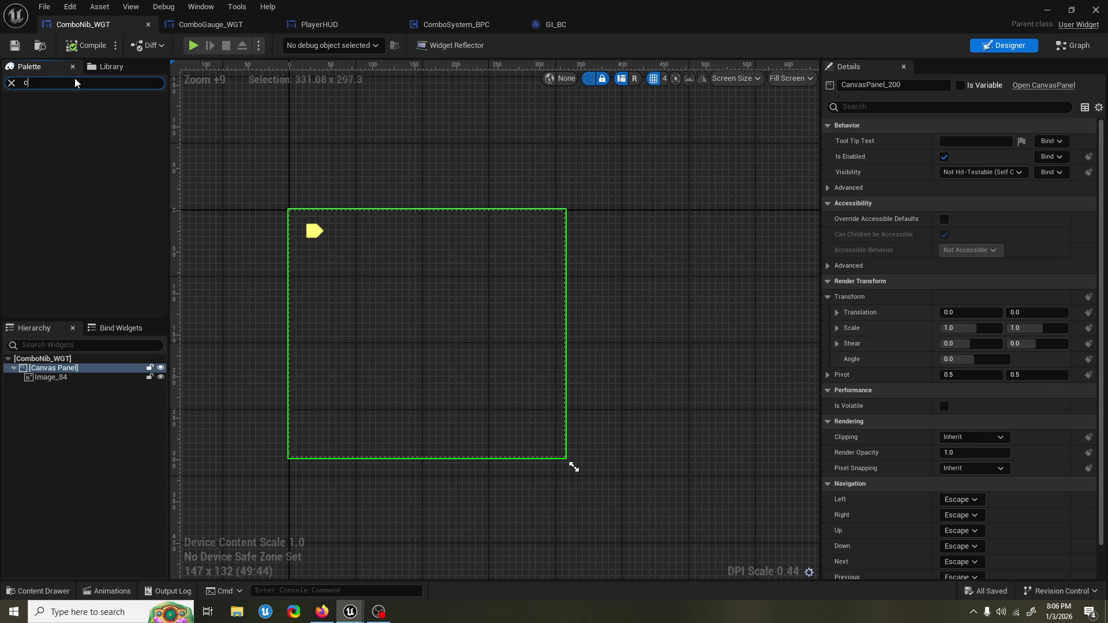
{"action": "key", "text": "BackSpace"}
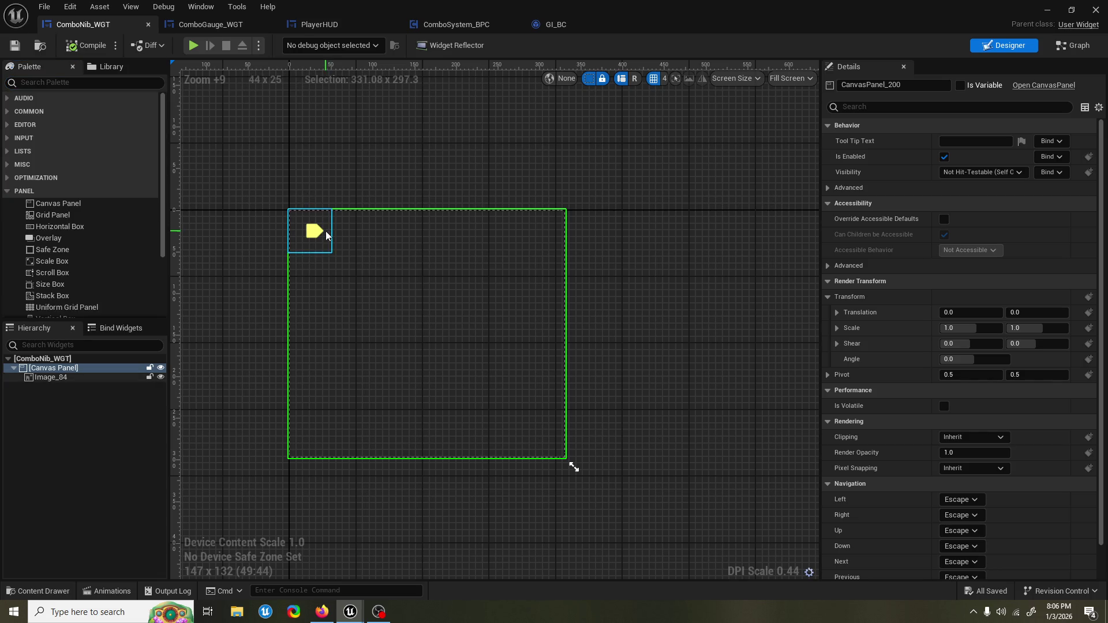
Step: Shrink the preview canvas to a small box around Image_84, then minimize the widget editor
{"action": "left_click", "coordinate": [323, 231]}
{"action": "mouse_move", "coordinate": [572, 466]}
{"action": "left_mouse_down"}
{"action": "mouse_move", "coordinate": [336, 259]}
{"action": "mouse_move", "coordinate": [479, 364]}
{"action": "left_mouse_up"}
{"action": "scroll", "coordinate": [307, 256], "scroll_direction": "up", "scroll_amount": 2}
{"action": "scroll", "coordinate": [480, 366], "scroll_direction": "up", "scroll_amount": 2}
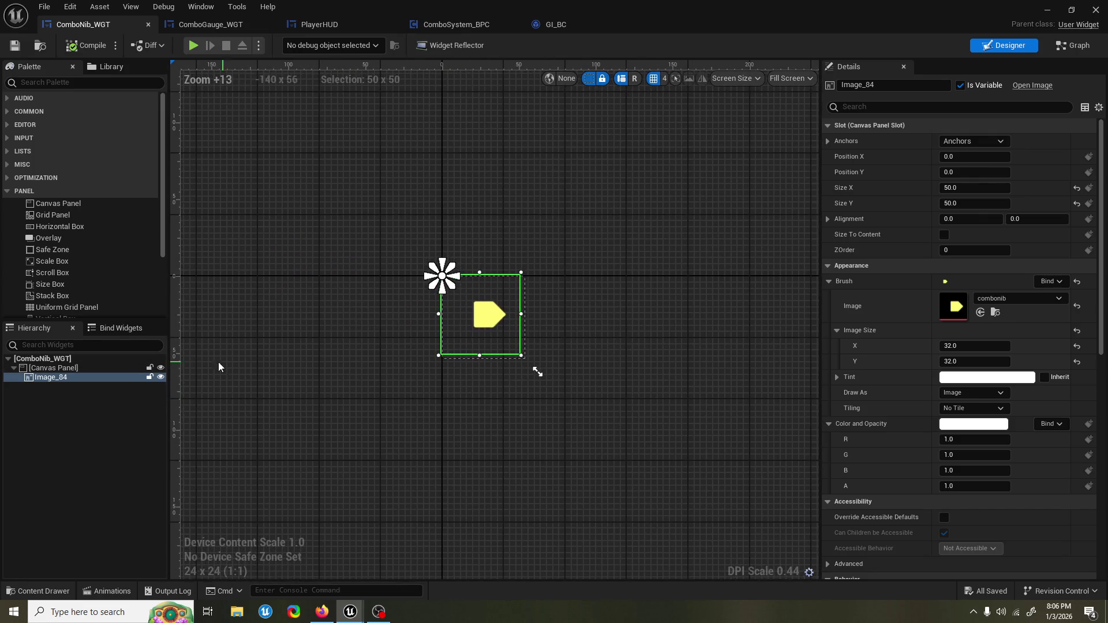
{"action": "left_click", "coordinate": [83, 368]}
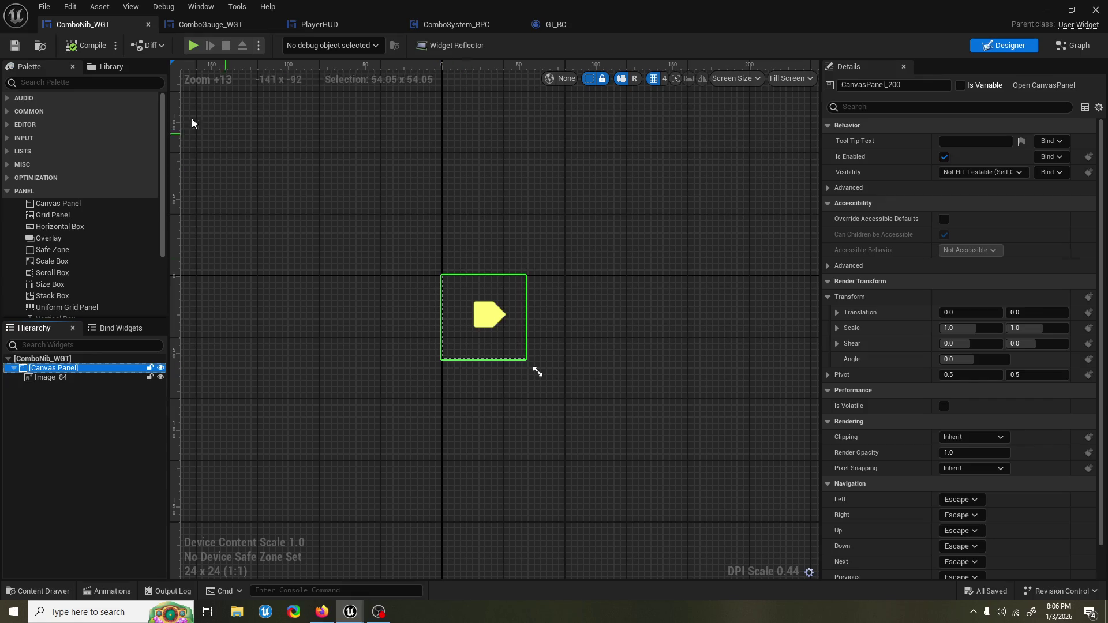
{"action": "left_click", "coordinate": [1047, 10]}
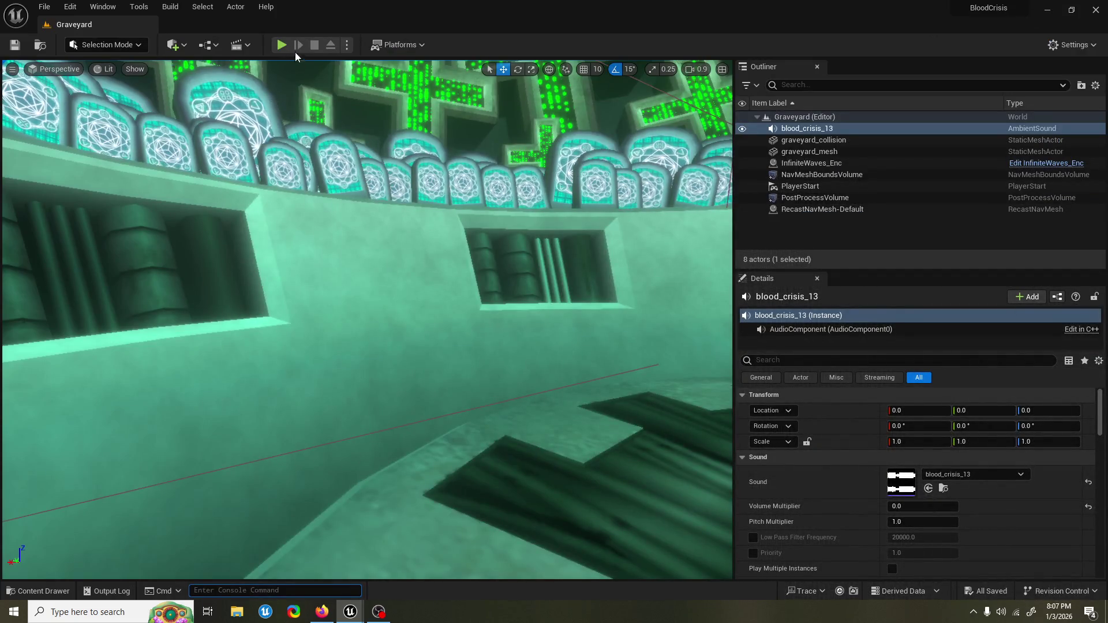
Step: Playtest the Graveyard level, stop it, and bring ComboNib_WGT back to the front
{"action": "left_click", "coordinate": [281, 44]}
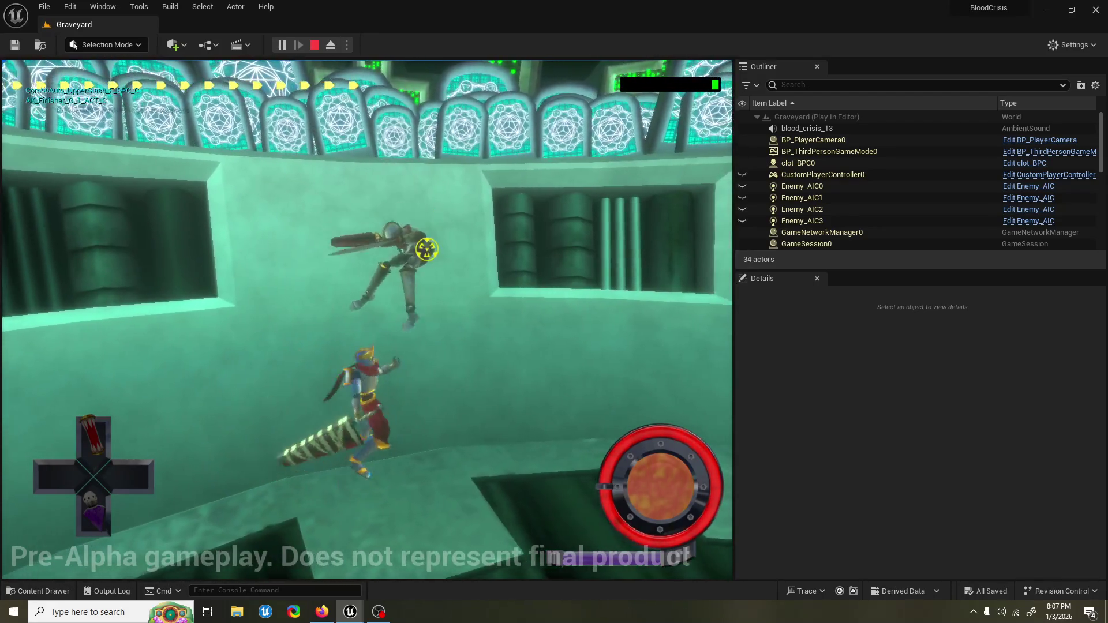
{"action": "key", "text": "Escape"}
{"action": "mouse_move", "coordinate": [351, 612]}
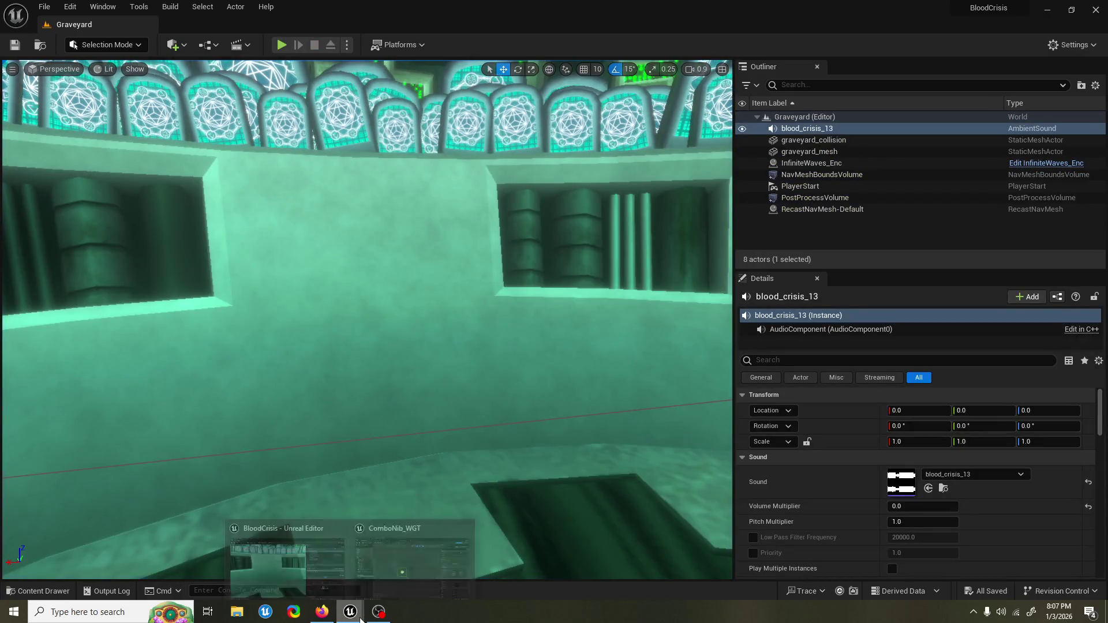
{"action": "left_click", "coordinate": [396, 552]}
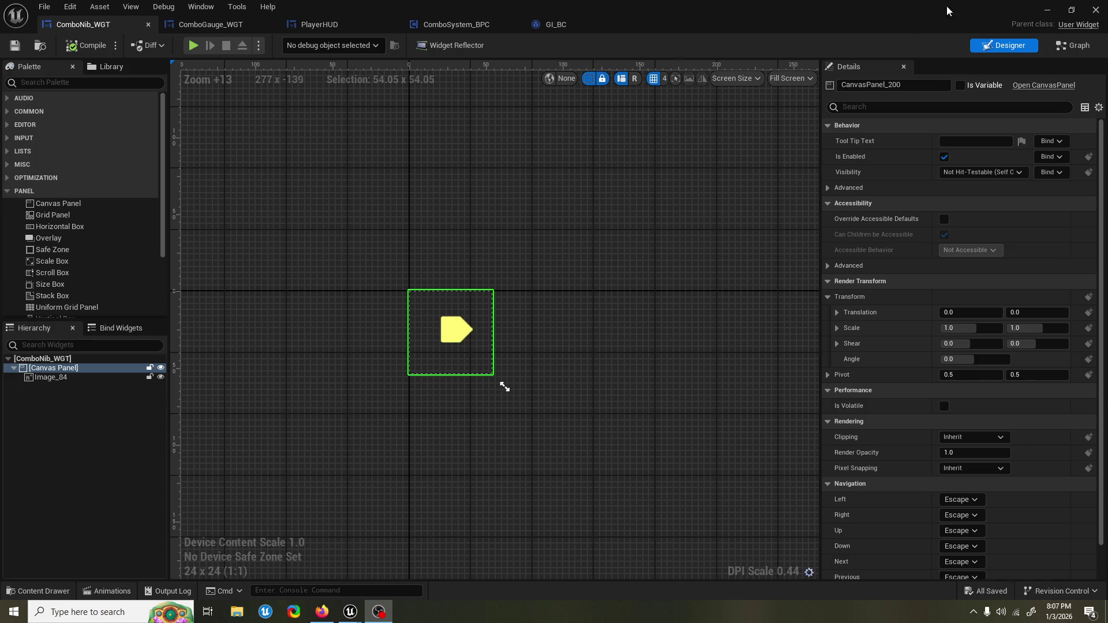
Step: Minimize the widget editor and watch the Graveyard playtest's HUD combo gauge fill
{"action": "left_click", "coordinate": [1048, 10]}
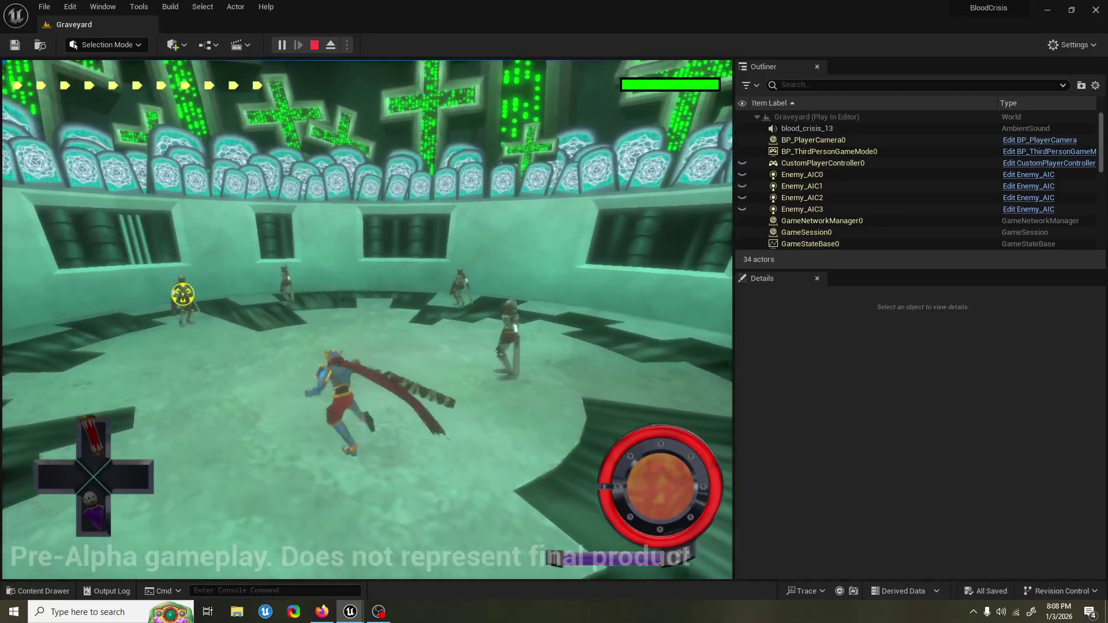
Step: Stop the playtest, find ComboFinisherNib_WGT in UI/HUD via 'finisher wgt', and request its deletion
{"action": "key", "text": "Escape"}
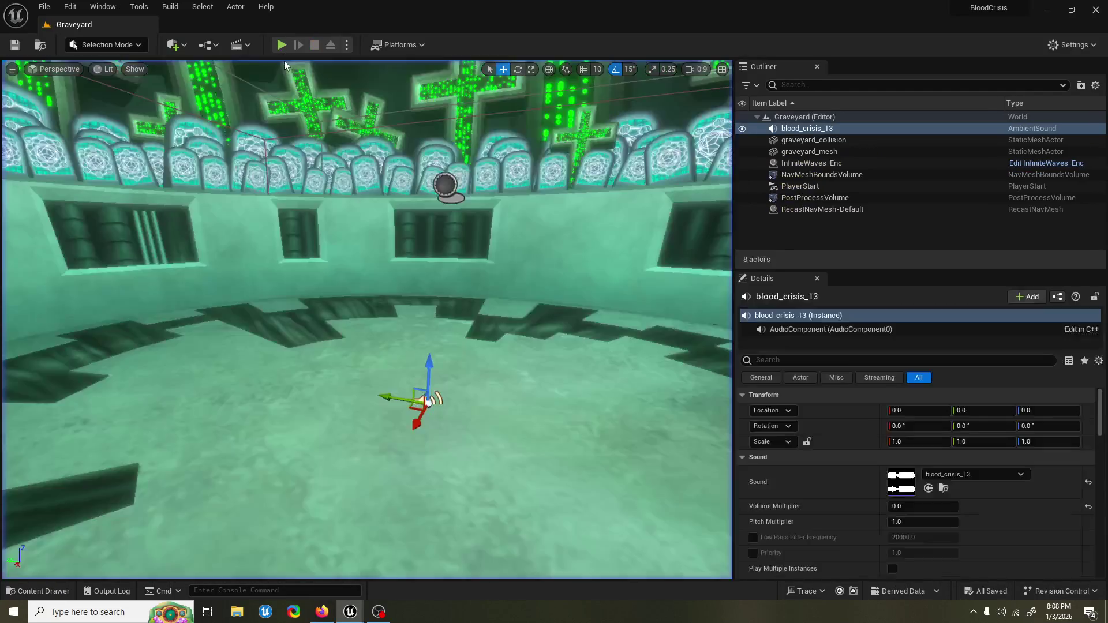
{"action": "left_click", "coordinate": [38, 591]}
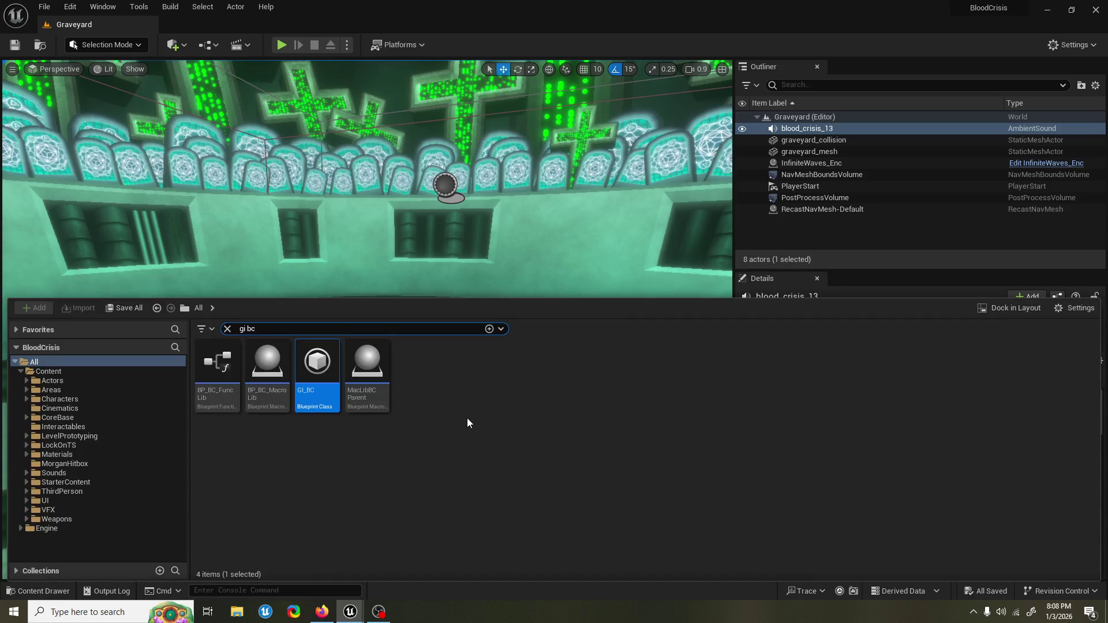
{"action": "key", "text": "ctrl+a"}
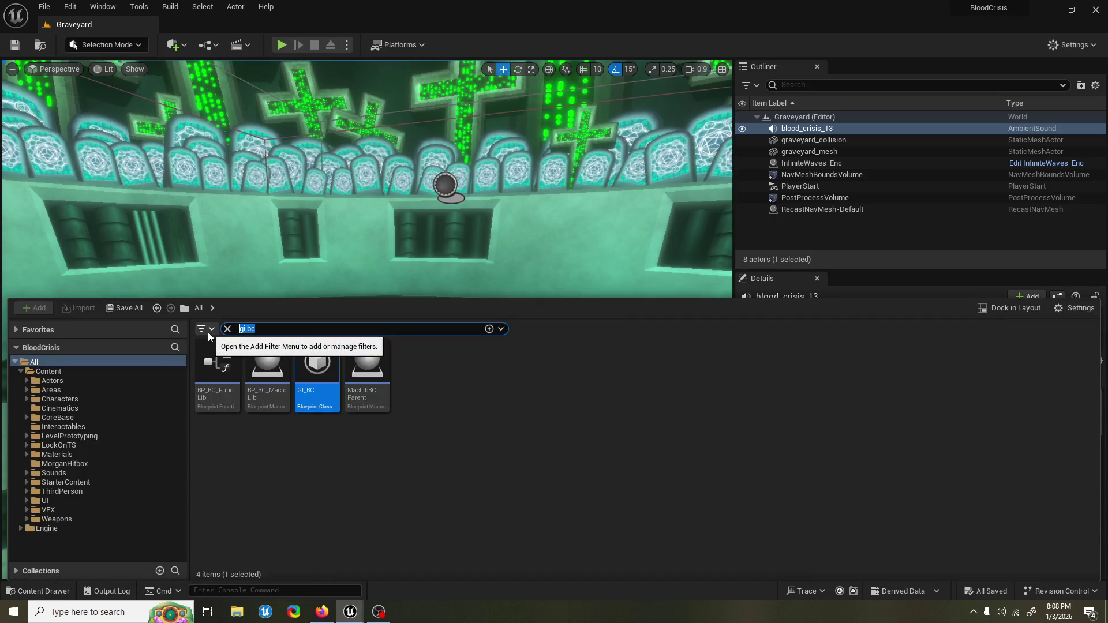
{"action": "key", "text": "BackSpace"}
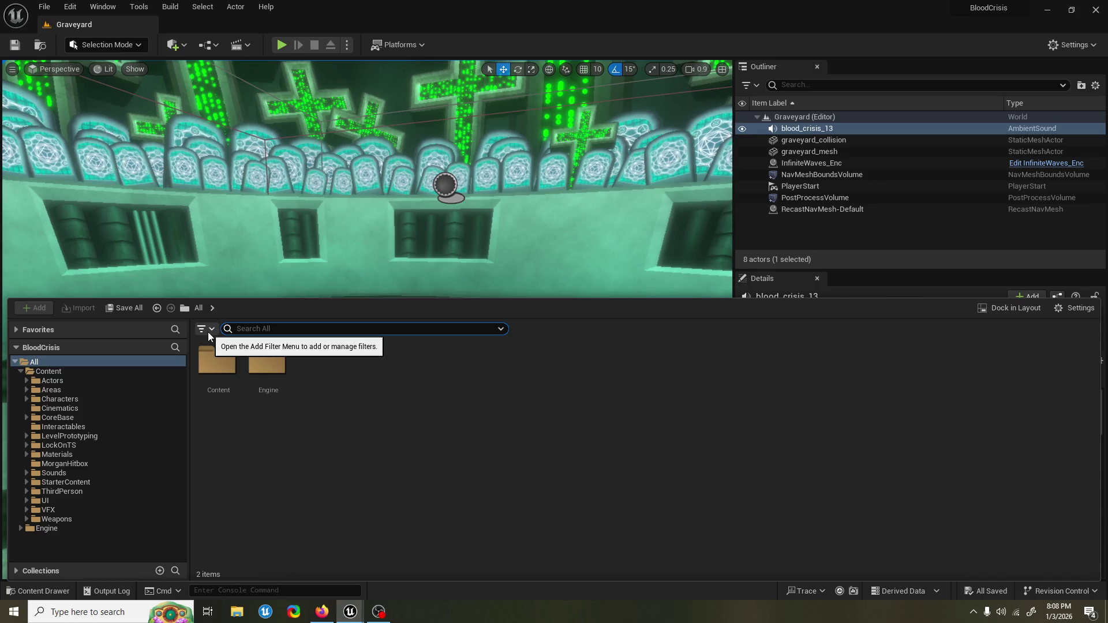
{"action": "type", "text": "fini"}
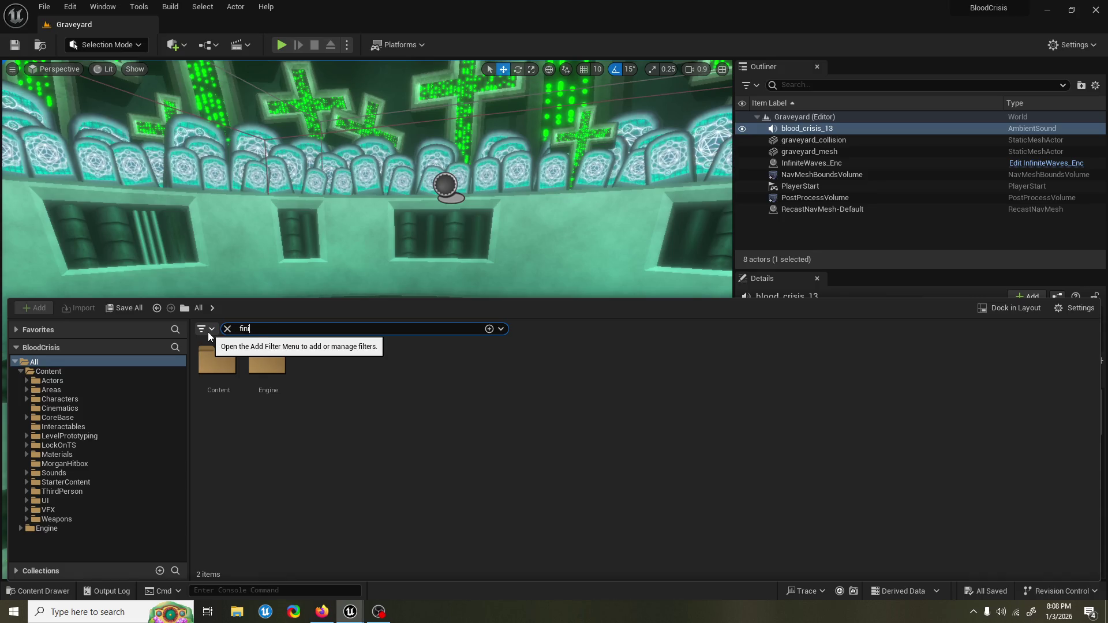
{"action": "type", "text": "sher wgt"}
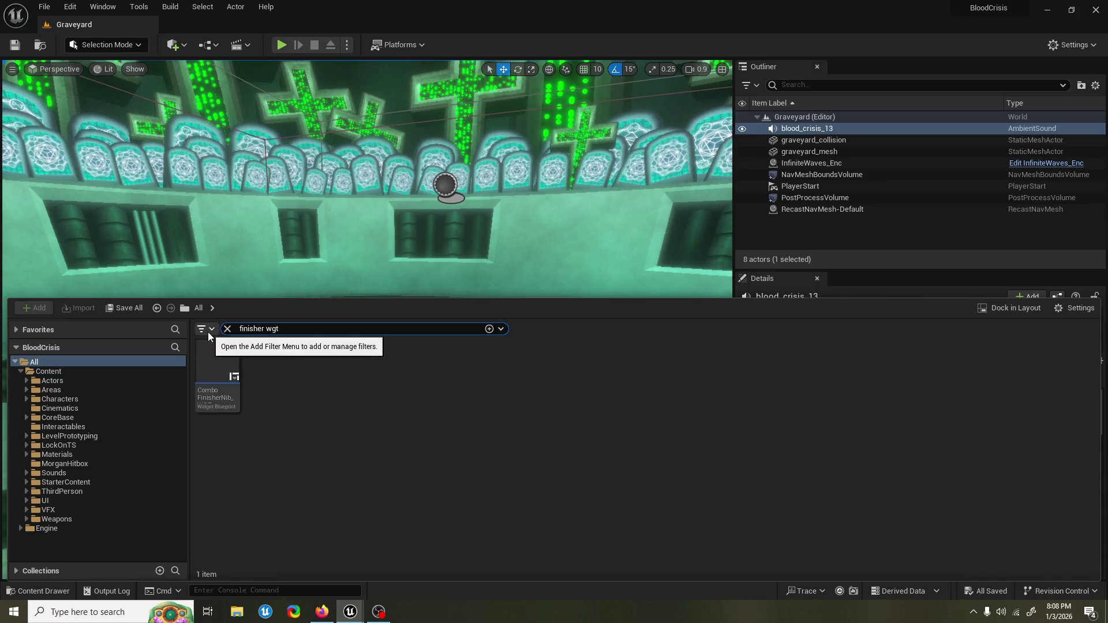
{"action": "left_click", "coordinate": [209, 358]}
{"action": "left_click", "coordinate": [228, 328]}
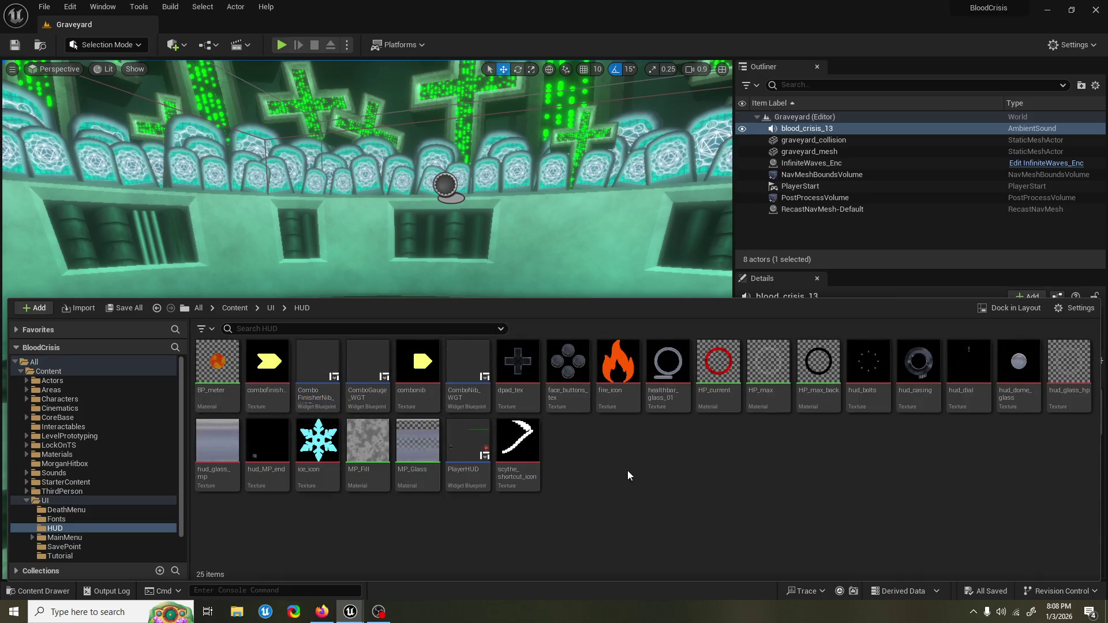
{"action": "key", "text": "Delete"}
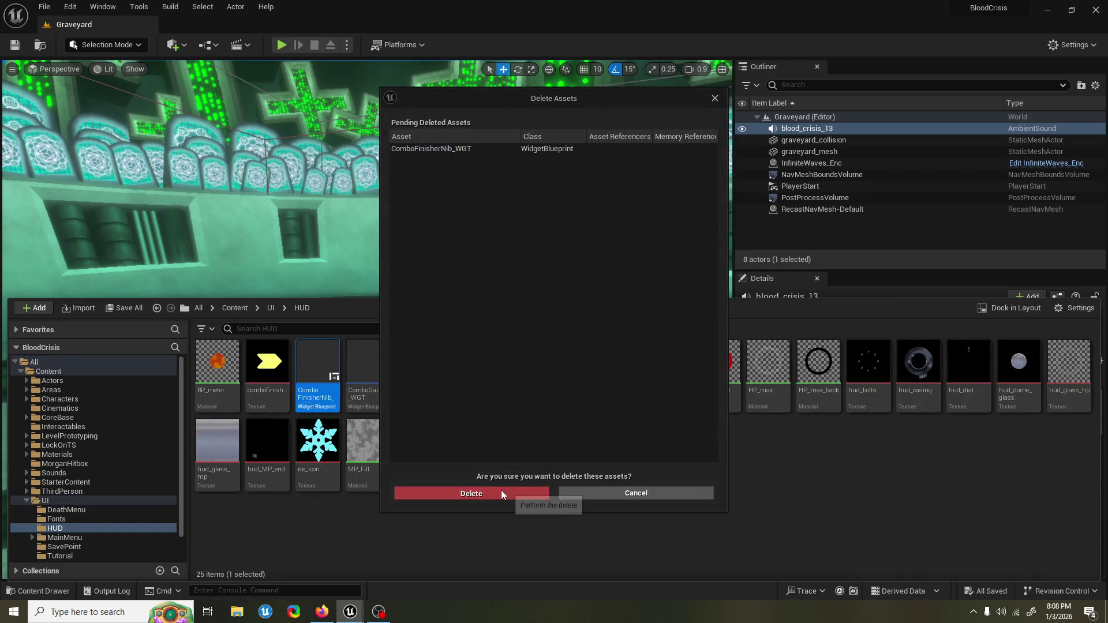
Step: Confirm the deletion, then duplicate ComboNib_WGT and name the copy ComboNibFinisher_WGT
{"action": "left_click", "coordinate": [502, 493]}
{"action": "left_click", "coordinate": [418, 370]}
{"action": "key", "text": "ctrl+d"}
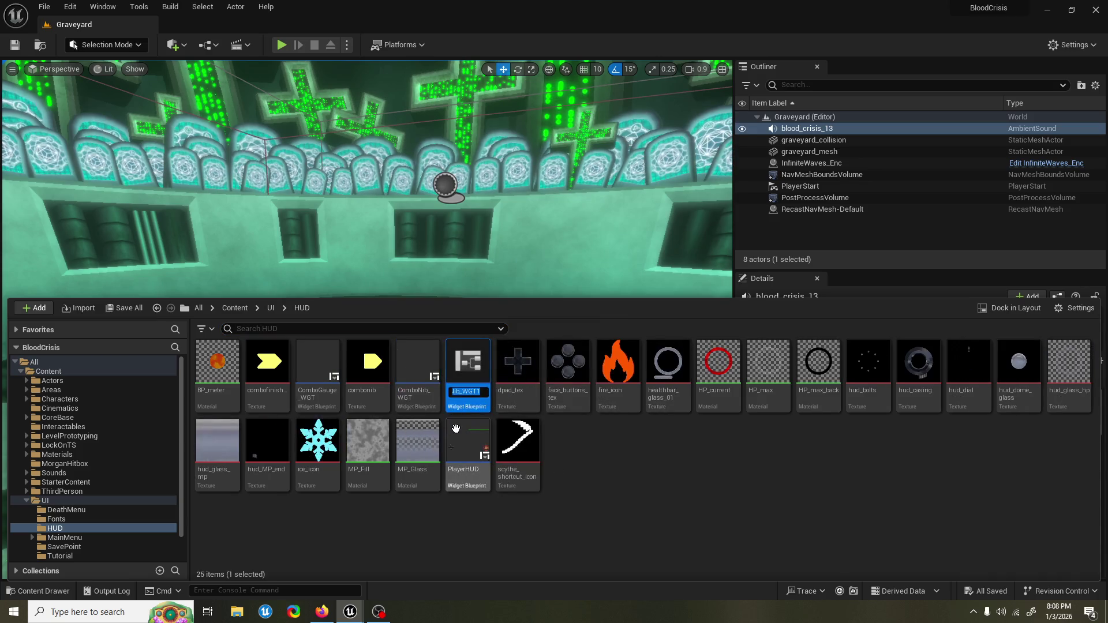
{"action": "left_click", "coordinate": [480, 393]}
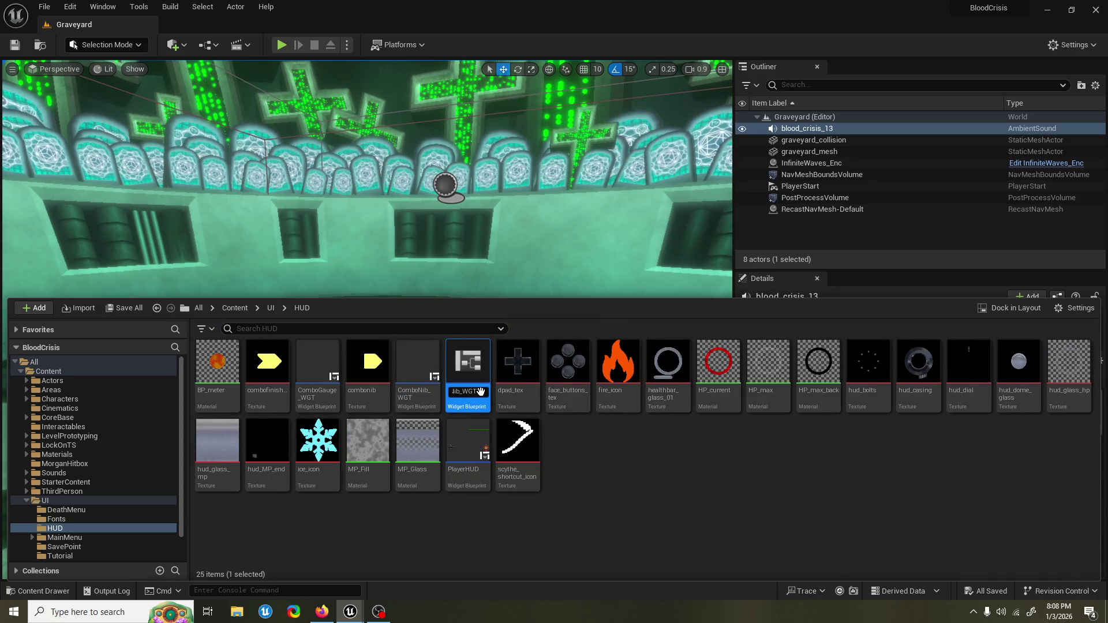
{"action": "key", "text": "BackSpace"}
{"action": "type", "text": "Finish"}
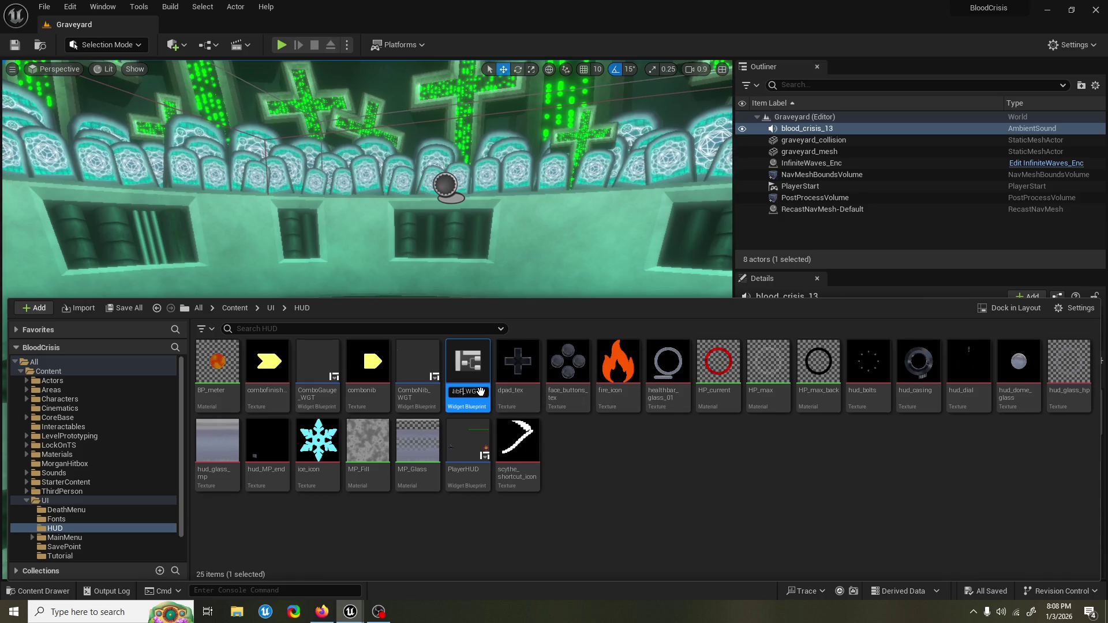
{"action": "type", "text": "er"}
{"action": "key", "text": "Return"}
Step: In ComboNibFinisher_WGT, set Image_84's brush image to the combofinishernib texture
{"action": "double_click", "coordinate": [481, 393]}
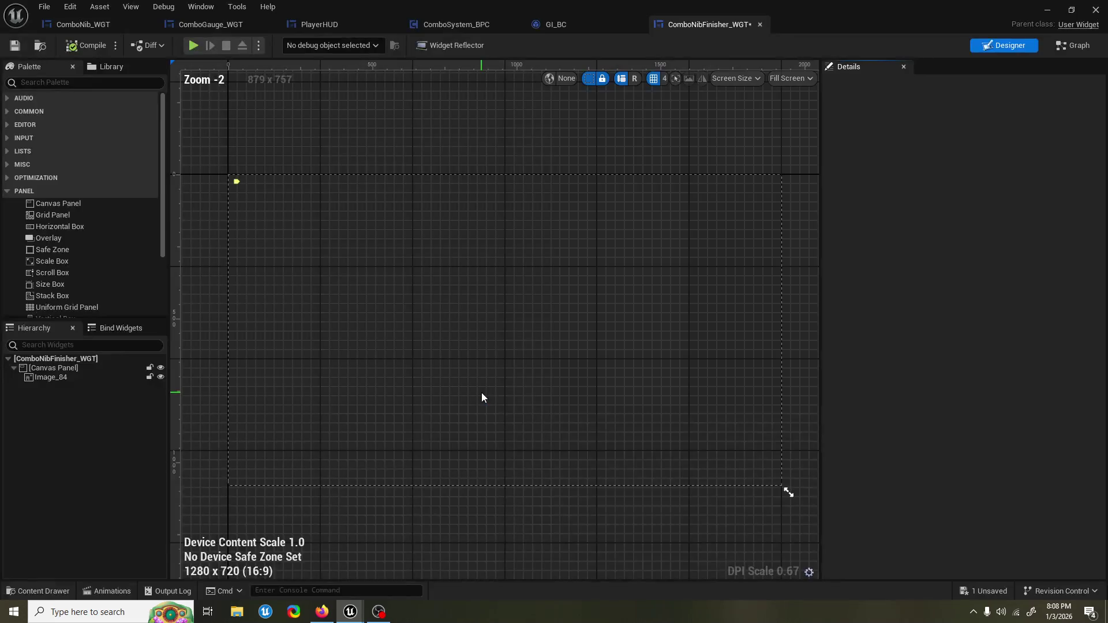
{"action": "scroll", "coordinate": [292, 140], "scroll_direction": "up", "scroll_amount": 3}
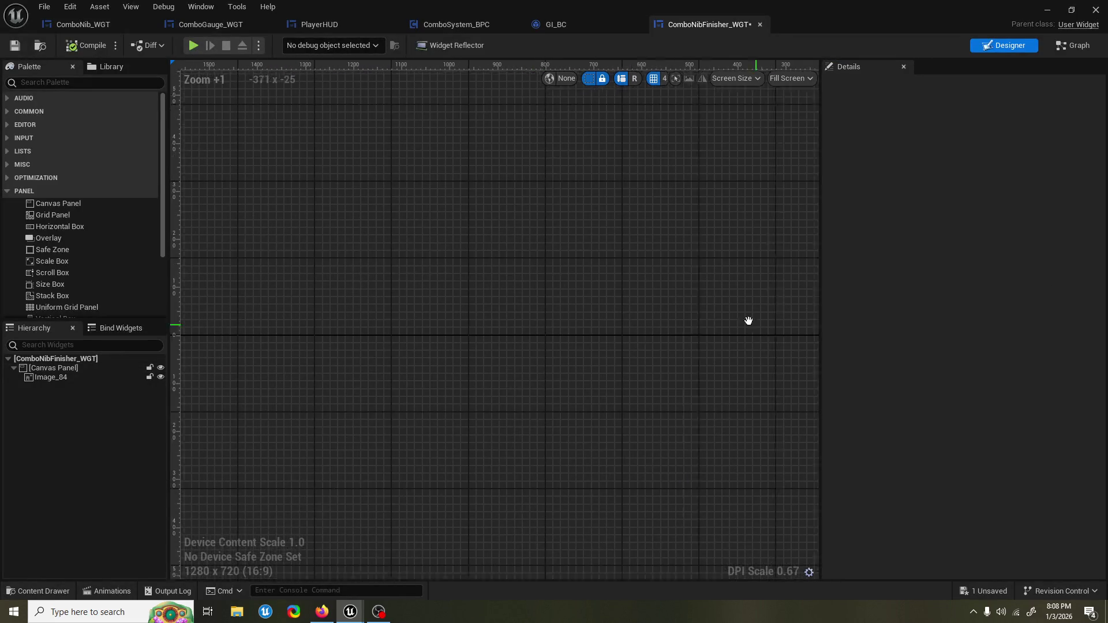
{"action": "left_click_drag", "start_coordinate": [747, 320], "coordinate": [226, 280]}
{"action": "left_click", "coordinate": [82, 379]}
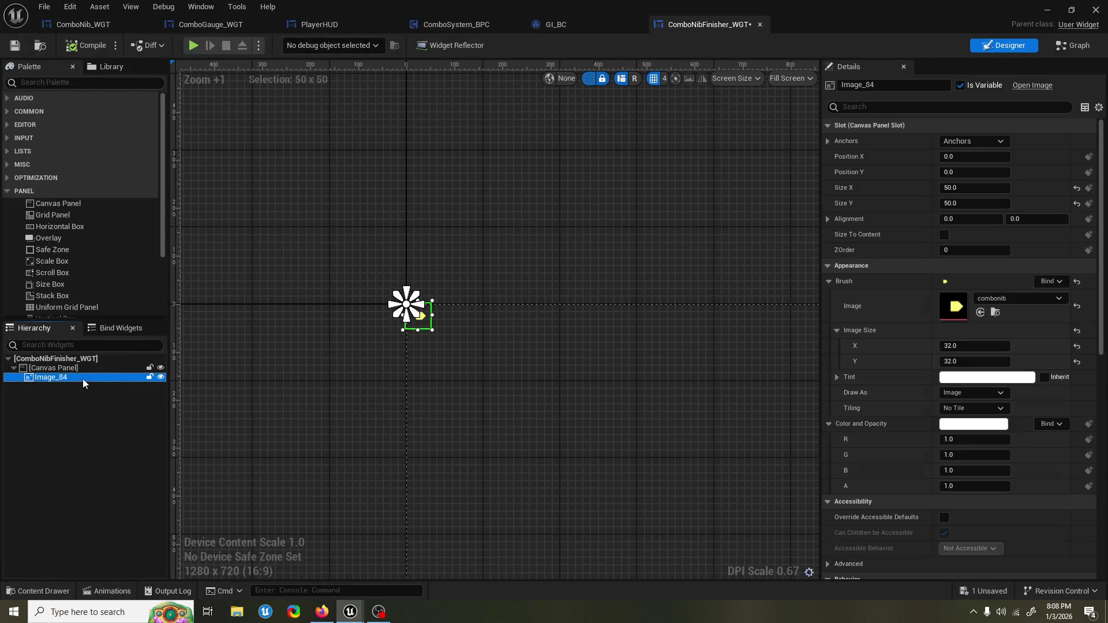
{"action": "left_click", "coordinate": [1020, 299]}
{"action": "type", "text": "finisher"}
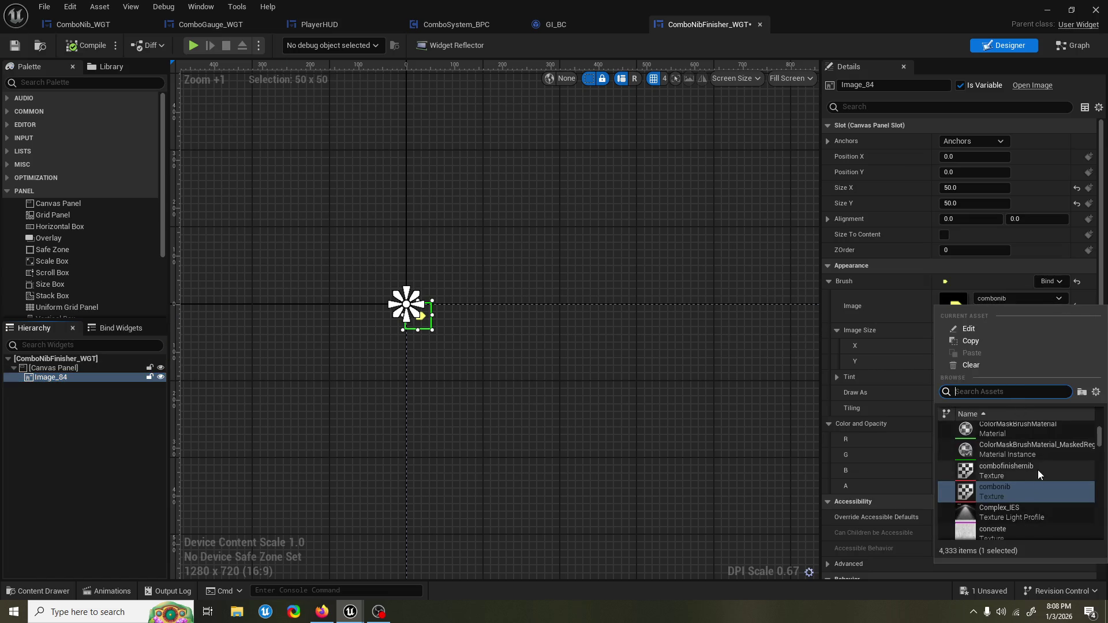
{"action": "left_click", "coordinate": [1038, 470]}
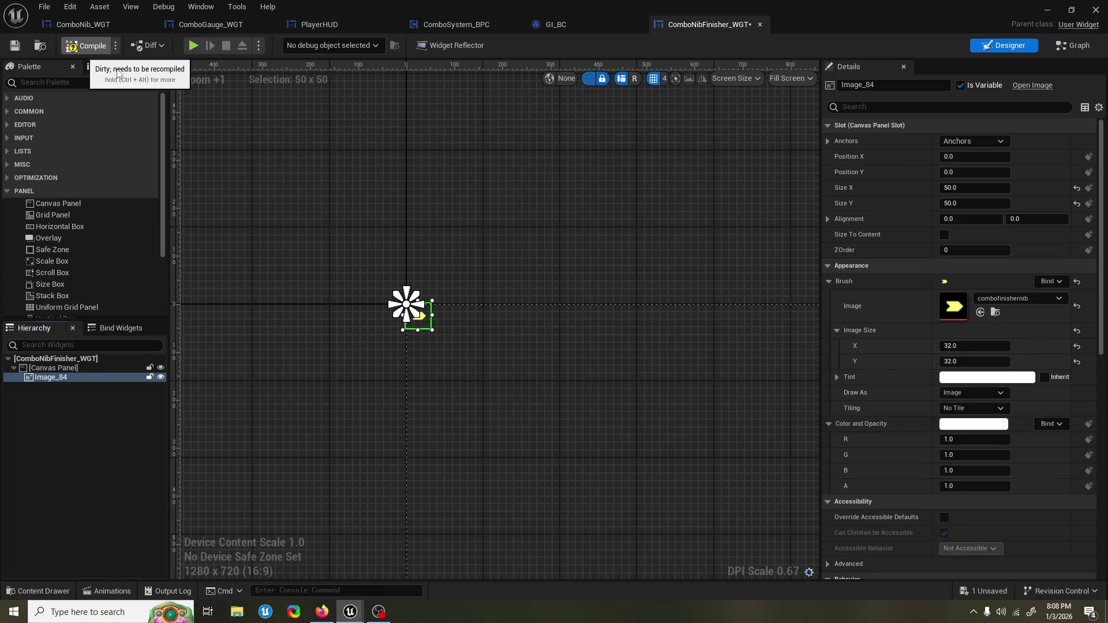
{"action": "mouse_move", "coordinate": [423, 139]}
{"action": "left_mouse_down"}
{"action": "mouse_move", "coordinate": [379, 132]}
{"action": "mouse_move", "coordinate": [462, 122]}
{"action": "left_mouse_up"}
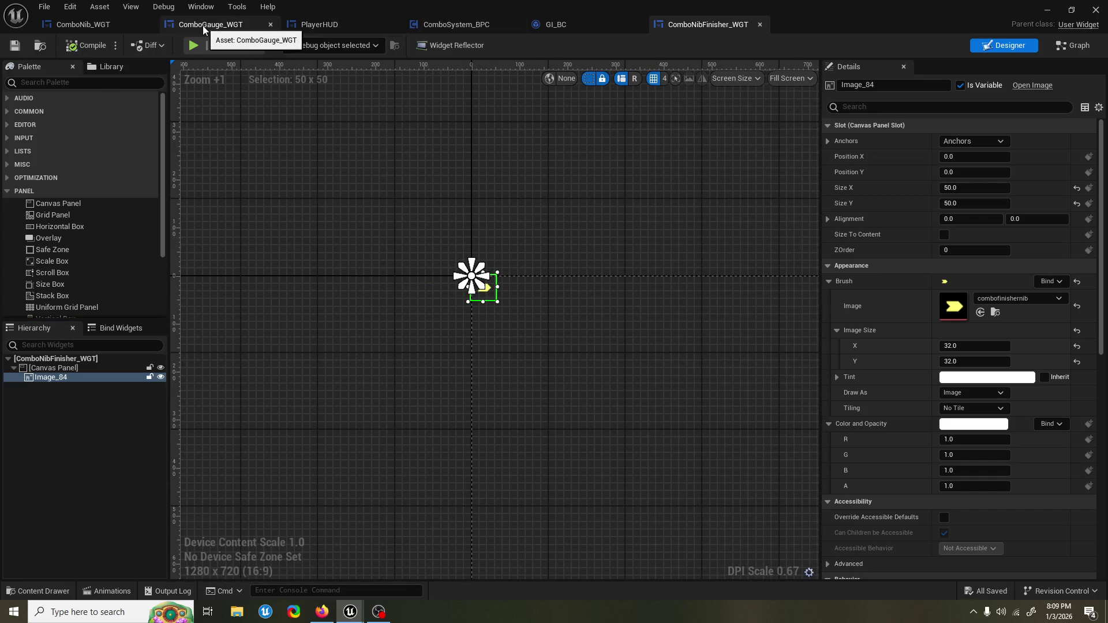
Step: In PlayerHUD's graph, add a Get Is Finisher? node from Combo Move Used and arrange the nodes
{"action": "left_click", "coordinate": [319, 24]}
{"action": "left_click_drag", "start_coordinate": [423, 375], "coordinate": [475, 373]}
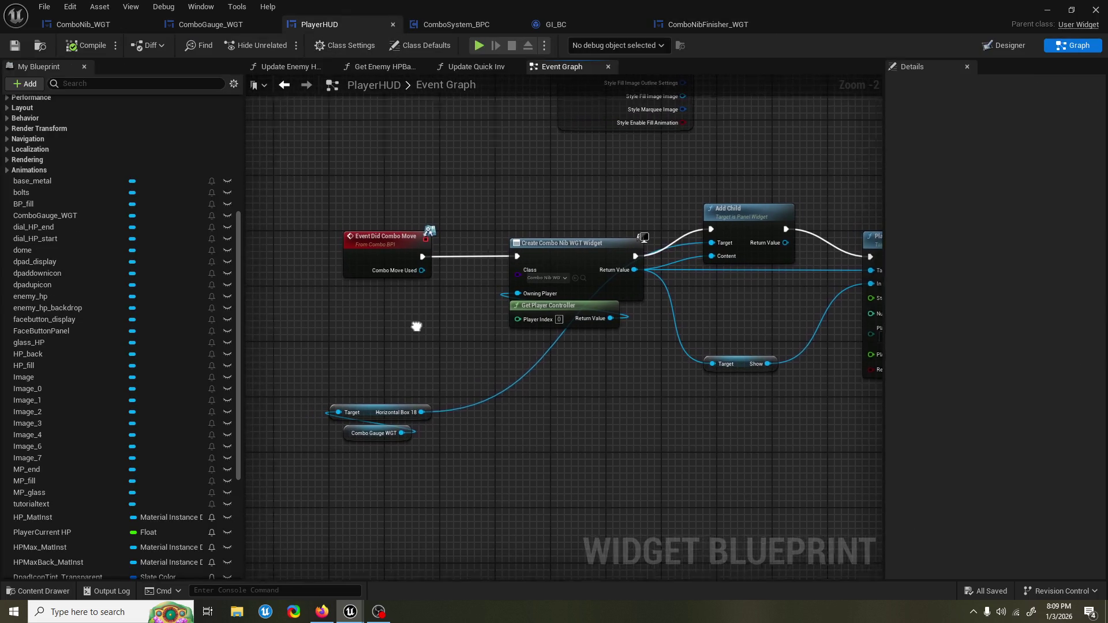
{"action": "mouse_move", "coordinate": [394, 255]}
{"action": "left_mouse_down"}
{"action": "mouse_move", "coordinate": [303, 255]}
{"action": "mouse_move", "coordinate": [399, 247]}
{"action": "mouse_move", "coordinate": [445, 273]}
{"action": "mouse_move", "coordinate": [421, 337]}
{"action": "left_mouse_up"}
{"action": "type", "text": "get isfini"}
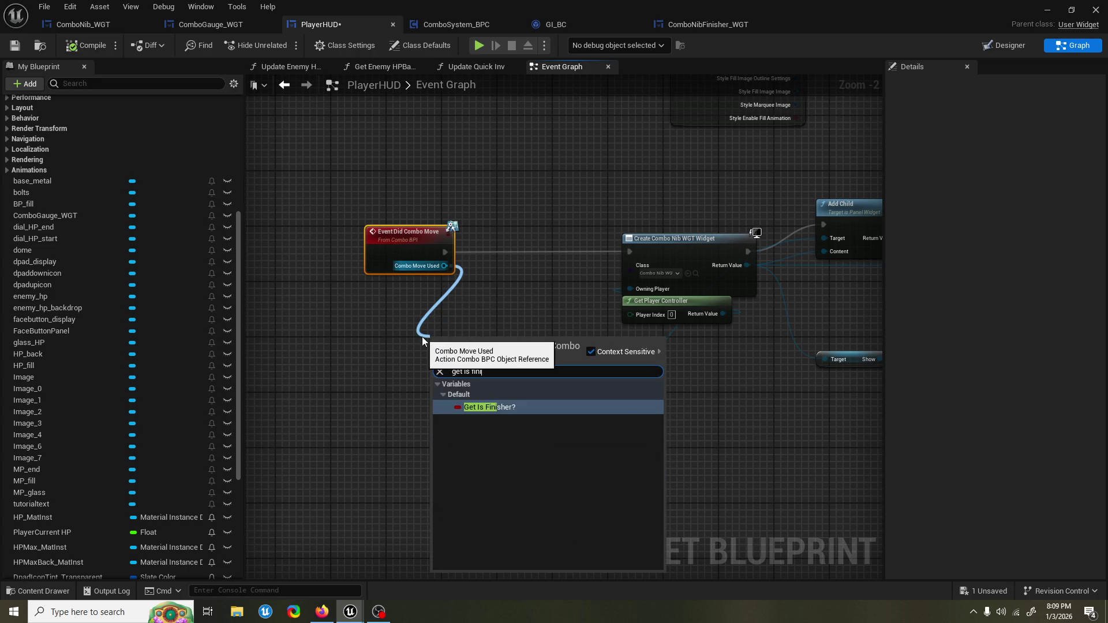
{"action": "key", "text": "Return"}
{"action": "left_click_drag", "start_coordinate": [437, 340], "coordinate": [473, 340]}
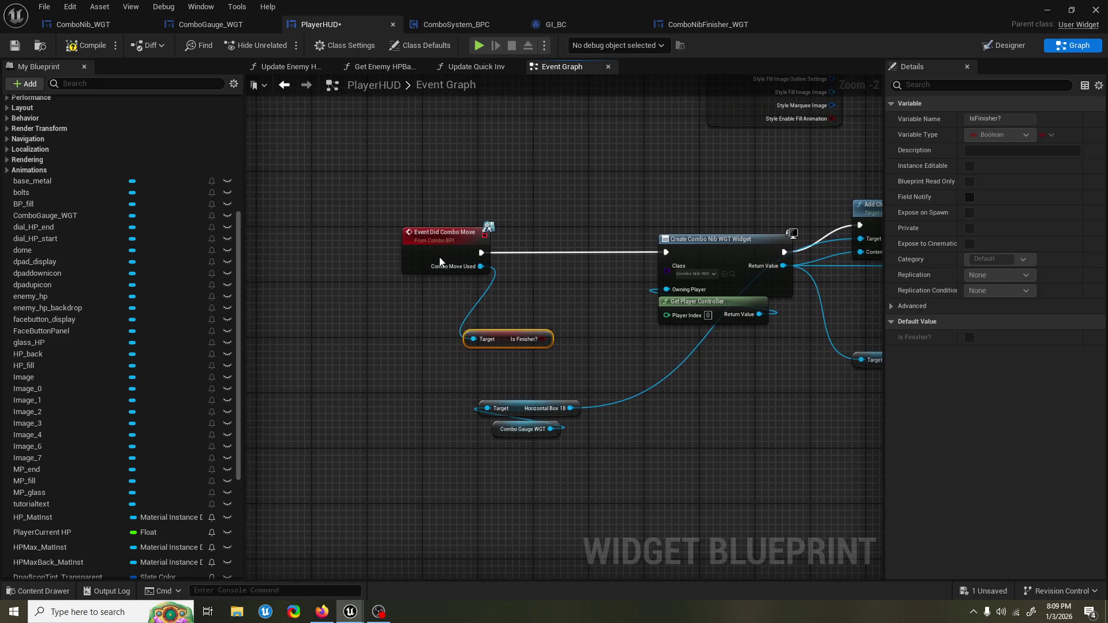
{"action": "left_click_drag", "start_coordinate": [427, 241], "coordinate": [316, 242]}
{"action": "left_click_drag", "start_coordinate": [492, 332], "coordinate": [403, 340]}
Step: Add a Select node for the widget class, indexed by Is Finisher?
{"action": "mouse_move", "coordinate": [658, 273]}
{"action": "left_mouse_down"}
{"action": "mouse_move", "coordinate": [521, 320]}
{"action": "mouse_move", "coordinate": [495, 294]}
{"action": "left_mouse_up"}
{"action": "type", "text": "select"}
{"action": "key", "text": "Return"}
{"action": "mouse_move", "coordinate": [455, 346]}
{"action": "left_mouse_down"}
{"action": "mouse_move", "coordinate": [487, 384]}
{"action": "mouse_move", "coordinate": [493, 360]}
{"action": "left_mouse_up"}
{"action": "left_click_drag", "start_coordinate": [413, 349], "coordinate": [406, 364]}
Step: Set the Select node's False to ComboNib_WGT and True to ComboNibFinisher_WGT
{"action": "left_click", "coordinate": [523, 318]}
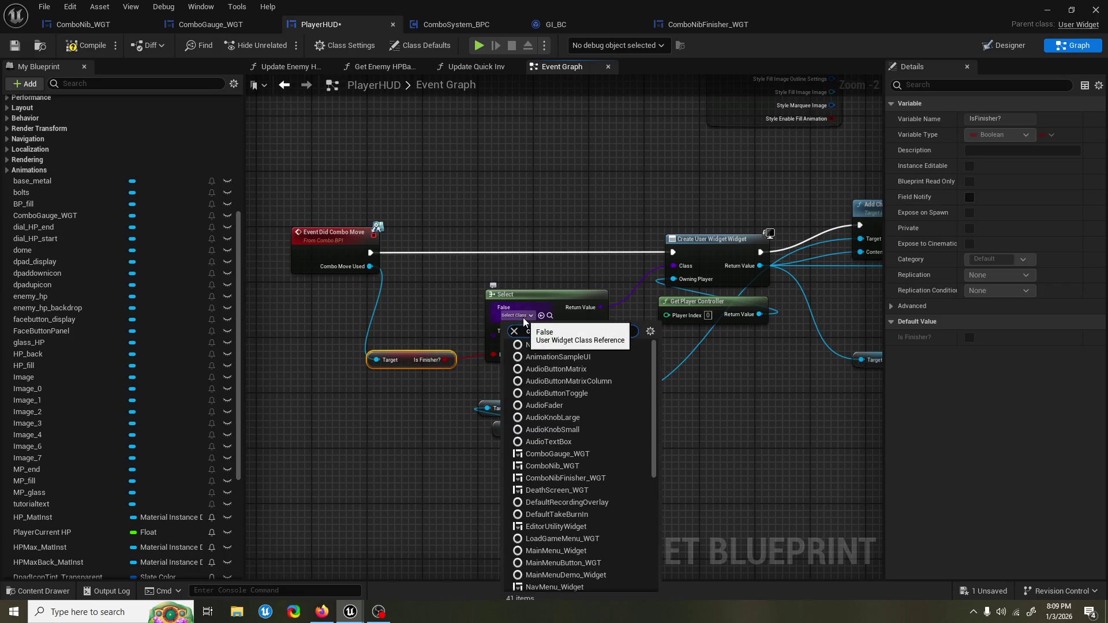
{"action": "type", "text": "combo ni"}
{"action": "key", "text": "Escape"}
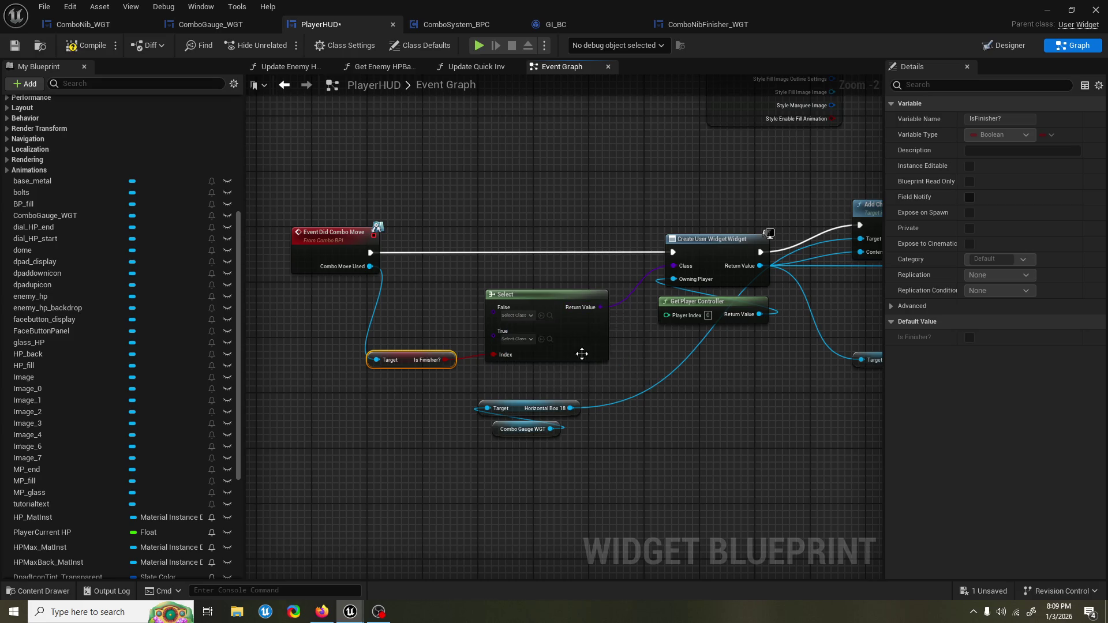
{"action": "left_click", "coordinate": [525, 340]}
{"action": "type", "text": "co"}
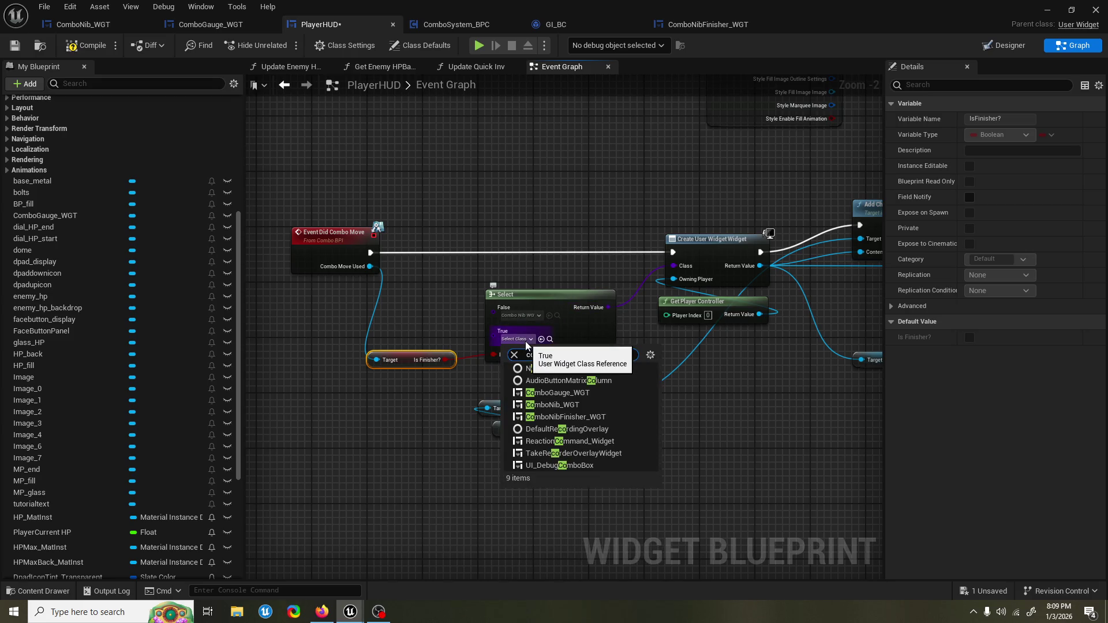
{"action": "type", "text": "mbonibfin"}
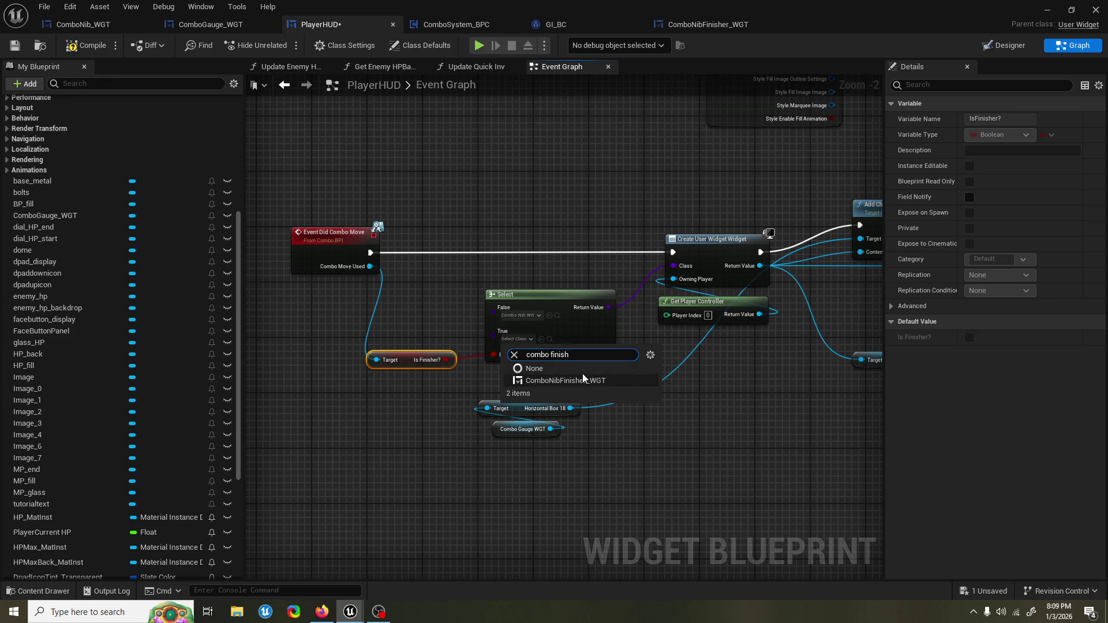
{"action": "left_click", "coordinate": [583, 380]}
Step: Compile and save PlayerHUD, then start a Graveyard playtest
{"action": "left_click", "coordinate": [86, 45]}
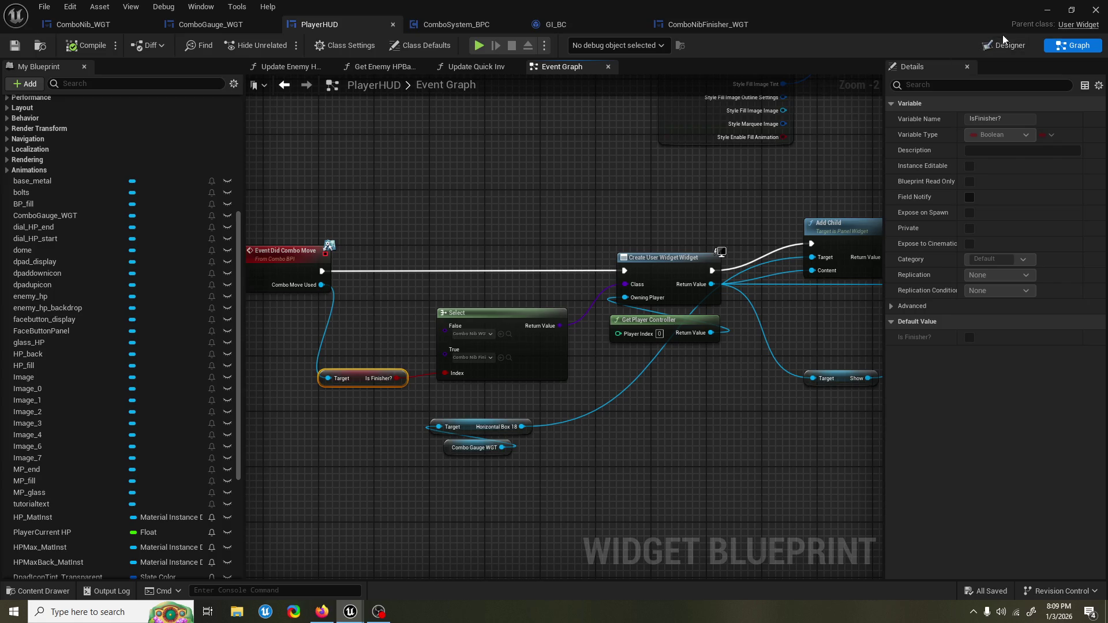
{"action": "left_click", "coordinate": [1047, 11]}
{"action": "left_click", "coordinate": [281, 45]}
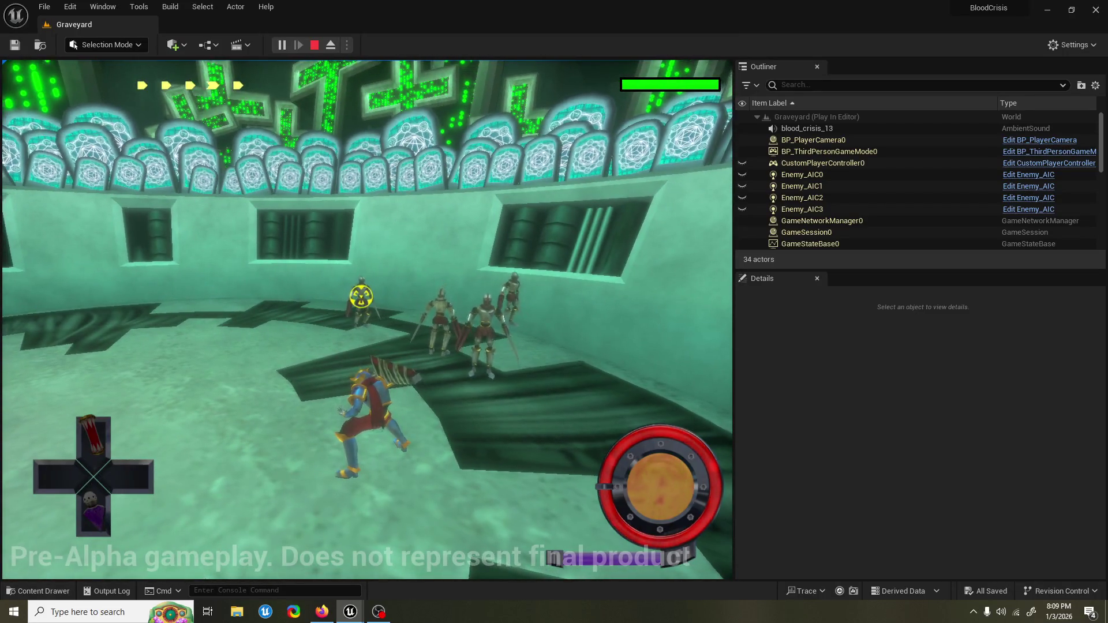
Step: Stop the playtest, close the Message Log, and bring PlayerHUD back up
{"action": "key", "text": "Escape"}
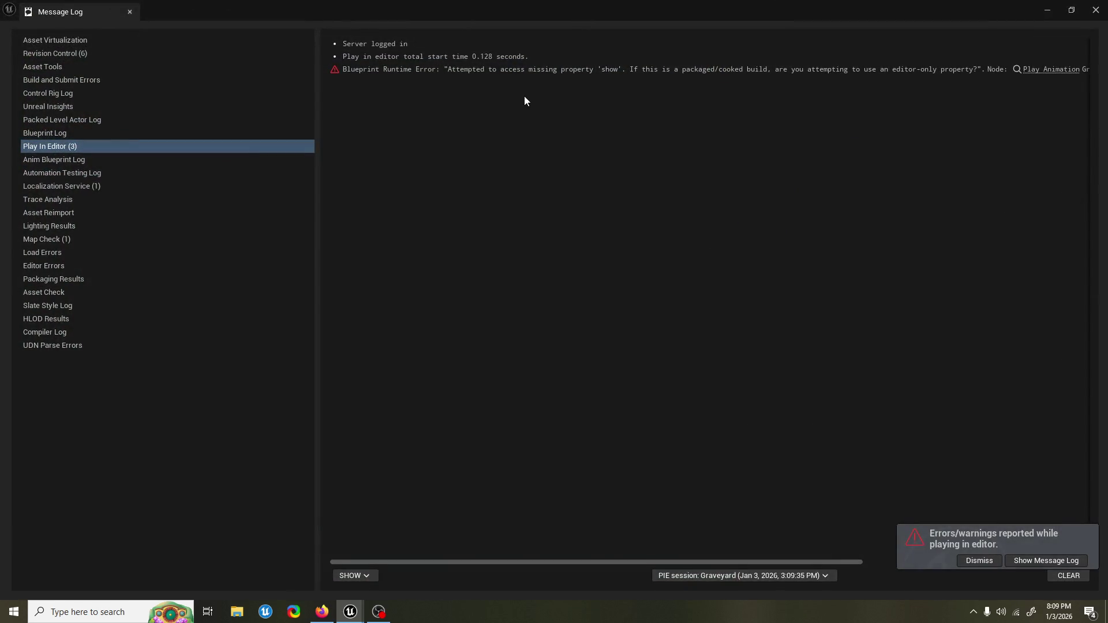
{"action": "left_click", "coordinate": [1096, 9]}
{"action": "mouse_move", "coordinate": [353, 610]}
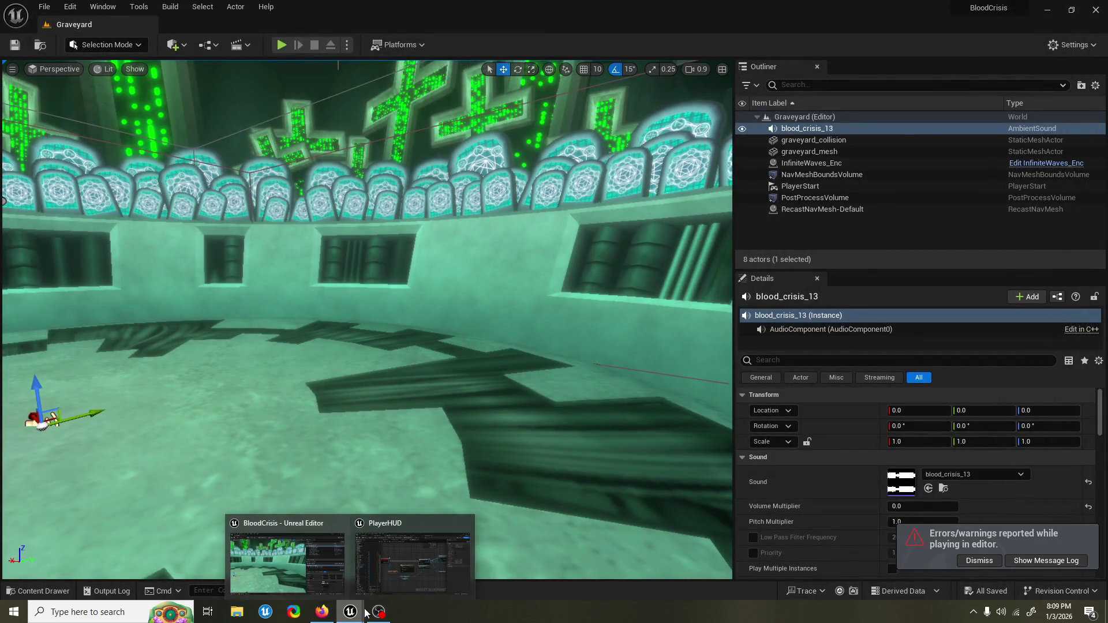
{"action": "left_click", "coordinate": [399, 571]}
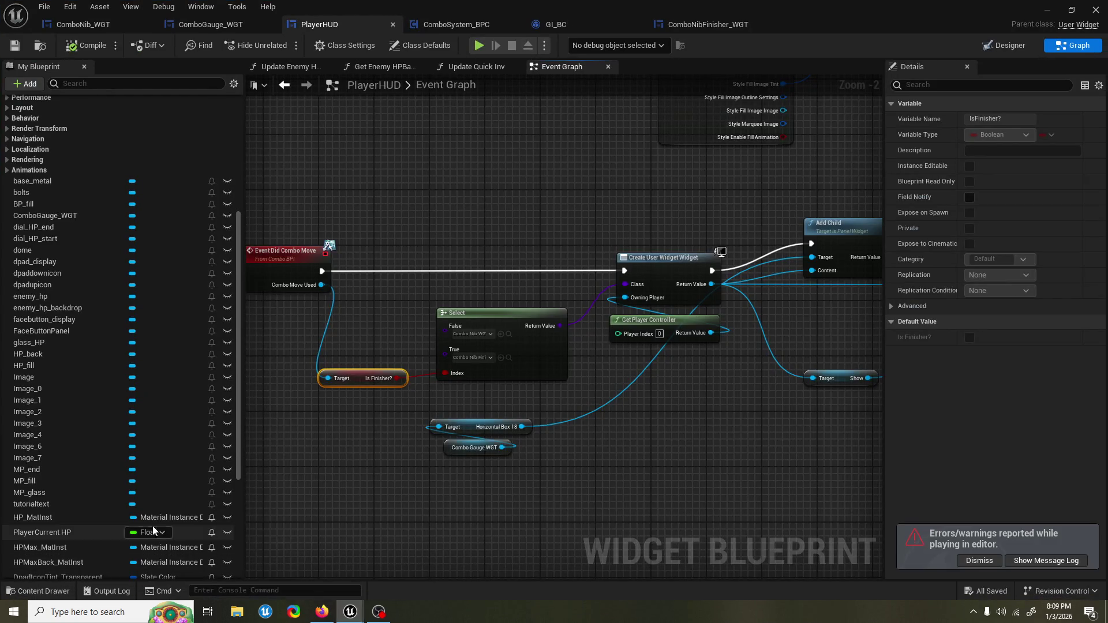
Step: Inspect the show animation variable on the Play Animation node, then browse the UI/HUD assets
{"action": "mouse_move", "coordinate": [808, 404]}
{"action": "left_mouse_down"}
{"action": "mouse_move", "coordinate": [672, 398]}
{"action": "mouse_move", "coordinate": [548, 410]}
{"action": "left_mouse_up"}
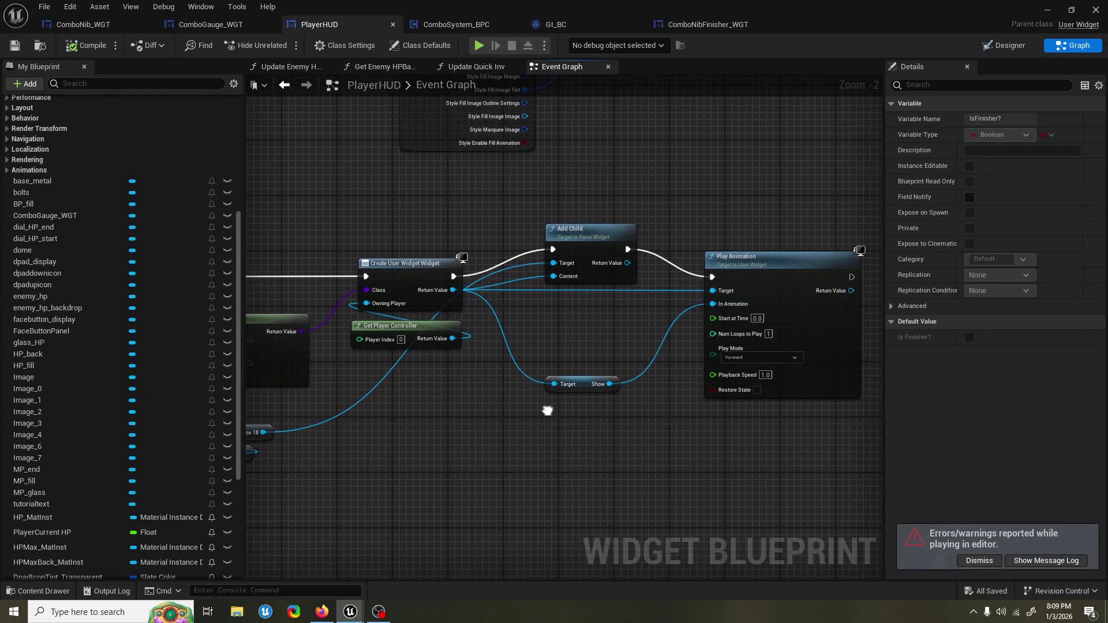
{"action": "left_click", "coordinate": [583, 383]}
{"action": "mouse_move", "coordinate": [429, 420]}
{"action": "left_mouse_down"}
{"action": "mouse_move", "coordinate": [607, 376]}
{"action": "mouse_move", "coordinate": [494, 394]}
{"action": "left_mouse_up"}
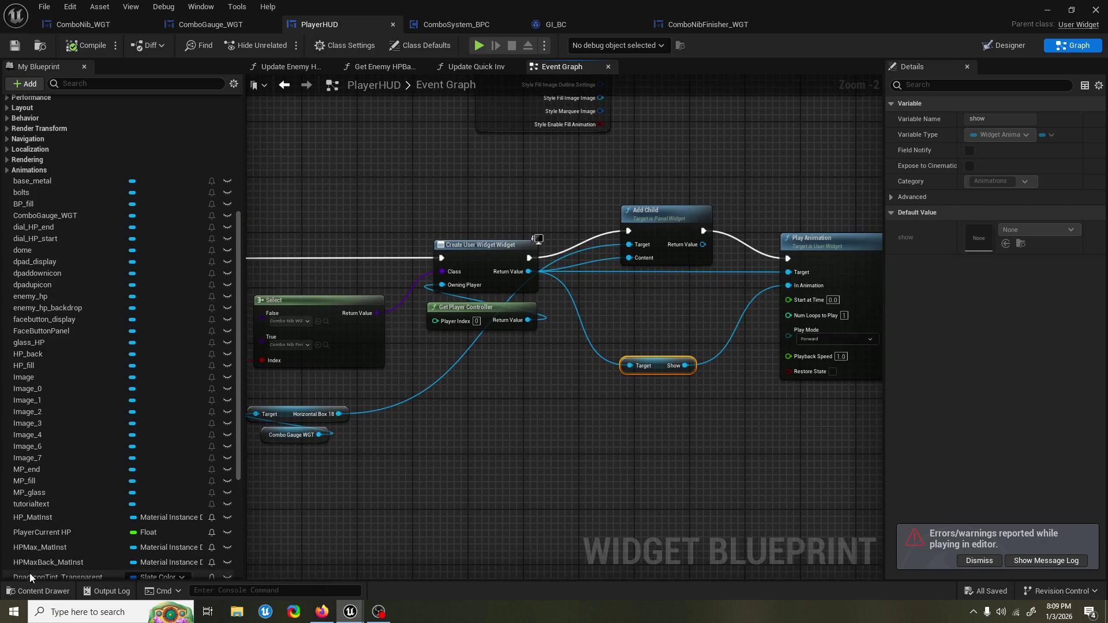
{"action": "left_click", "coordinate": [37, 586]}
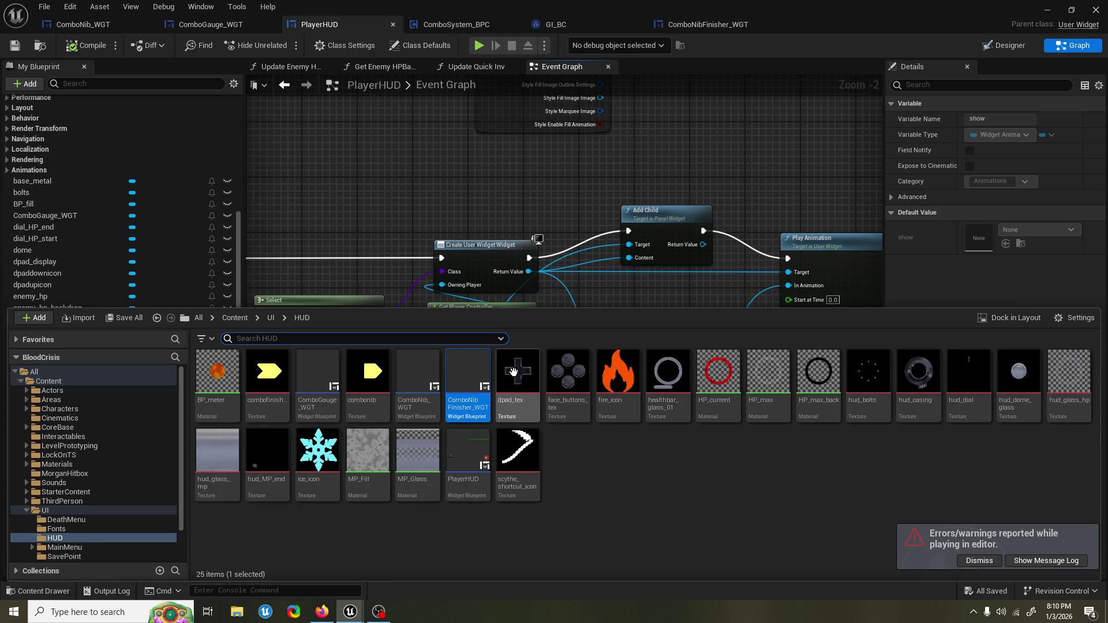
Step: Open ComboNibFinisher_WGT and preview its 'show' animation sliding Image_84 into place
{"action": "double_click", "coordinate": [463, 379]}
{"action": "left_click", "coordinate": [106, 591]}
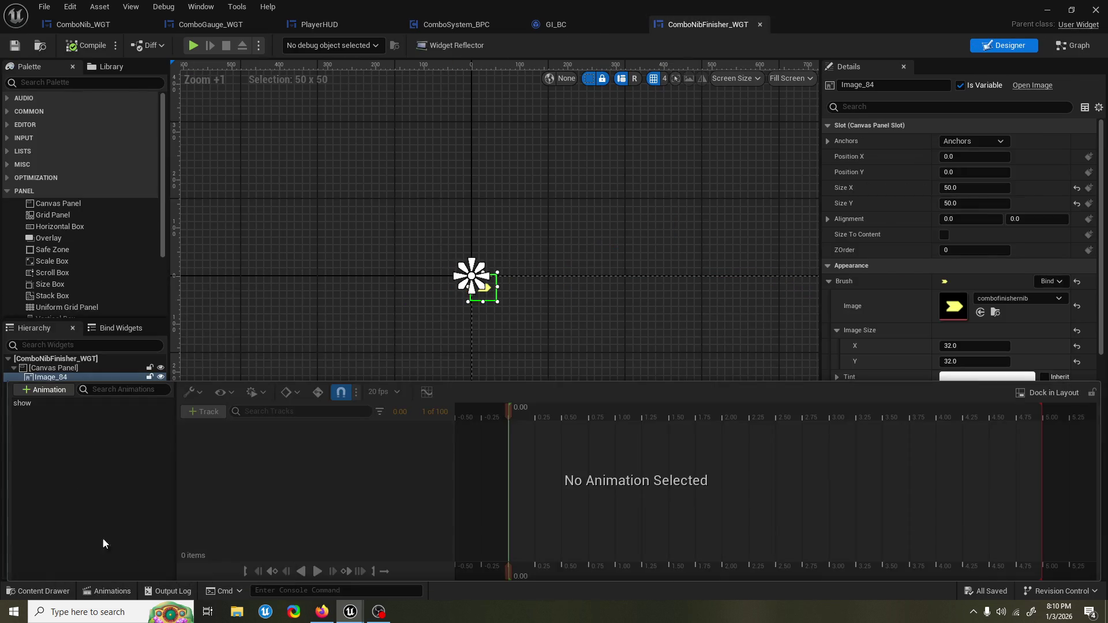
{"action": "left_click", "coordinate": [67, 403]}
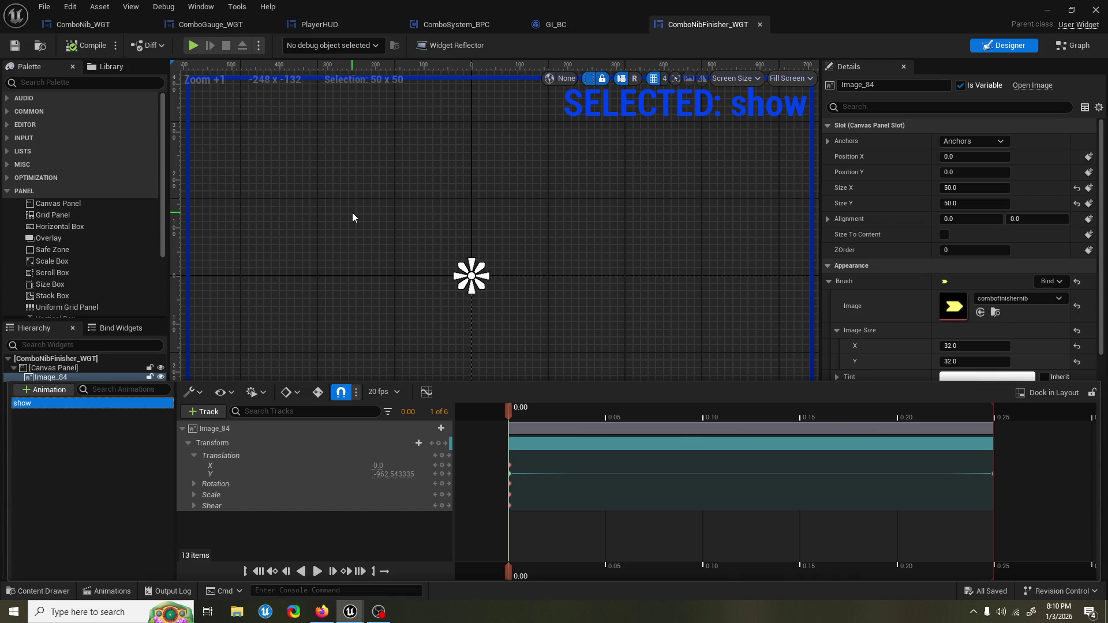
{"action": "left_click", "coordinate": [520, 418]}
{"action": "key", "text": "space"}
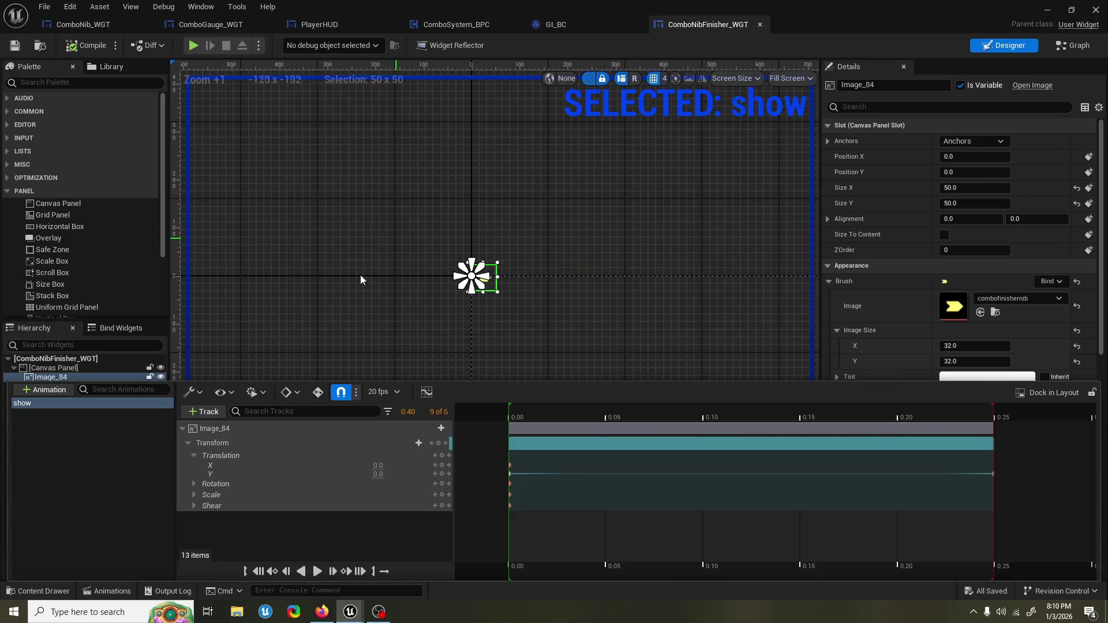
{"action": "left_click", "coordinate": [486, 223]}
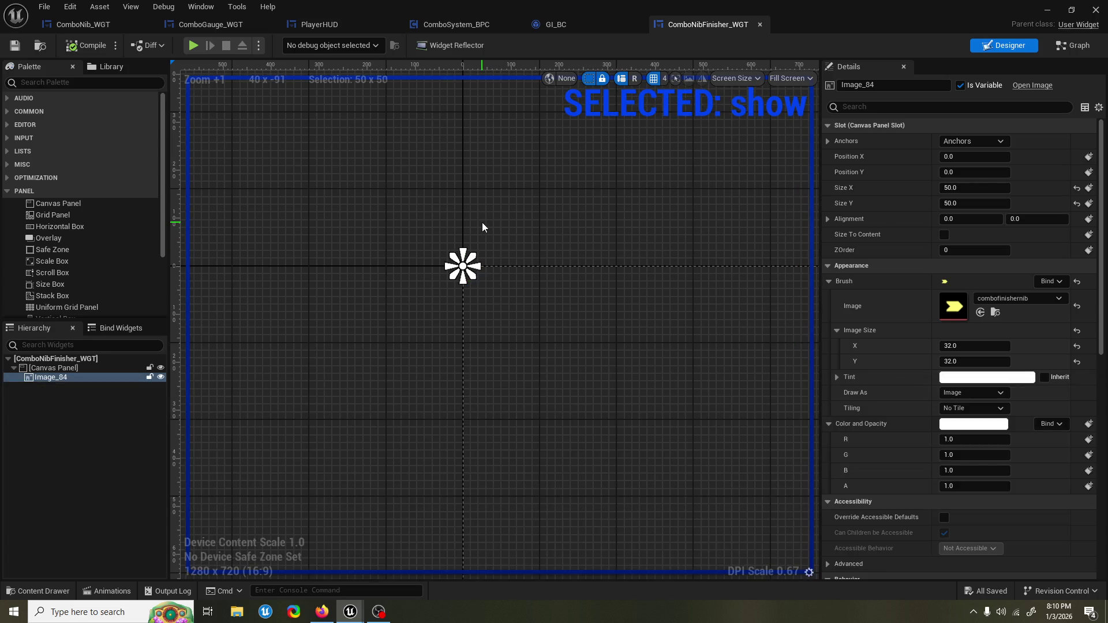
{"action": "scroll", "coordinate": [482, 223], "scroll_direction": "up", "scroll_amount": 1}
{"action": "left_click_drag", "start_coordinate": [484, 209], "coordinate": [369, 204]}
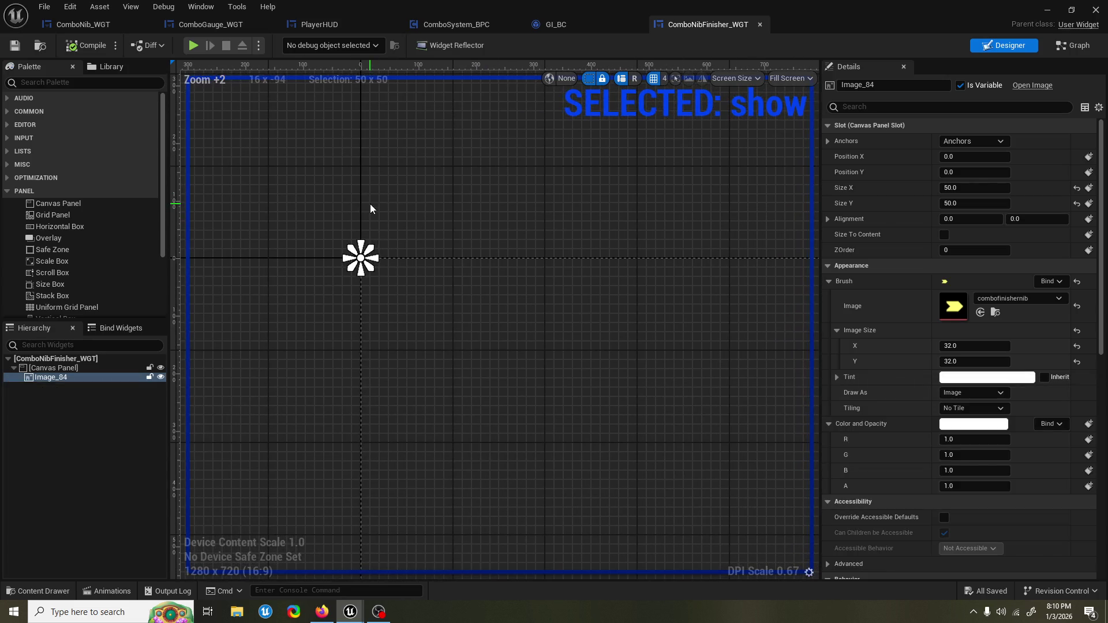
{"action": "left_click_drag", "start_coordinate": [452, 201], "coordinate": [460, 184]}
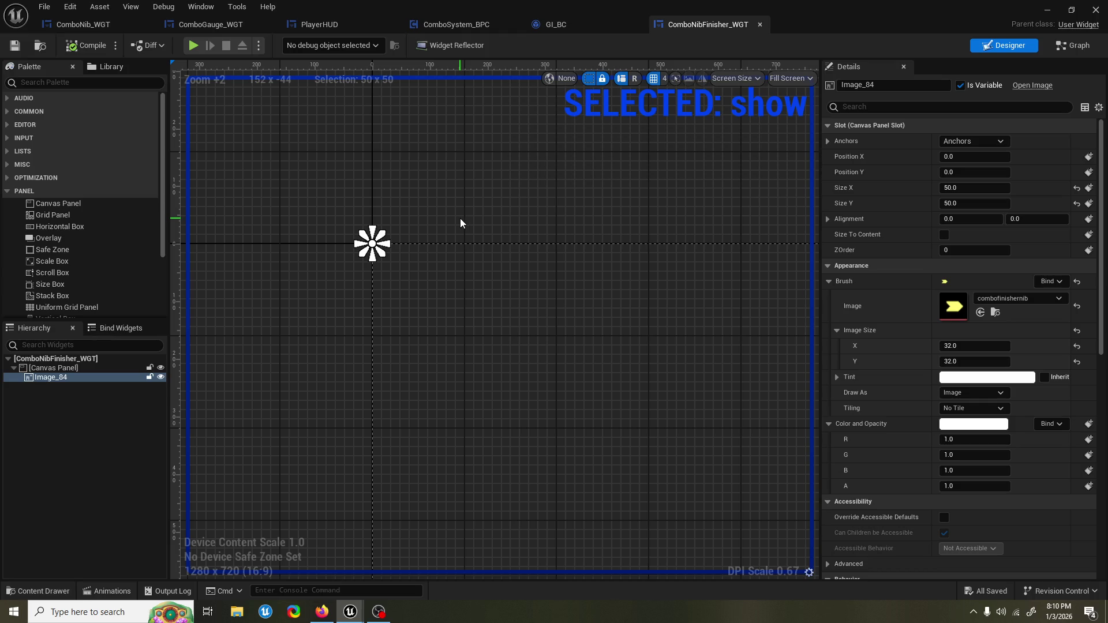
{"action": "left_click_drag", "start_coordinate": [449, 200], "coordinate": [432, 179]}
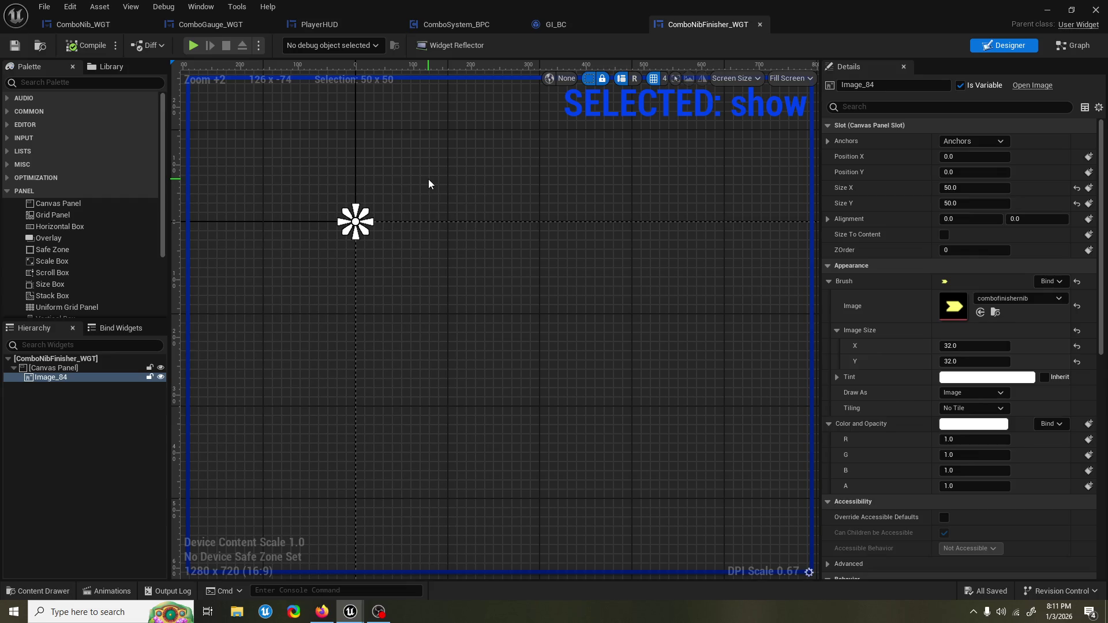
{"action": "mouse_move", "coordinate": [442, 180]}
{"action": "left_mouse_down"}
{"action": "mouse_move", "coordinate": [372, 188]}
{"action": "mouse_move", "coordinate": [317, 158]}
{"action": "mouse_move", "coordinate": [299, 132]}
{"action": "left_mouse_up"}
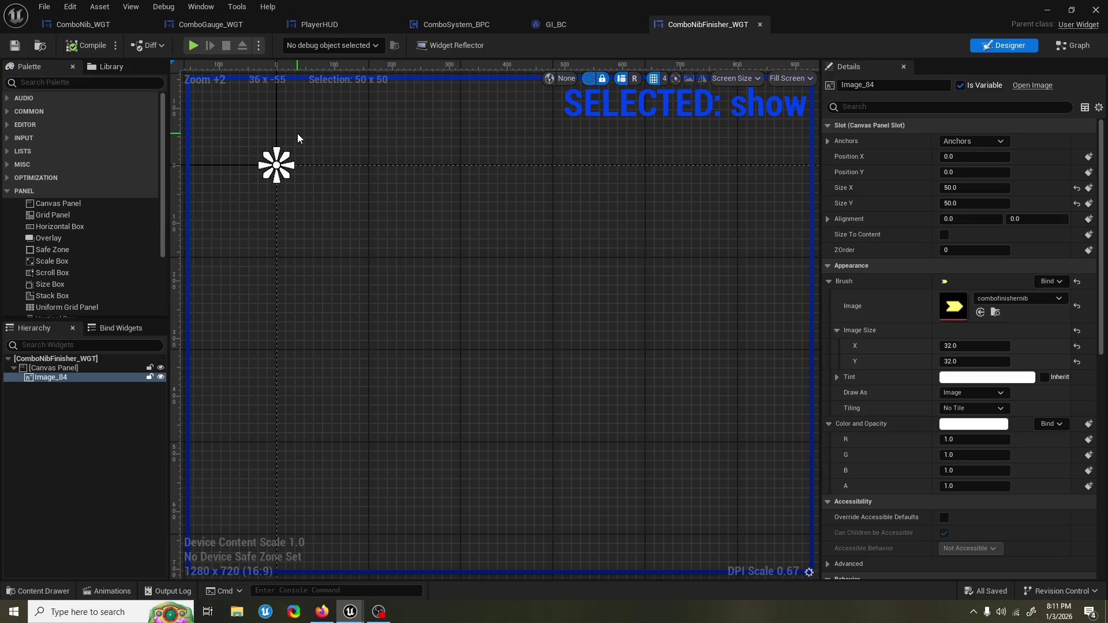
{"action": "mouse_move", "coordinate": [297, 133]}
{"action": "left_mouse_down"}
{"action": "mouse_move", "coordinate": [384, 145]}
{"action": "mouse_move", "coordinate": [368, 165]}
{"action": "left_mouse_up"}
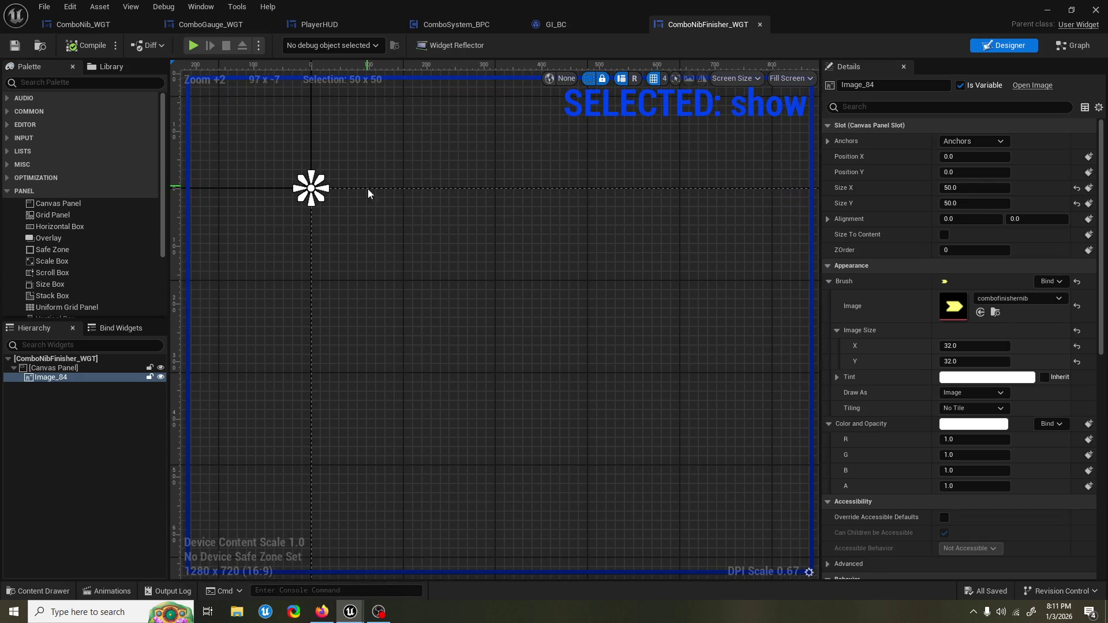
{"action": "mouse_move", "coordinate": [408, 217]}
{"action": "left_mouse_down"}
{"action": "mouse_move", "coordinate": [384, 173]}
{"action": "mouse_move", "coordinate": [373, 176]}
{"action": "left_mouse_up"}
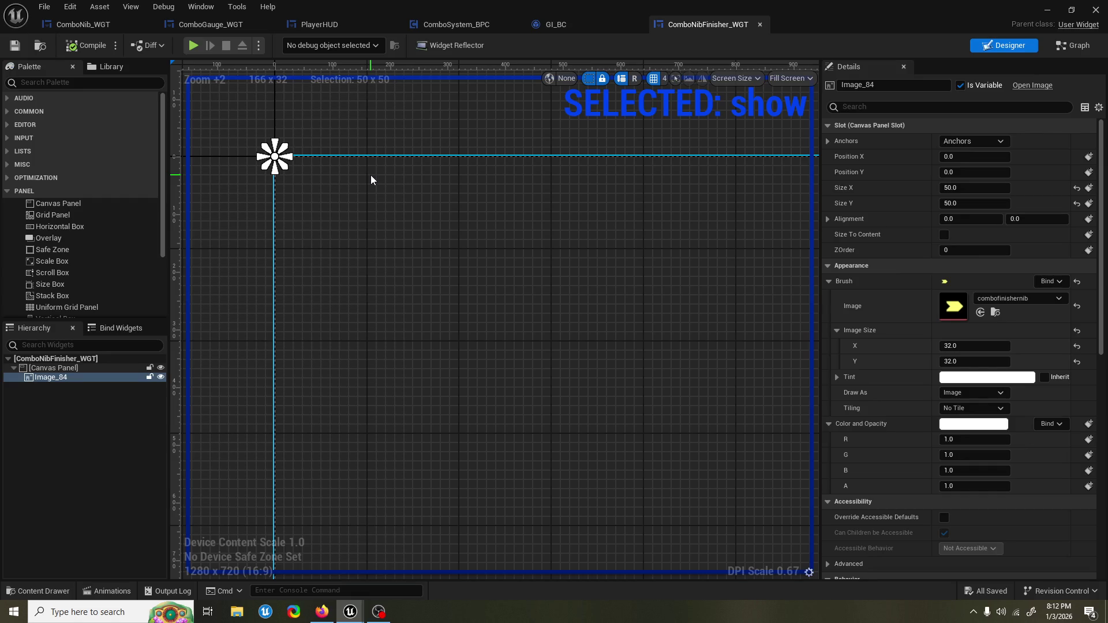
{"action": "left_click_drag", "start_coordinate": [354, 113], "coordinate": [389, 195]}
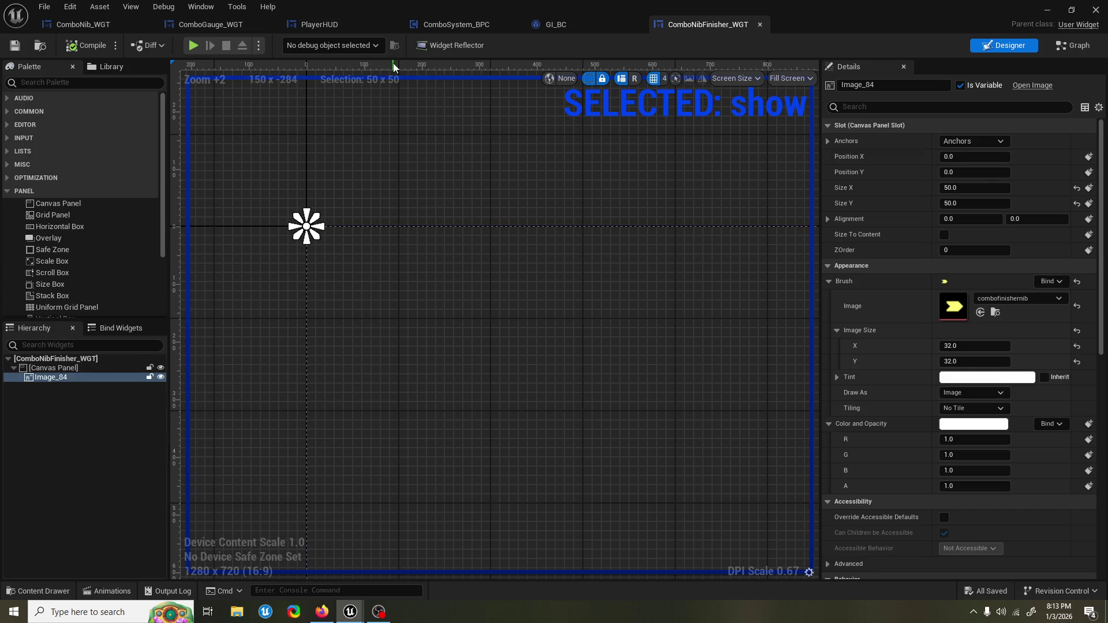
Step: Playtest the Graveyard level, fighting enemies to build a combo, then stop and minimize the Message Log
{"action": "left_click", "coordinate": [1045, 14]}
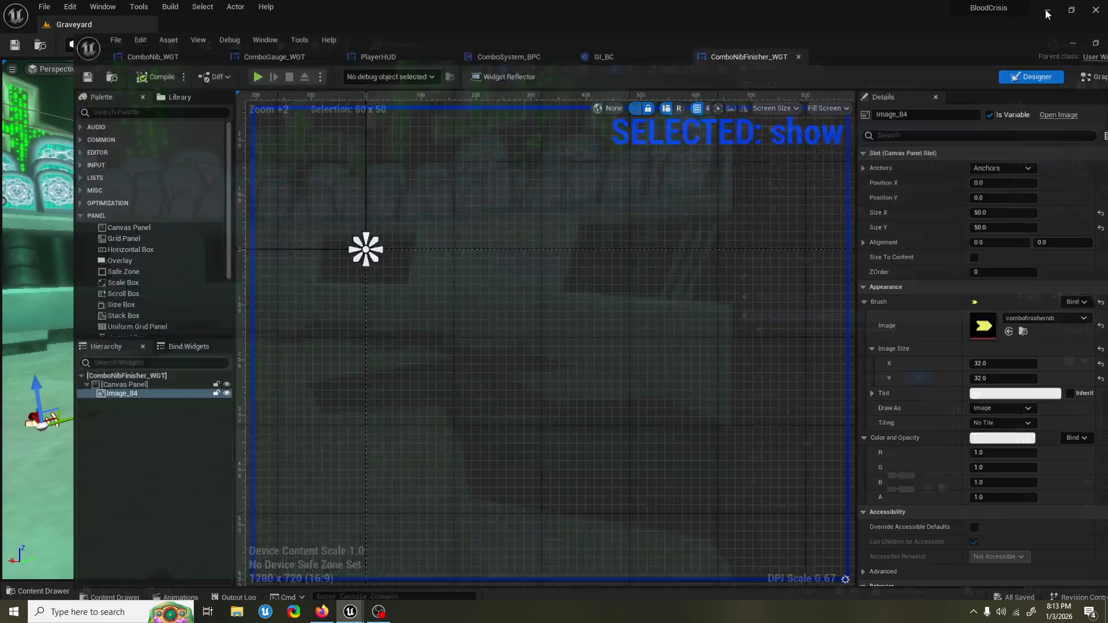
{"action": "left_click", "coordinate": [281, 44]}
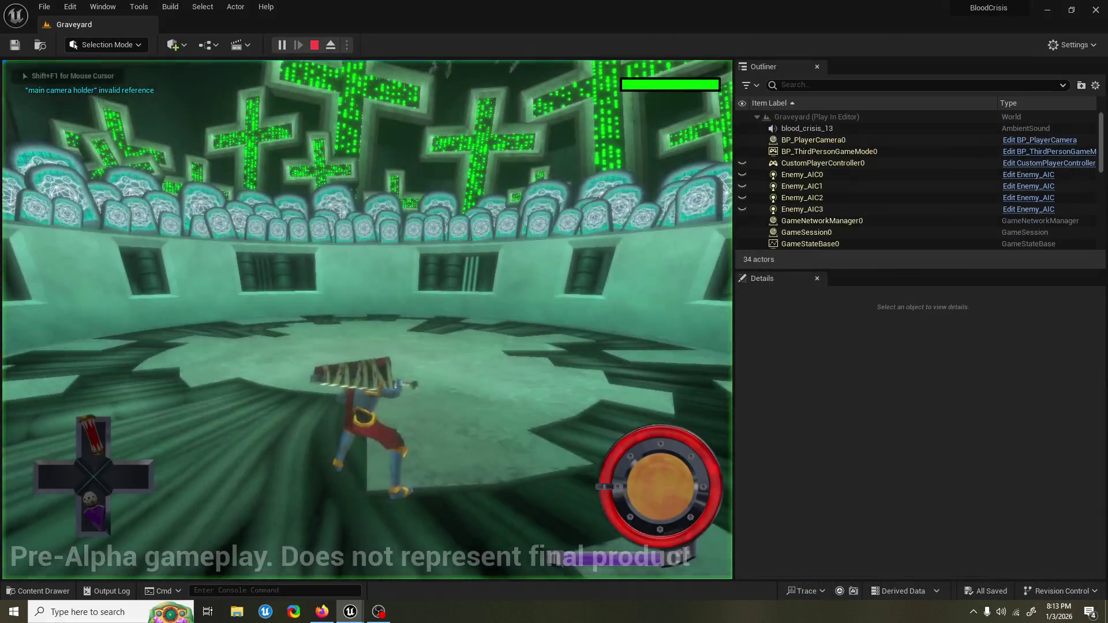
{"action": "key", "text": "w"}
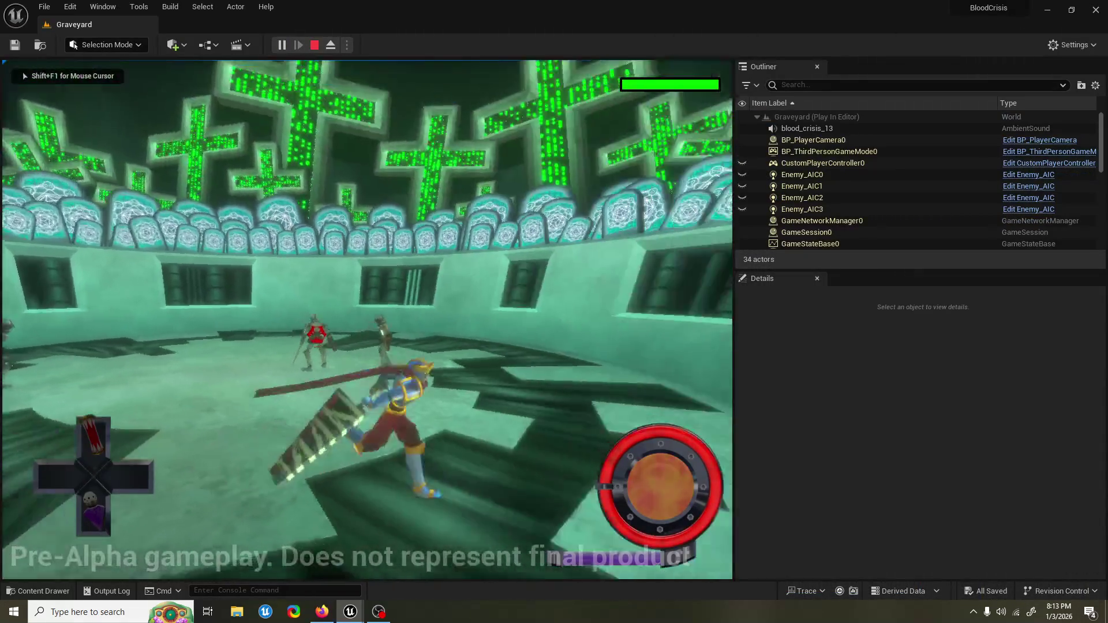
{"action": "key", "text": "w"}
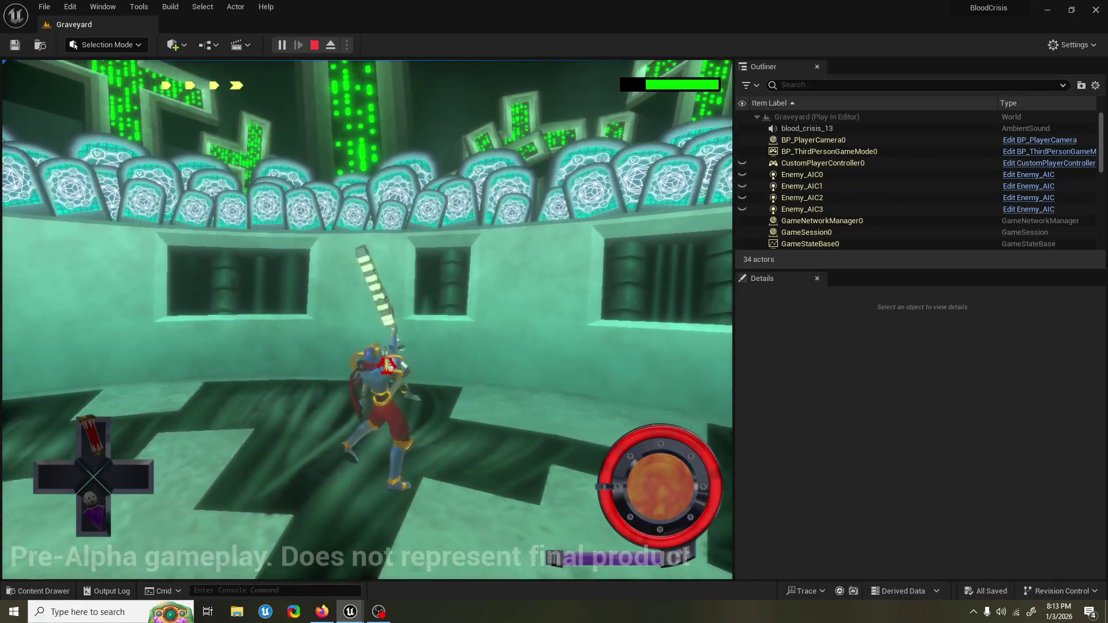
{"action": "key", "text": "shift+F1"}
{"action": "key", "text": "Escape"}
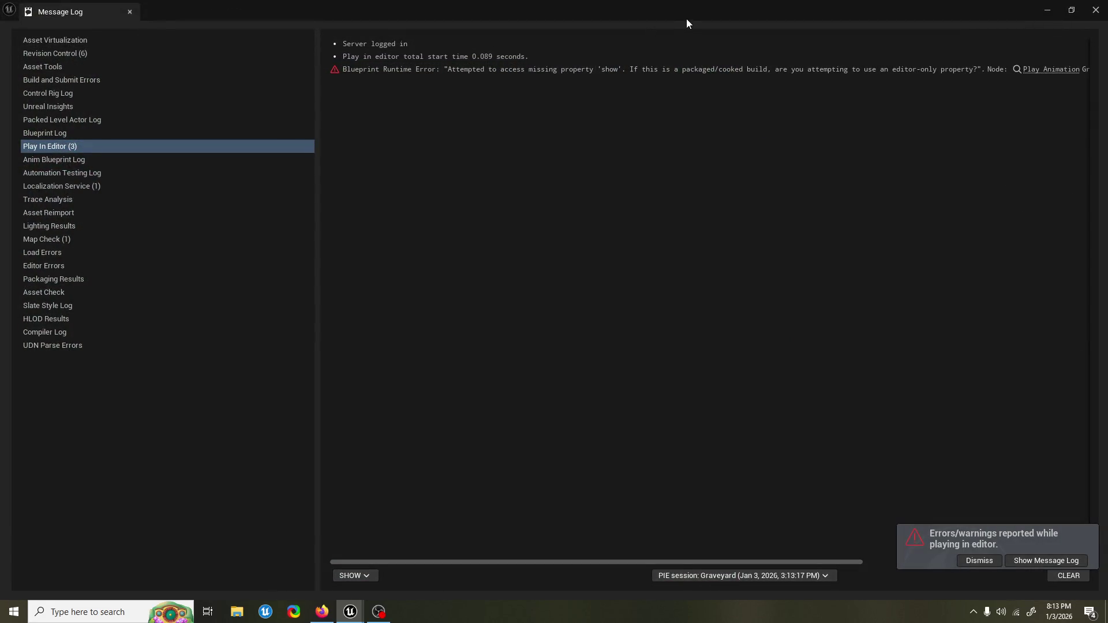
{"action": "left_click", "coordinate": [1047, 12]}
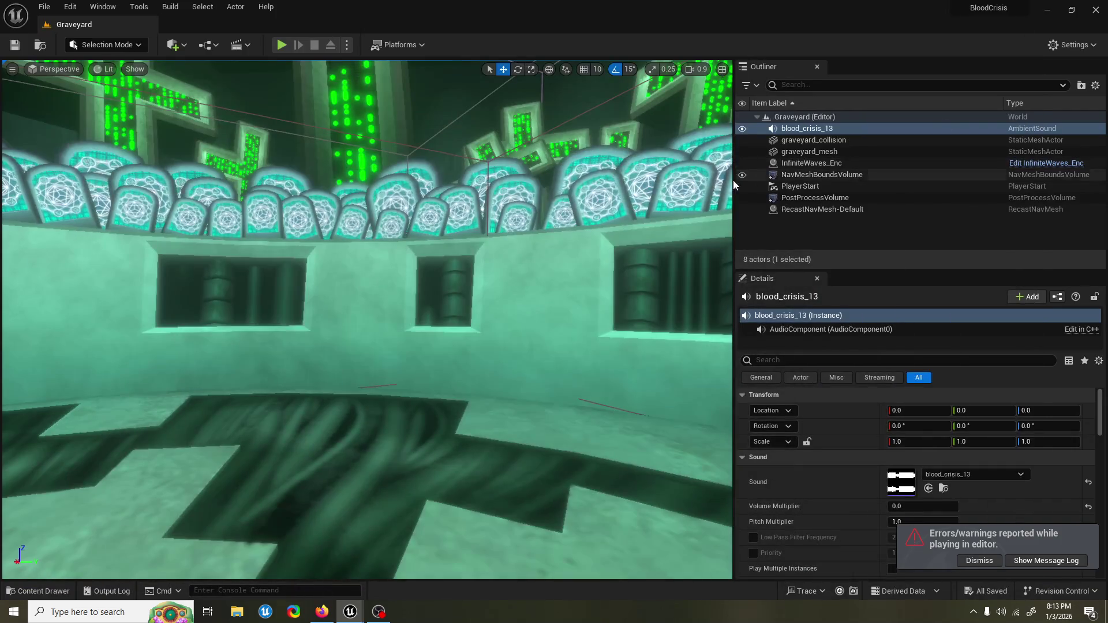
Step: Pull the viewport camera back and show the 25 assets in Content/UI/HUD
{"action": "scroll", "coordinate": [491, 216], "scroll_direction": "down", "scroll_amount": 5}
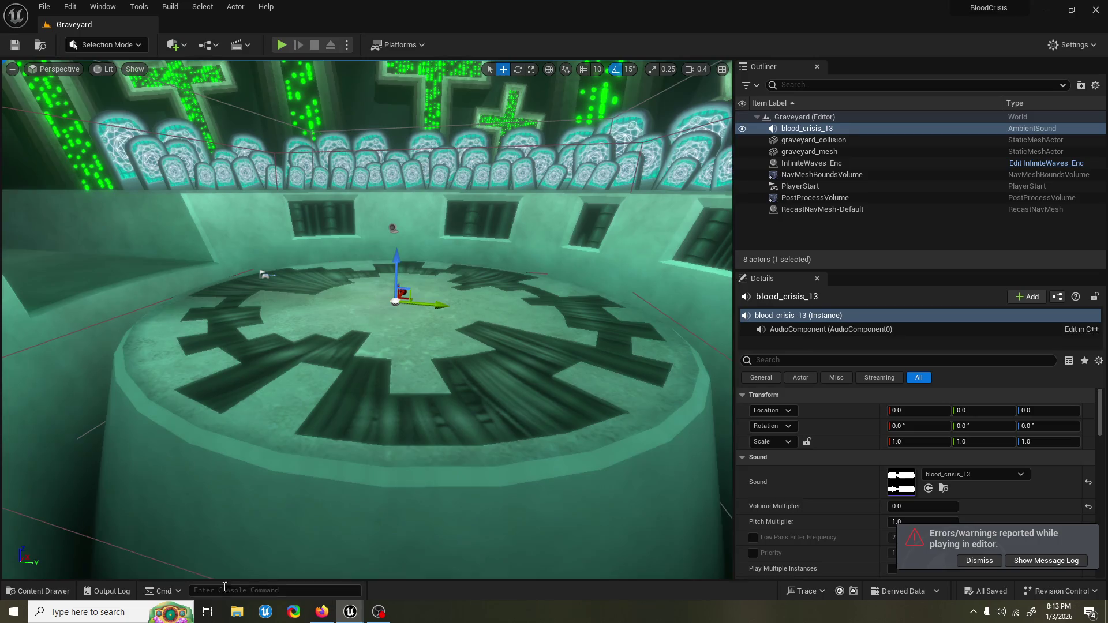
{"action": "left_click", "coordinate": [37, 591]}
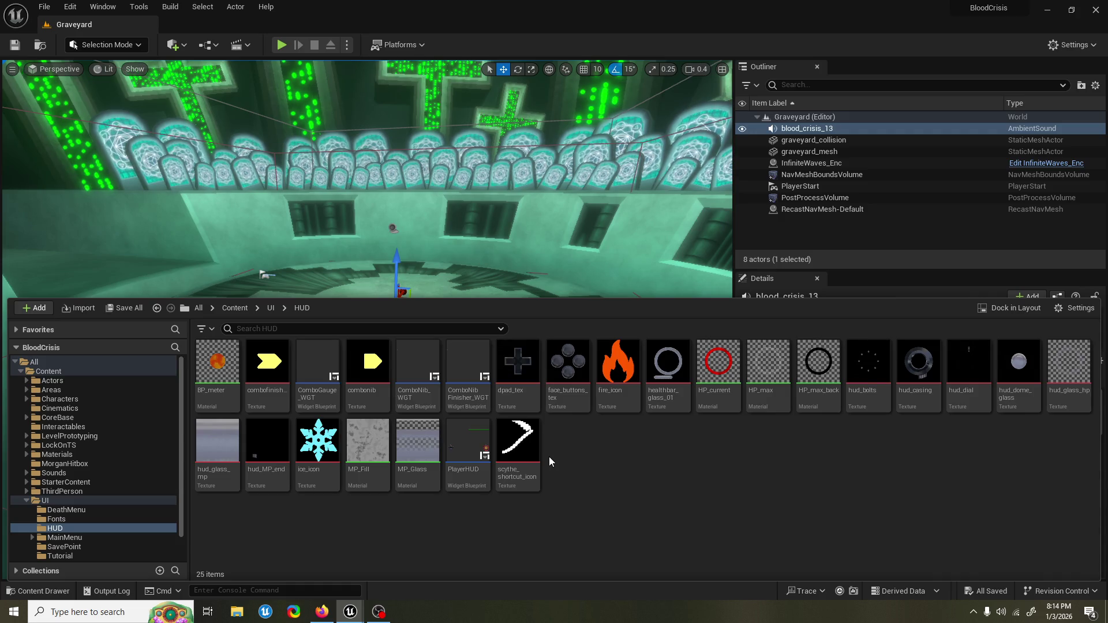
Step: Preview ComboNibFinisher_WGT's show animation, then return to PlayerHUD's Event Graph
{"action": "double_click", "coordinate": [481, 375]}
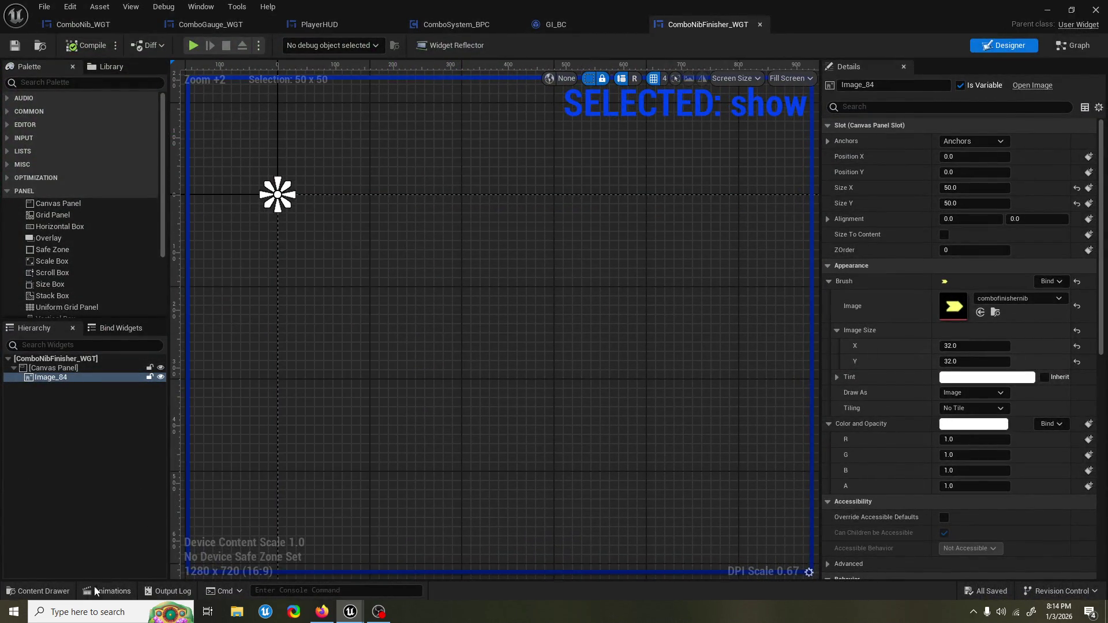
{"action": "left_click", "coordinate": [37, 591]}
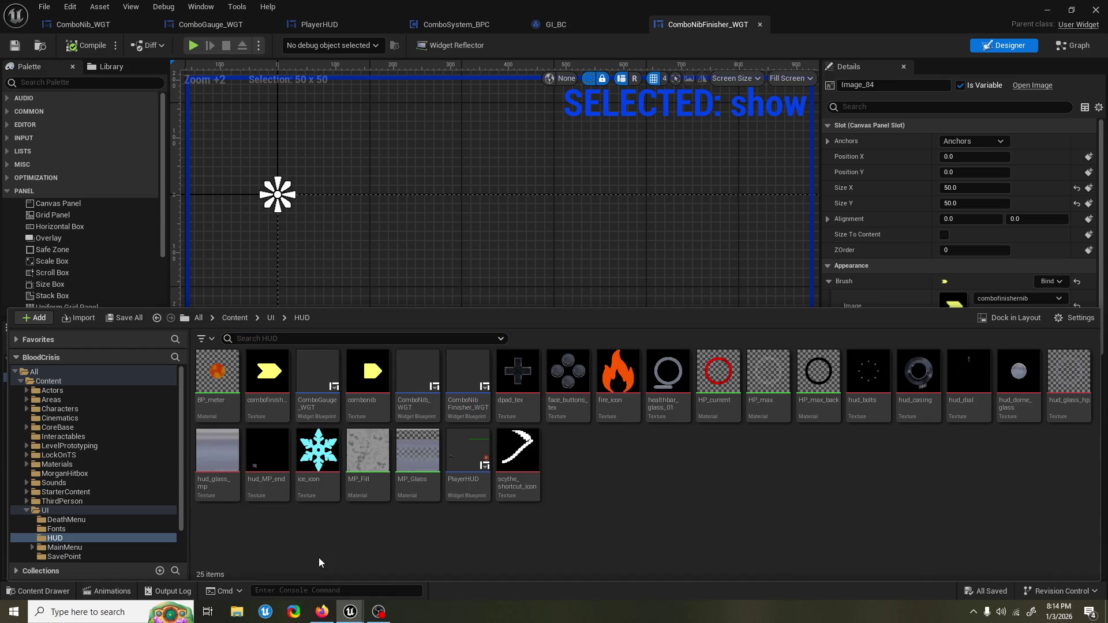
{"action": "left_click", "coordinate": [445, 249]}
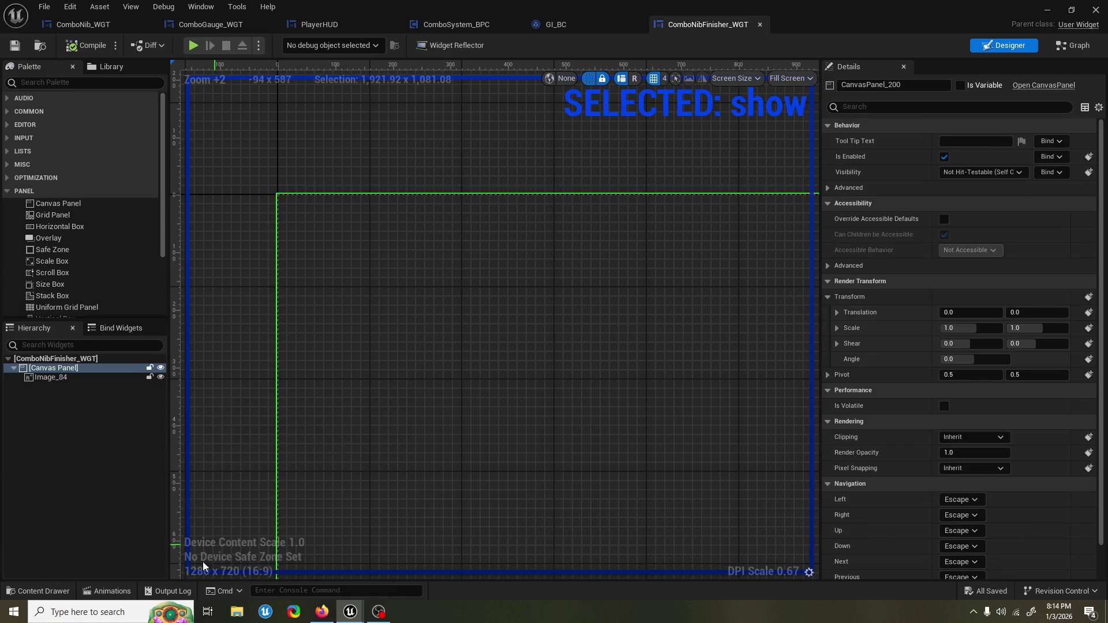
{"action": "left_click", "coordinate": [128, 592]}
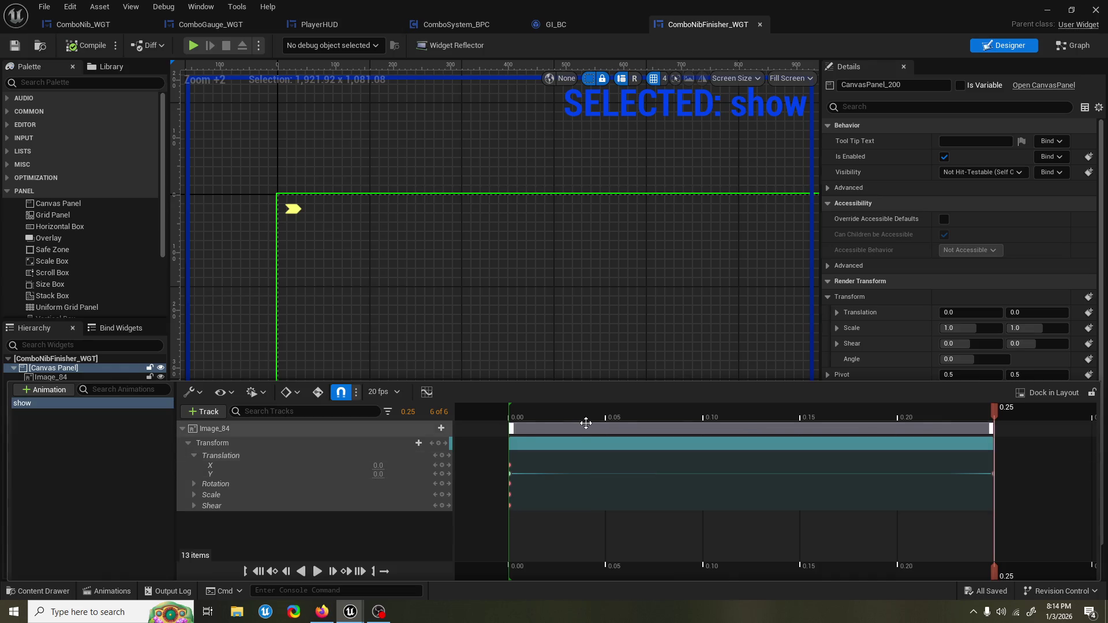
{"action": "key", "text": "space"}
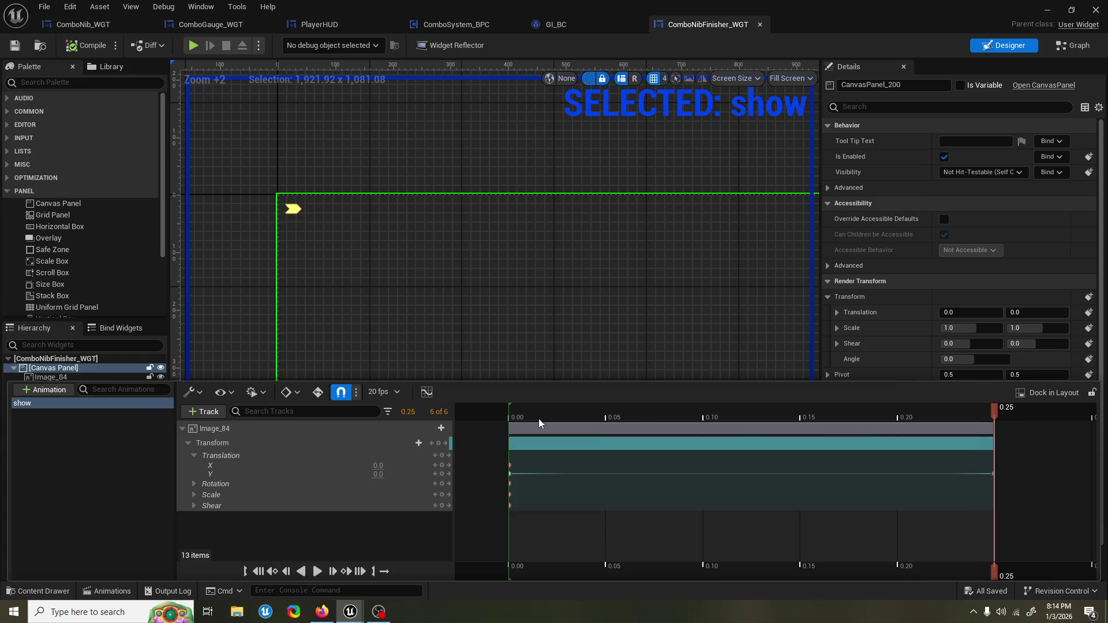
{"action": "left_click", "coordinate": [363, 154]}
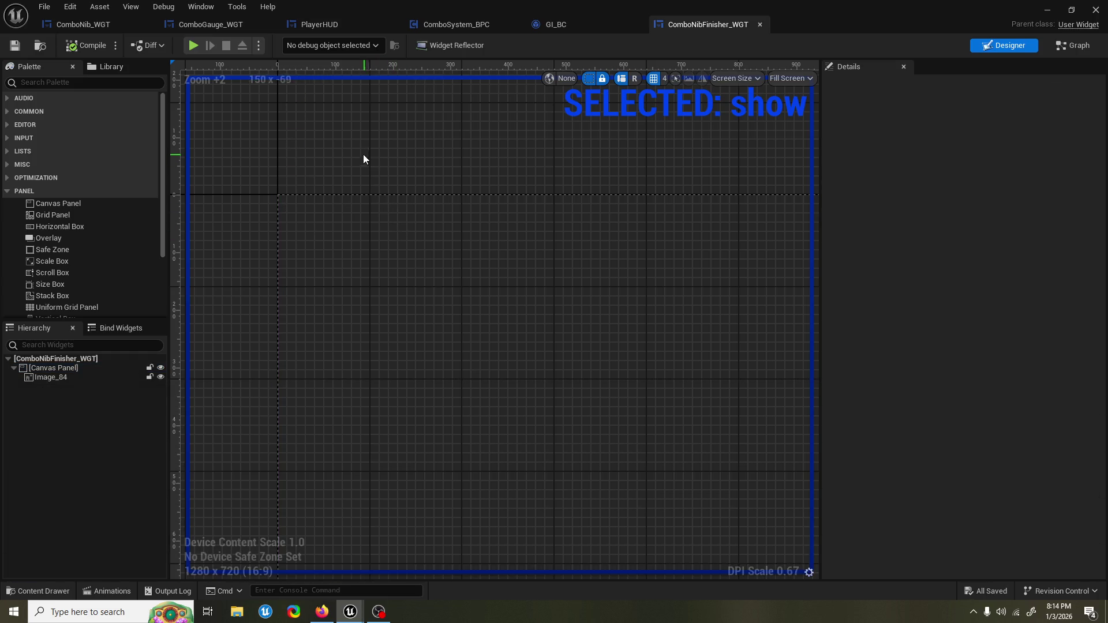
{"action": "left_click", "coordinate": [342, 18]}
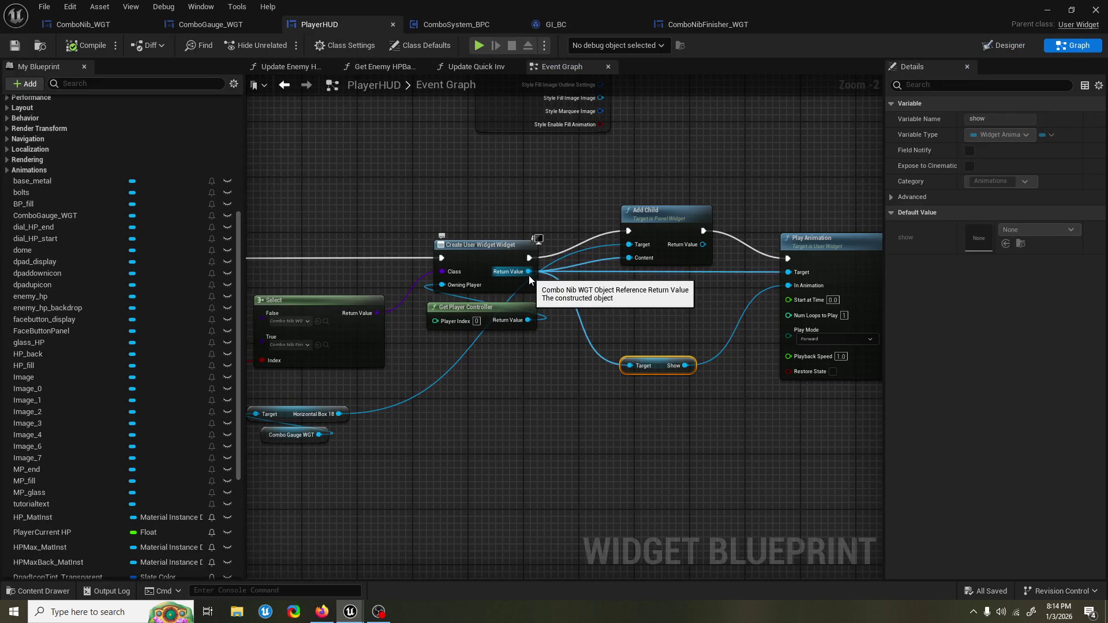
Step: Add a Create User Widget node taking Select's class, with Get Player Controller as Owning Player
{"action": "mouse_move", "coordinate": [488, 344]}
{"action": "left_mouse_down"}
{"action": "mouse_move", "coordinate": [570, 323]}
{"action": "mouse_move", "coordinate": [658, 326]}
{"action": "mouse_move", "coordinate": [549, 314]}
{"action": "mouse_move", "coordinate": [546, 330]}
{"action": "mouse_move", "coordinate": [505, 189]}
{"action": "left_mouse_up"}
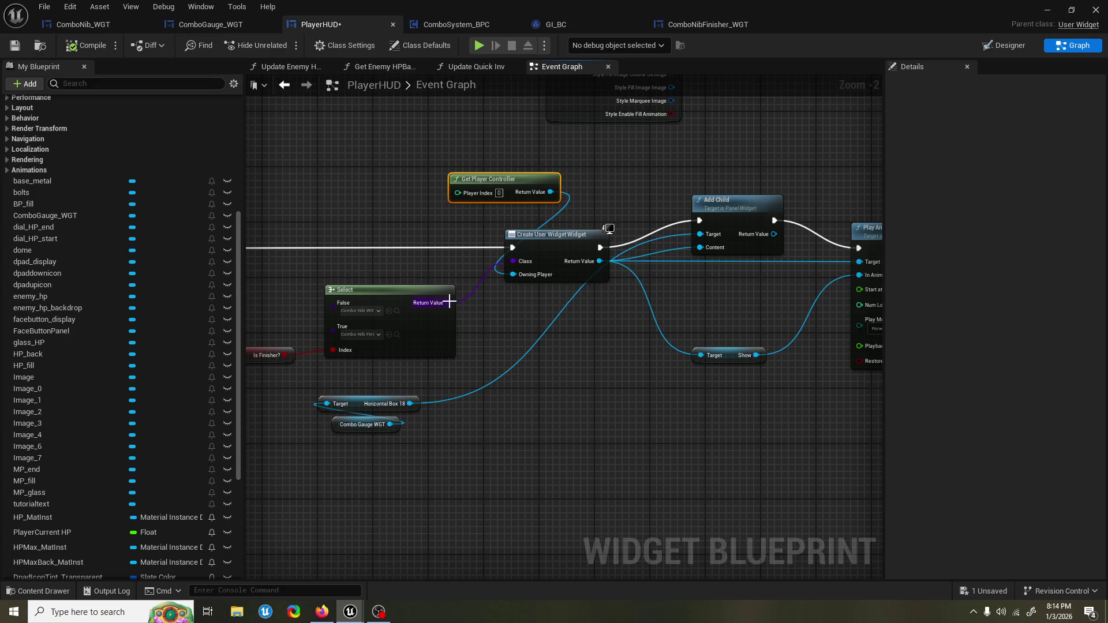
{"action": "left_click_drag", "start_coordinate": [448, 303], "coordinate": [486, 316]}
{"action": "type", "text": "crea"}
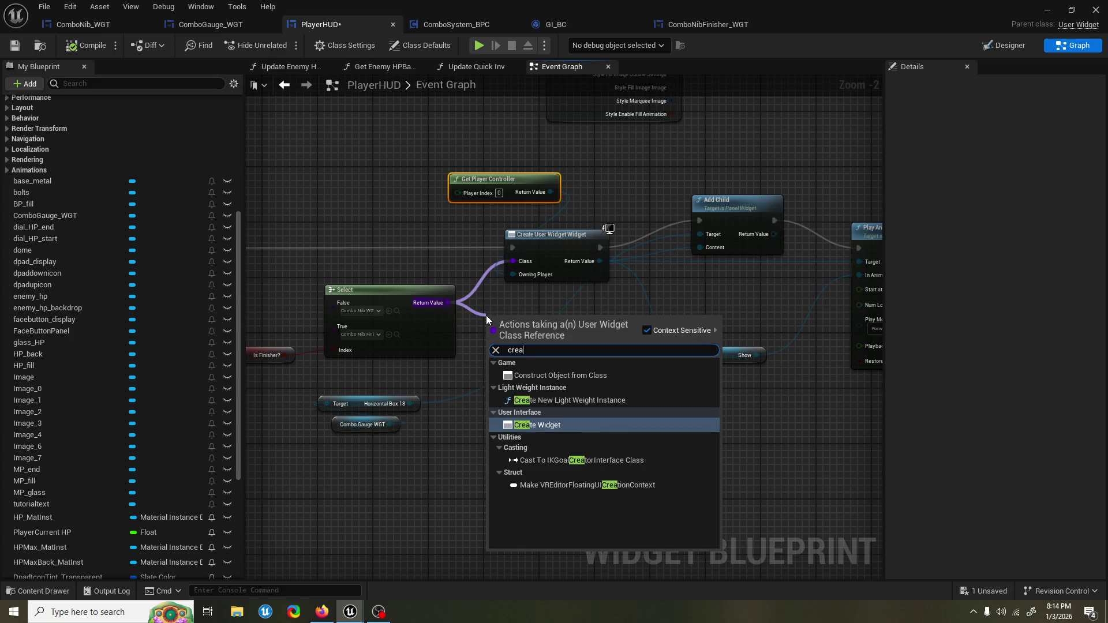
{"action": "type", "text": "te user"}
{"action": "key", "text": "Return"}
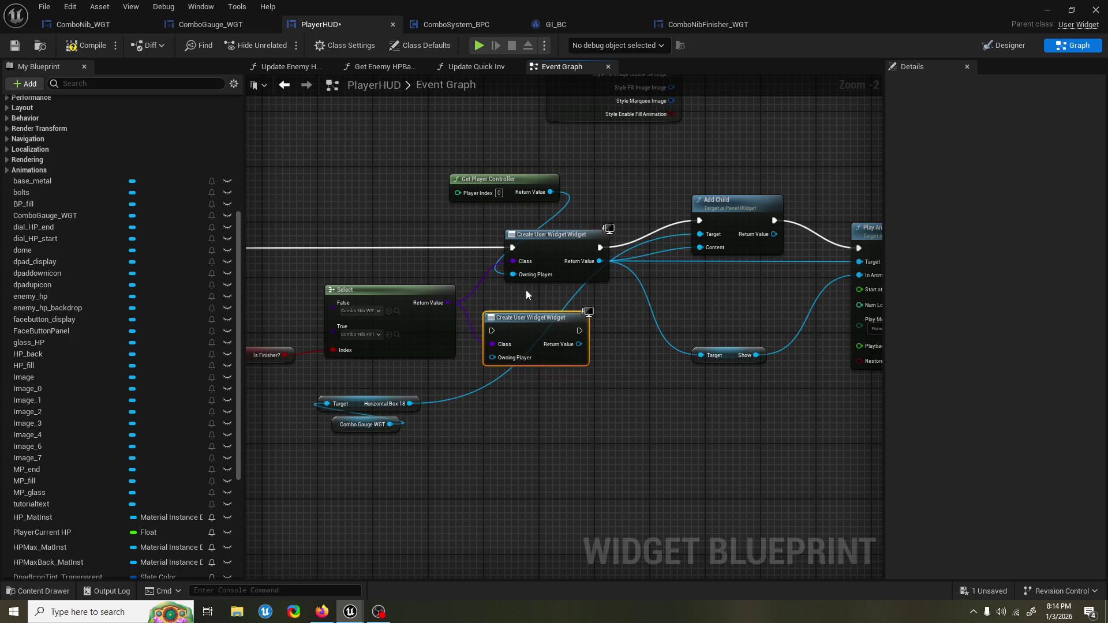
{"action": "left_click_drag", "start_coordinate": [577, 192], "coordinate": [523, 360]}
{"action": "left_click_drag", "start_coordinate": [605, 344], "coordinate": [722, 356]}
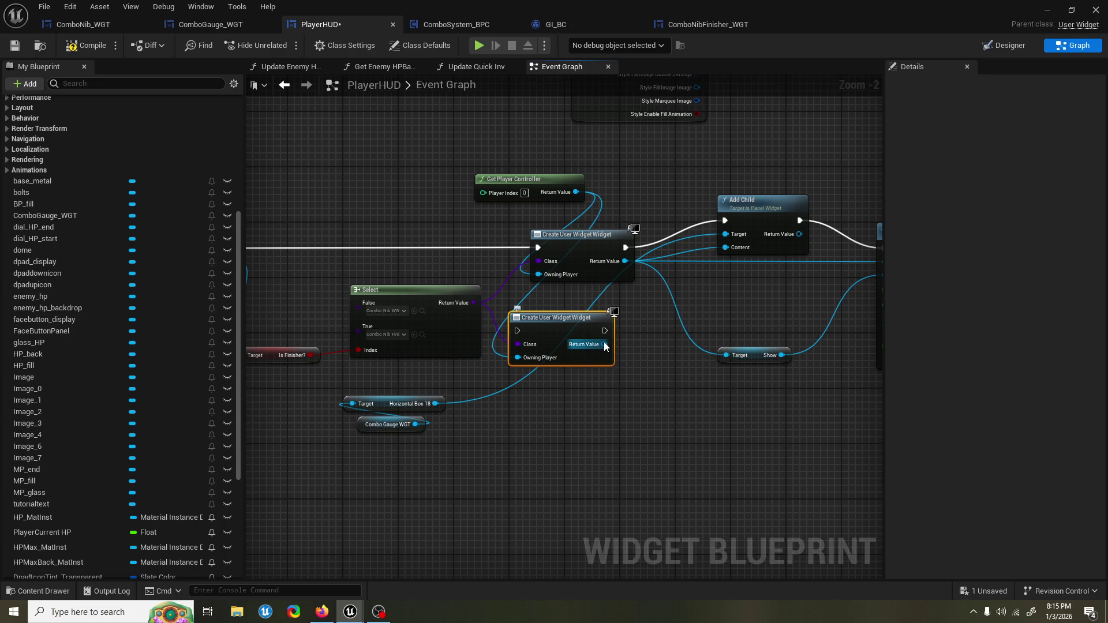
Step: Cancel a 'cast to' search from the new widget's output and compile PlayerHUD
{"action": "left_click_drag", "start_coordinate": [604, 345], "coordinate": [646, 381]}
{"action": "type", "text": "cast t"}
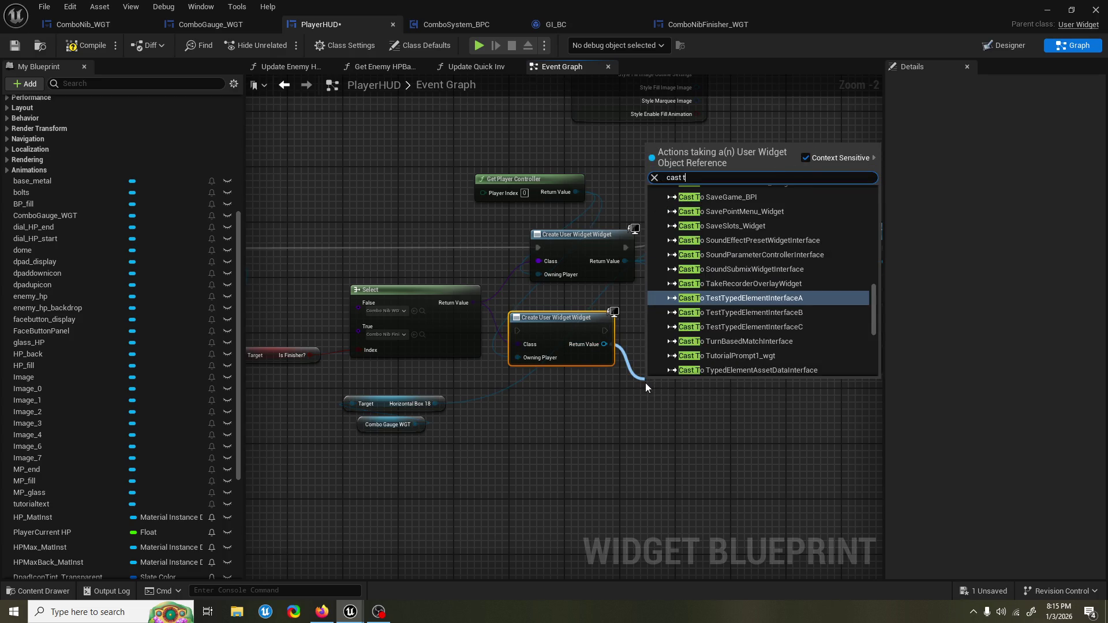
{"action": "type", "text": "o"}
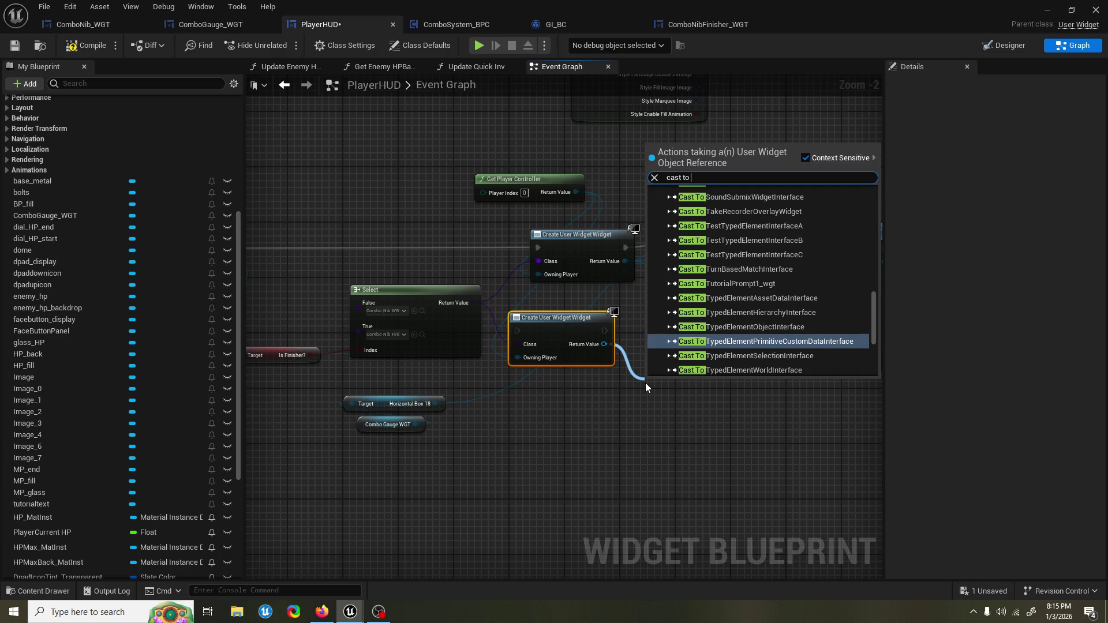
{"action": "key", "text": "Escape"}
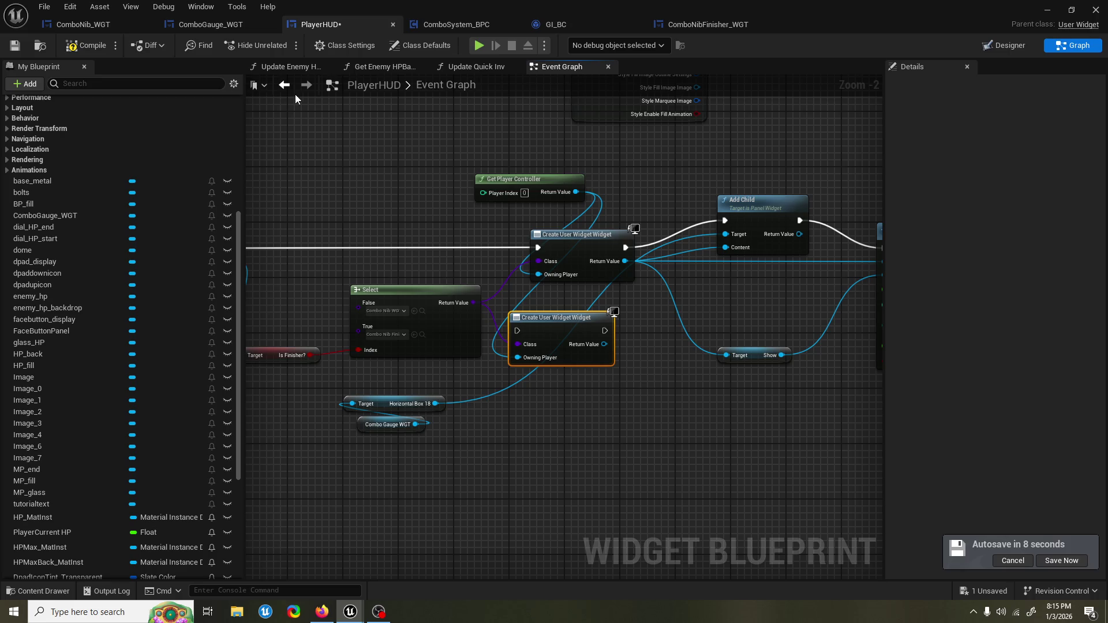
{"action": "left_click", "coordinate": [86, 46]}
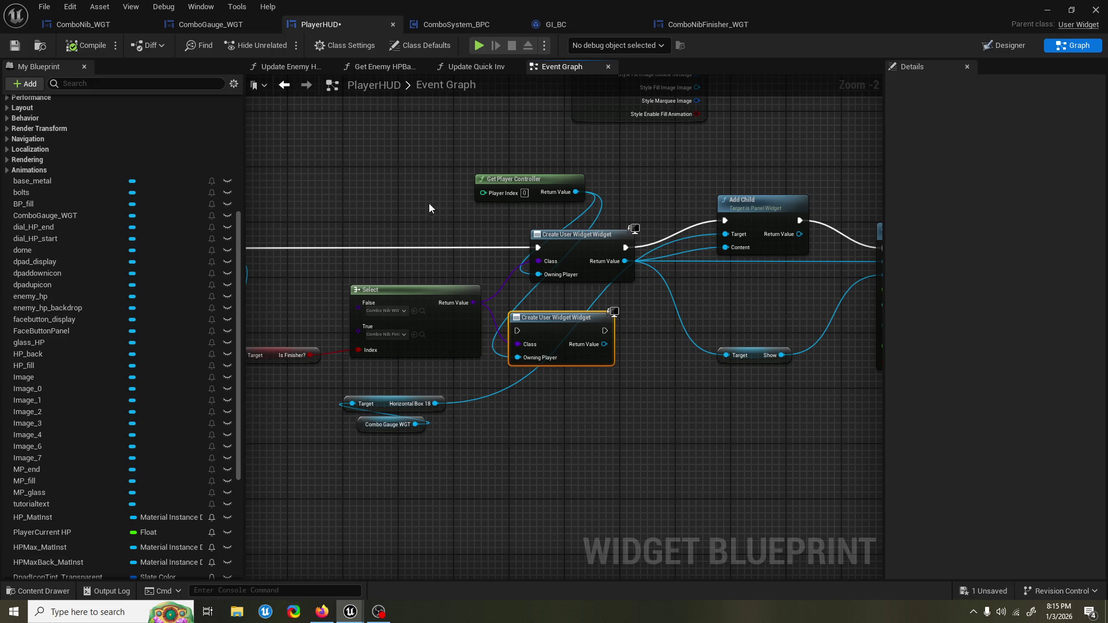
Step: Dismiss the pending node search and open ComboNibFinisher_WGT from the UI/HUD folder
{"action": "left_click_drag", "start_coordinate": [558, 347], "coordinate": [629, 403]}
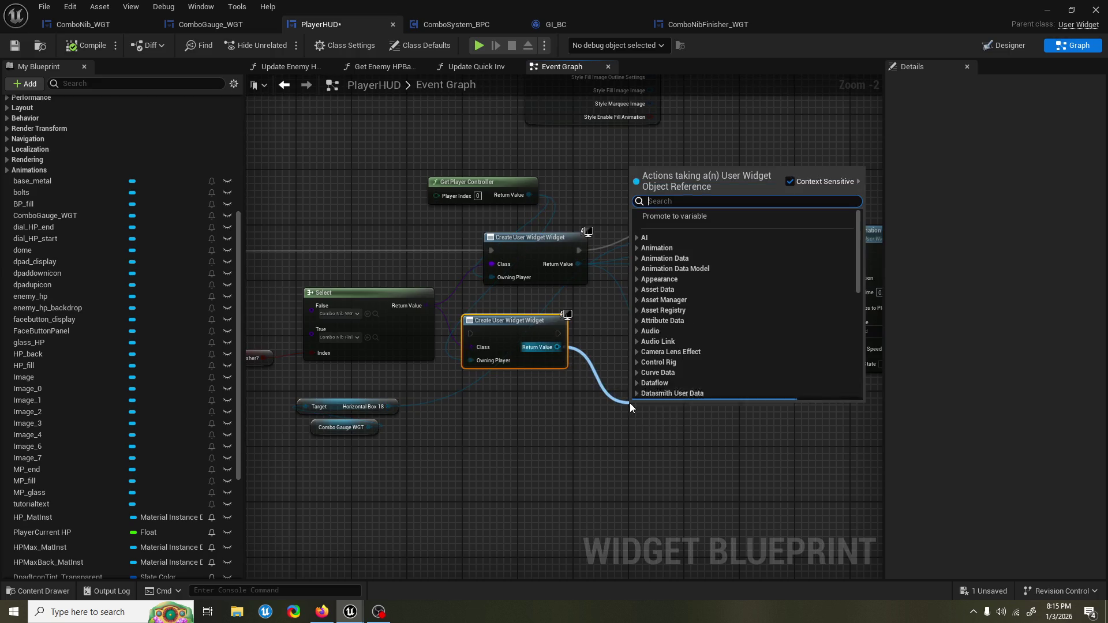
{"action": "left_click", "coordinate": [594, 424]}
{"action": "key", "text": "ctrl+space"}
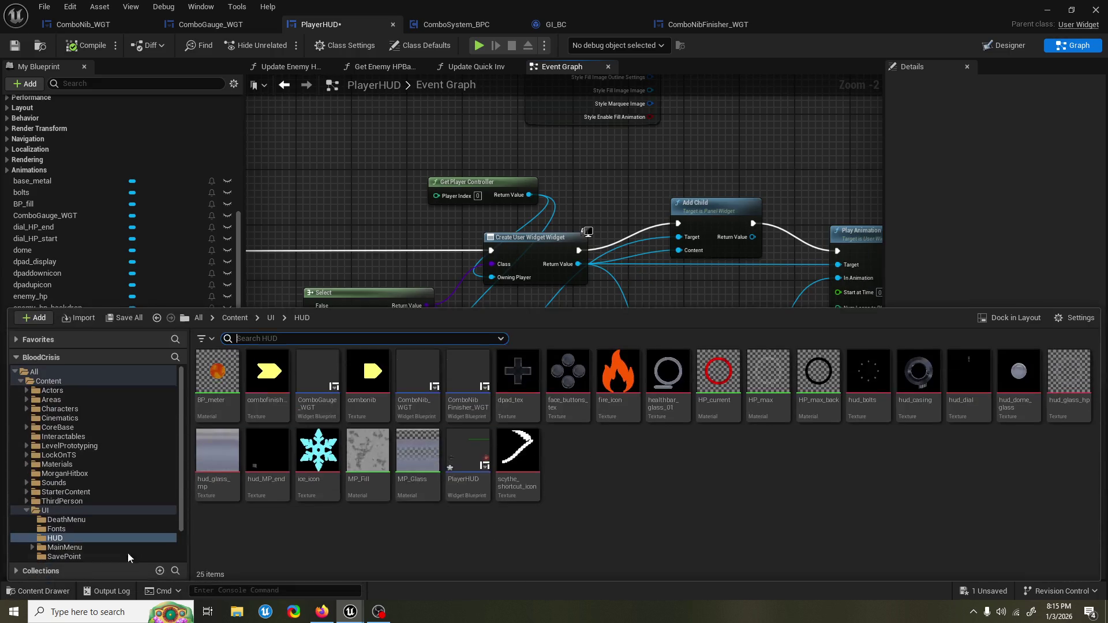
{"action": "left_click", "coordinate": [641, 445]}
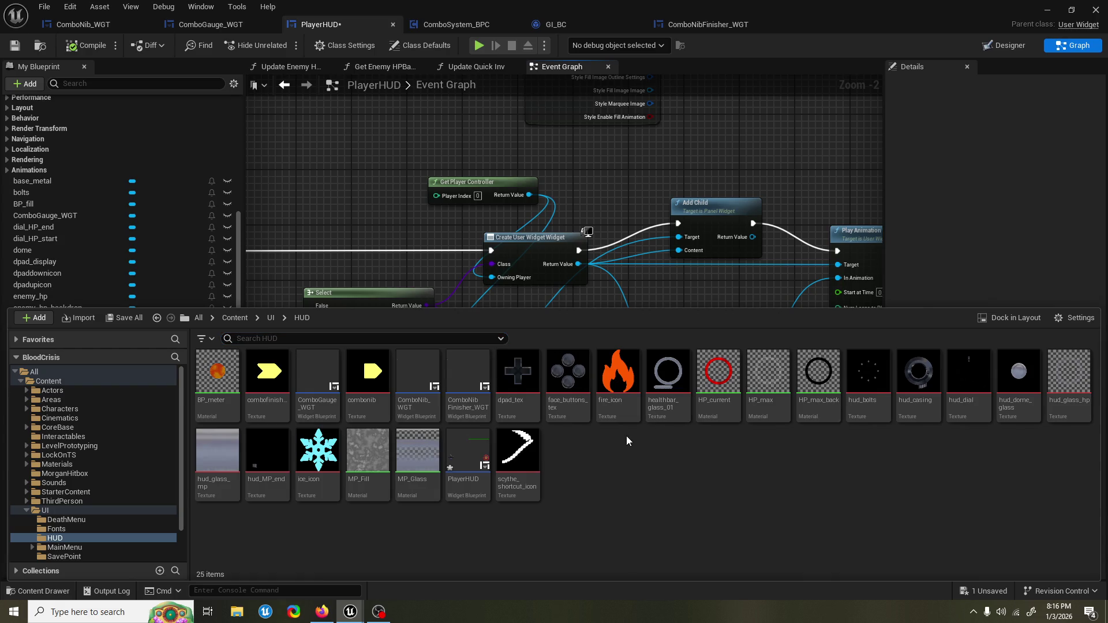
{"action": "left_click", "coordinate": [417, 381]}
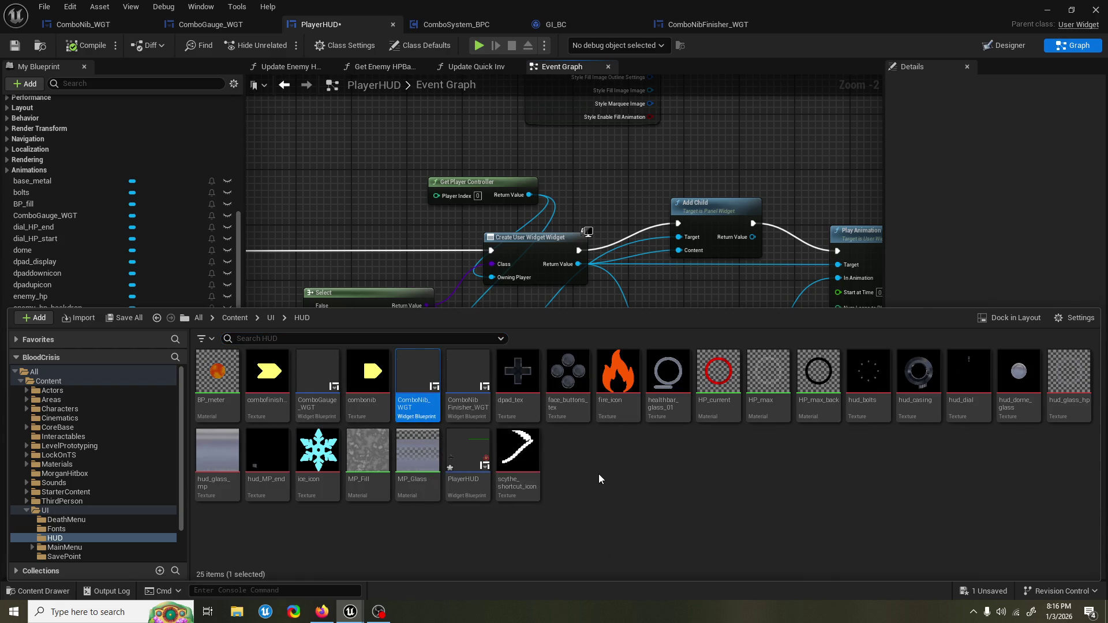
{"action": "double_click", "coordinate": [469, 382]}
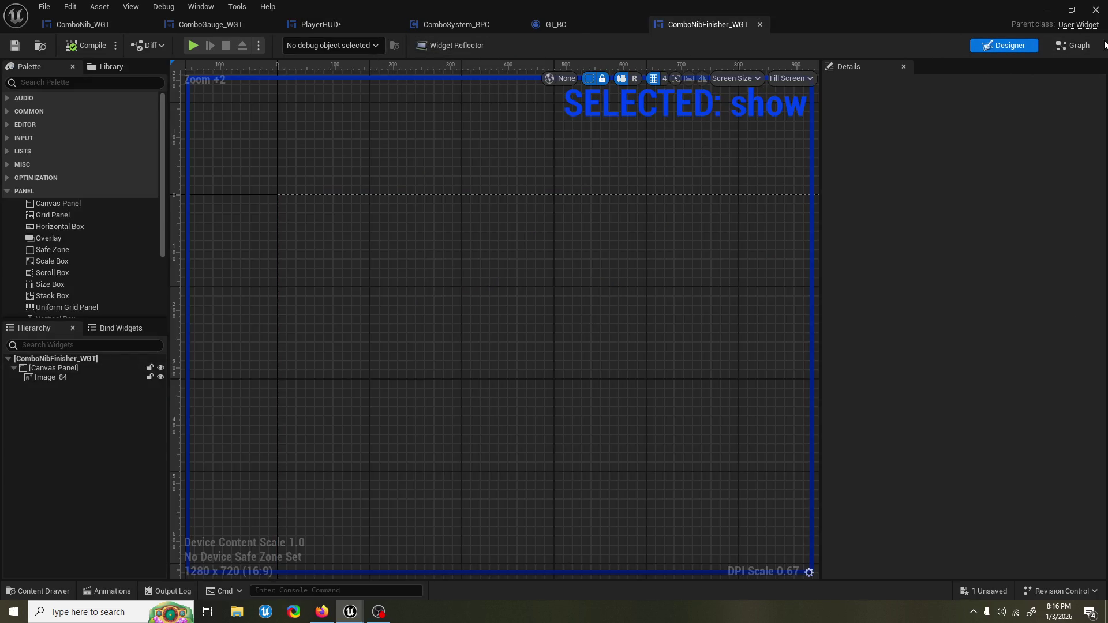
Step: Set ComboNibFinisher_WGT's parent class to ComboNib_WGT and recompile it
{"action": "left_click", "coordinate": [1070, 46]}
{"action": "left_click", "coordinate": [367, 46]}
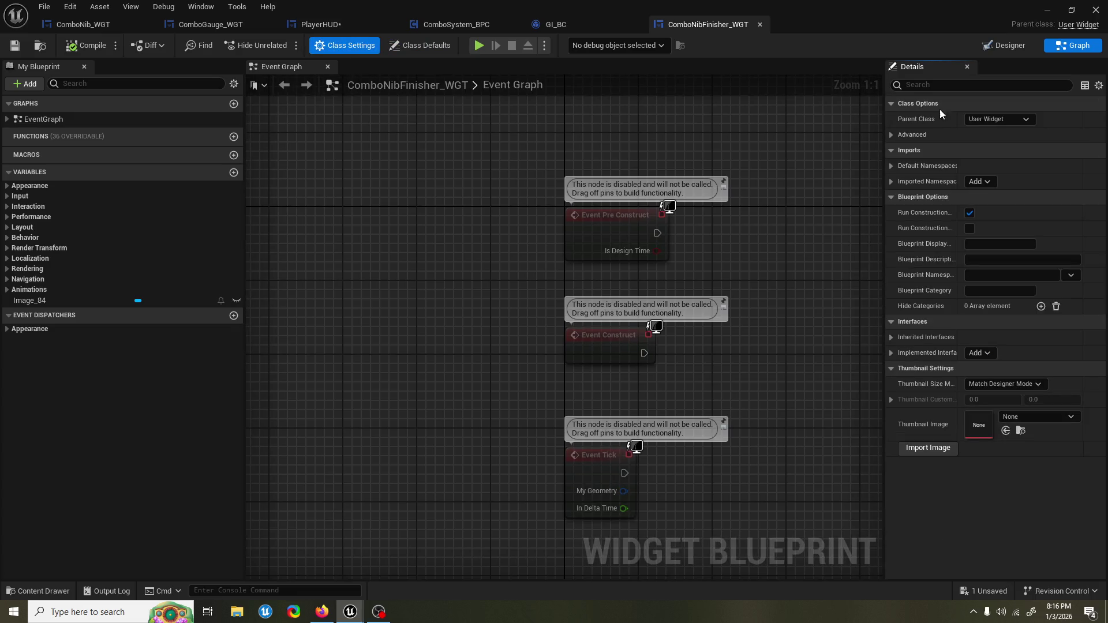
{"action": "left_click", "coordinate": [992, 119]}
{"action": "type", "text": "nib"}
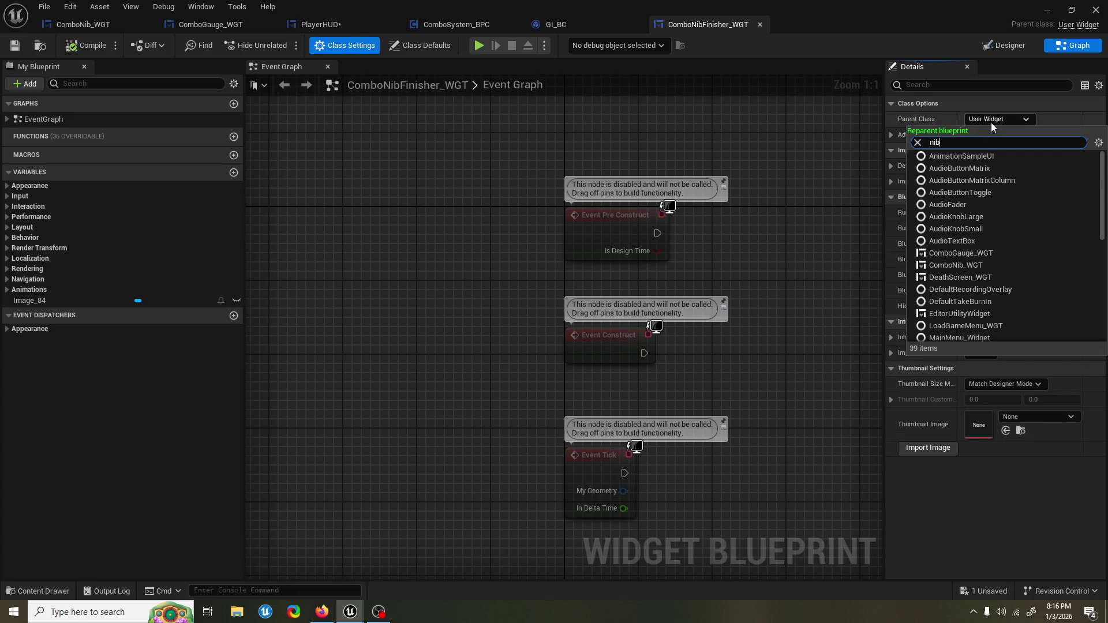
{"action": "left_click", "coordinate": [956, 156]}
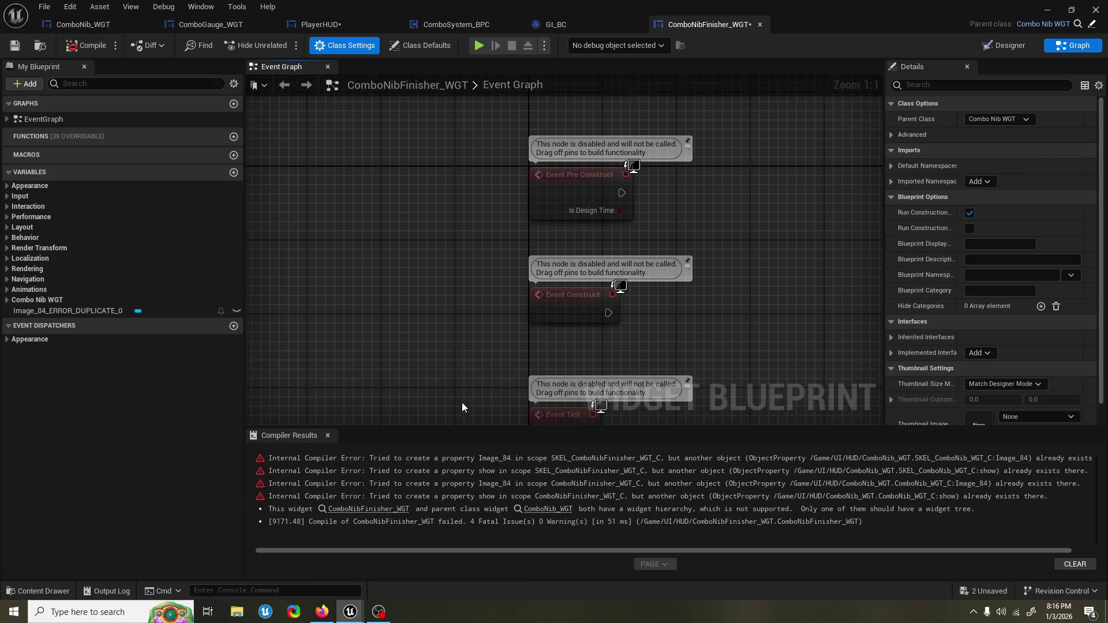
{"action": "left_click_drag", "start_coordinate": [444, 416], "coordinate": [391, 313]}
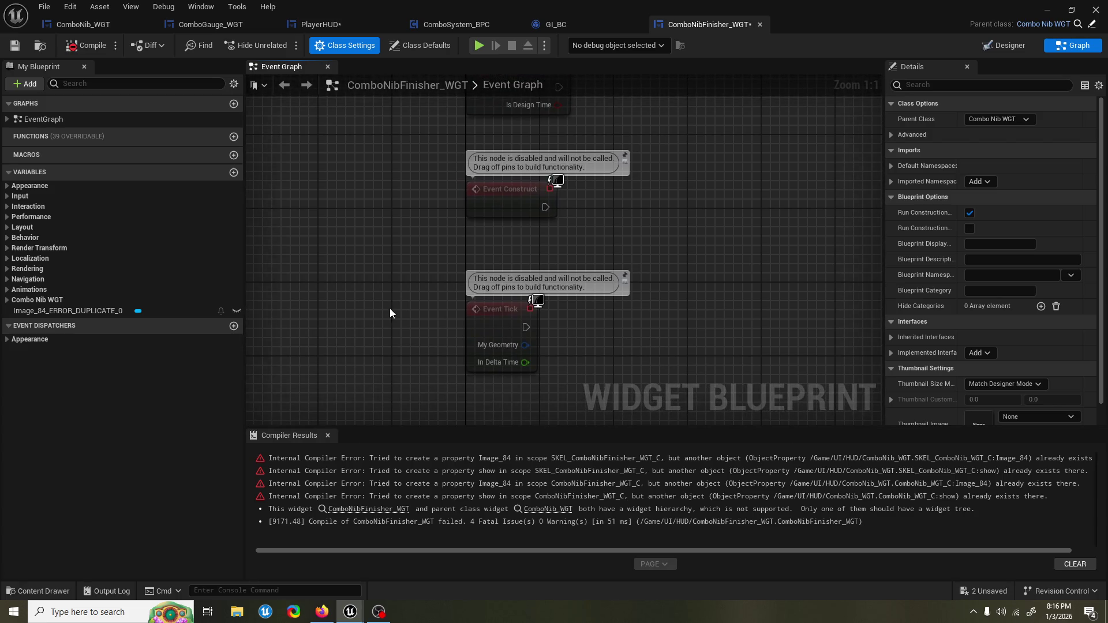
{"action": "key", "text": "F7"}
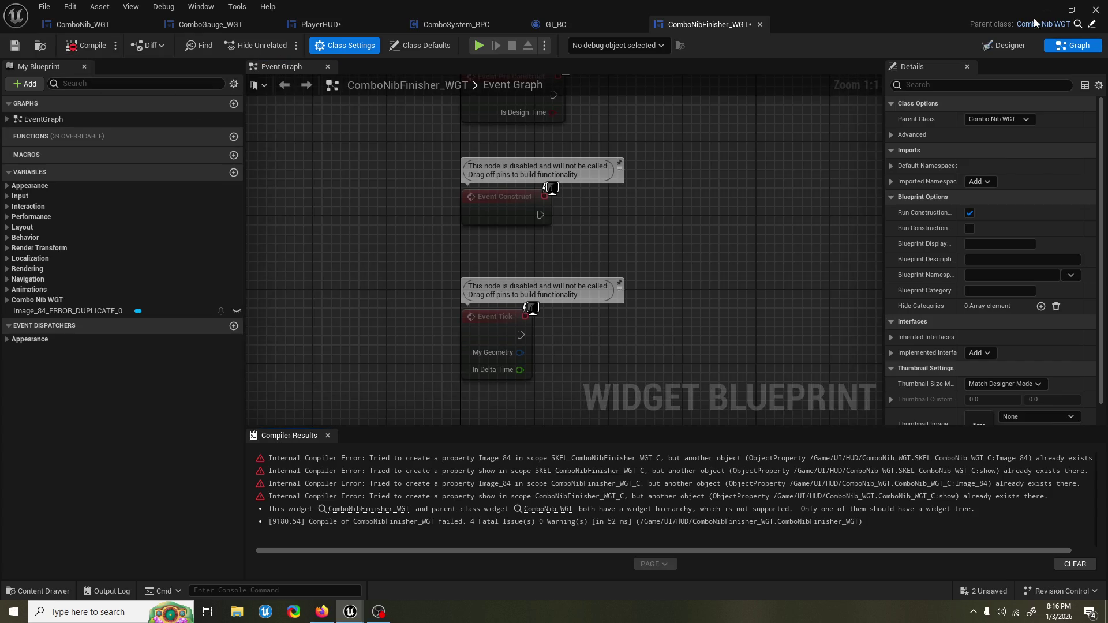
Step: Reparent ComboNibFinisher_WGT to User Widget instead, confirming the Reparent dialog
{"action": "left_click", "coordinate": [1005, 45]}
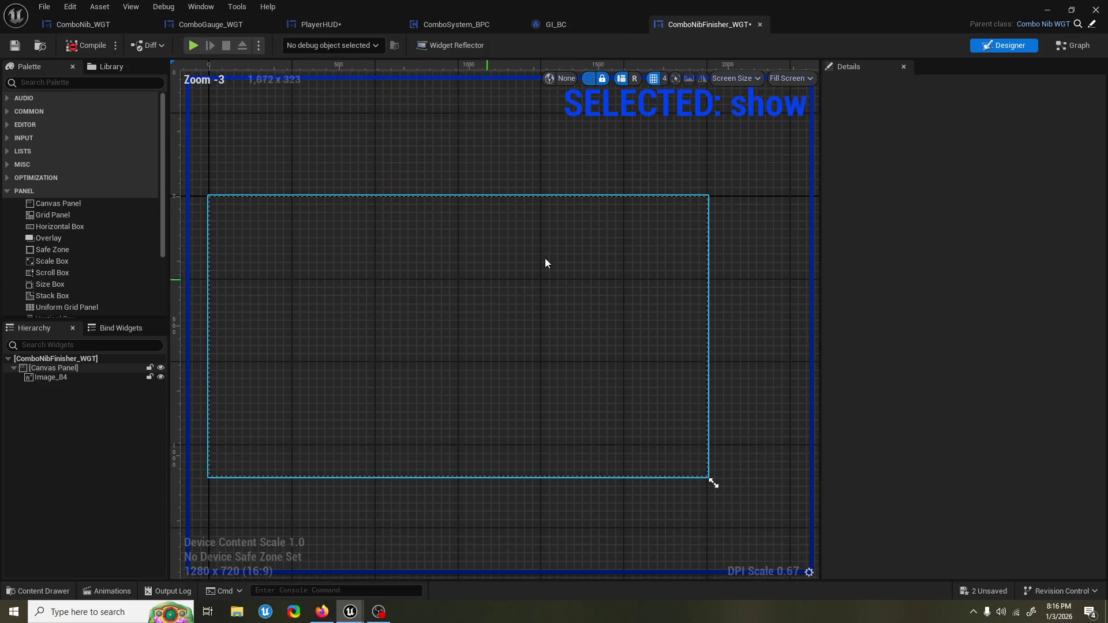
{"action": "left_click", "coordinate": [1073, 45]}
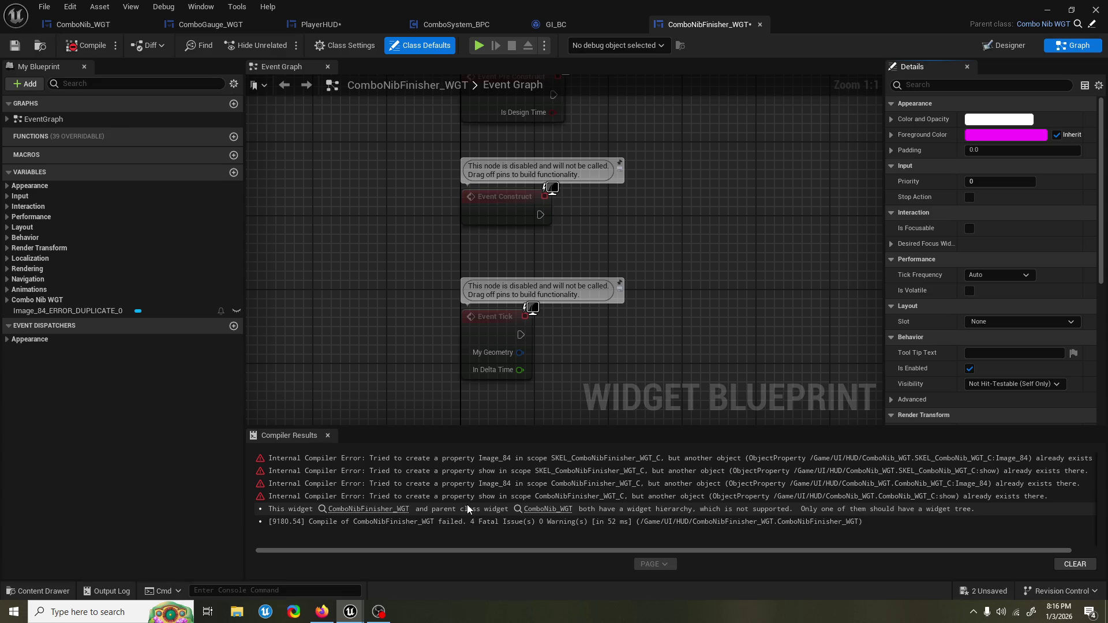
{"action": "mouse_move", "coordinate": [489, 553]}
{"action": "left_mouse_down"}
{"action": "mouse_move", "coordinate": [521, 546]}
{"action": "mouse_move", "coordinate": [497, 547]}
{"action": "left_mouse_up"}
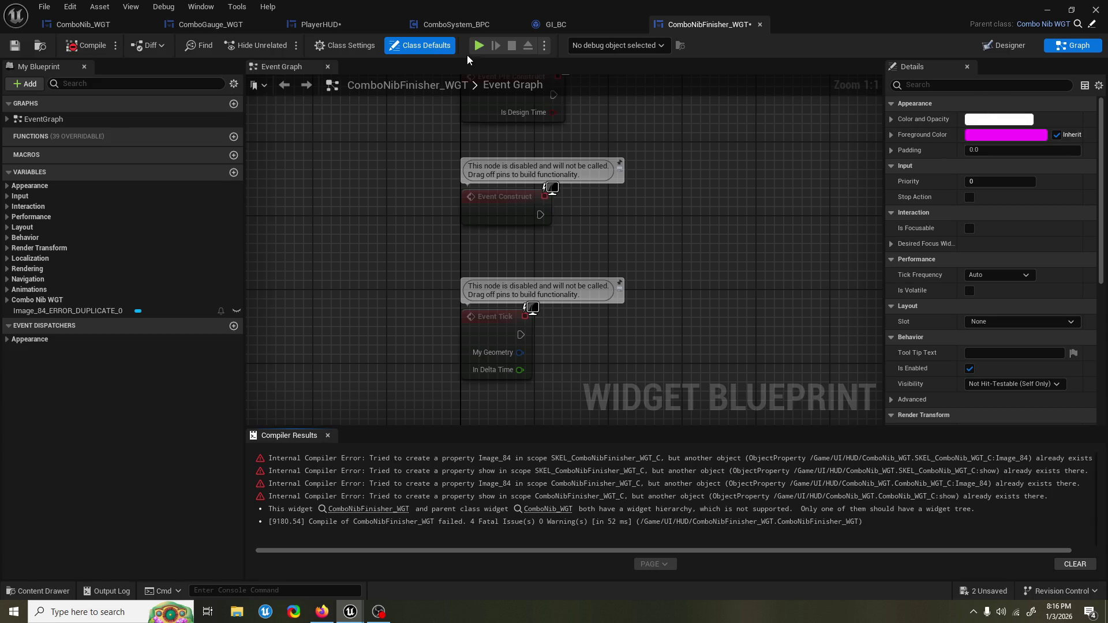
{"action": "left_click", "coordinate": [341, 45]}
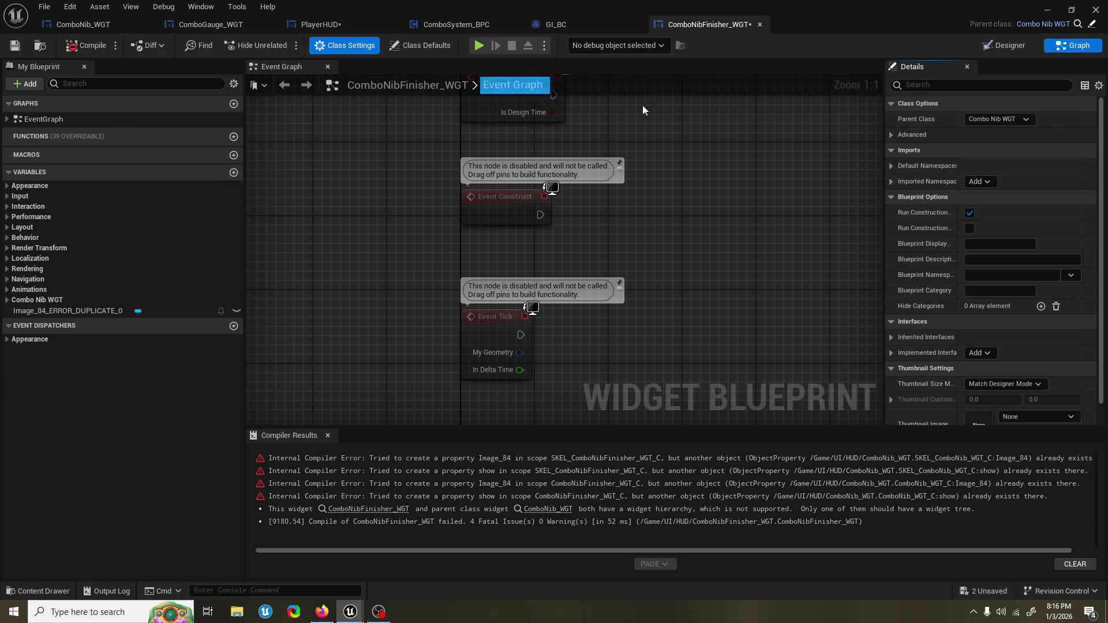
{"action": "left_click", "coordinate": [982, 119]}
{"action": "type", "text": "us"}
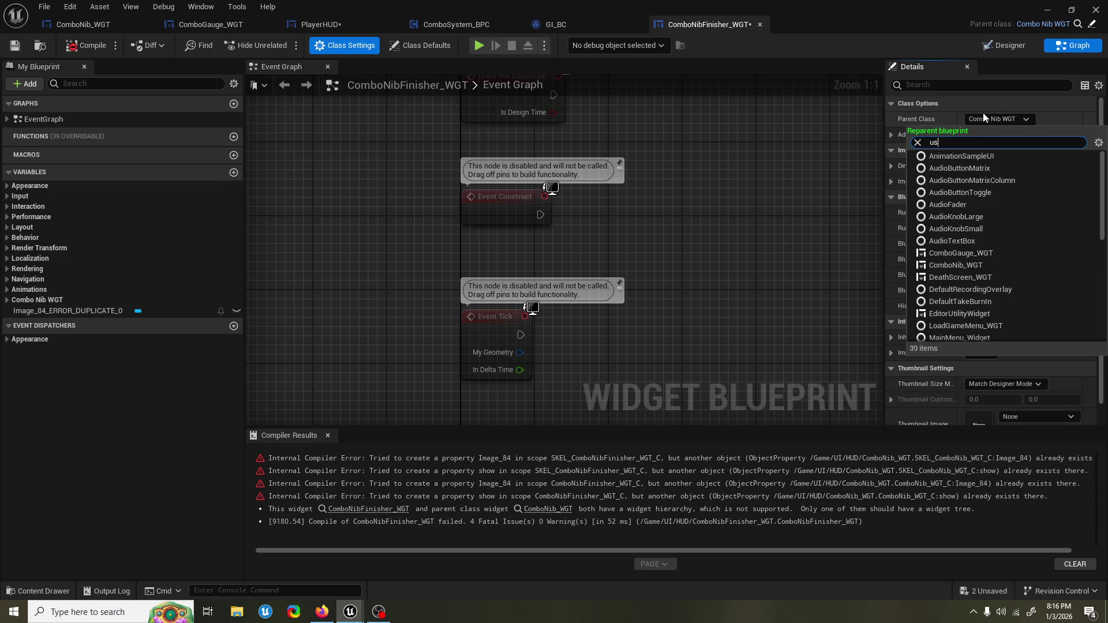
{"action": "type", "text": "er"}
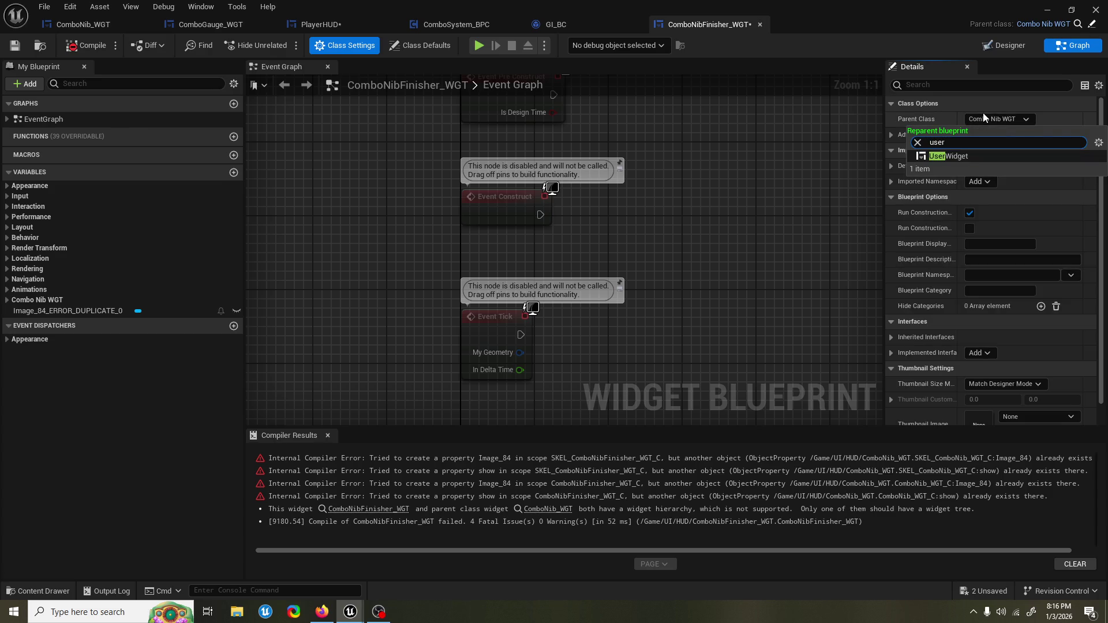
{"action": "left_click", "coordinate": [954, 159]}
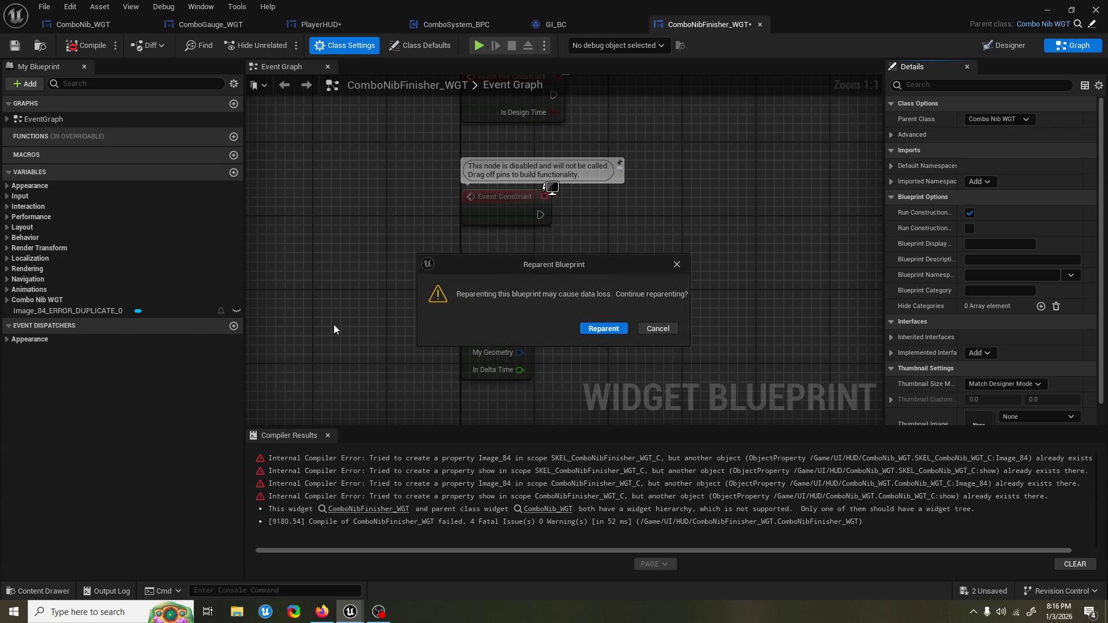
{"action": "left_click", "coordinate": [604, 329]}
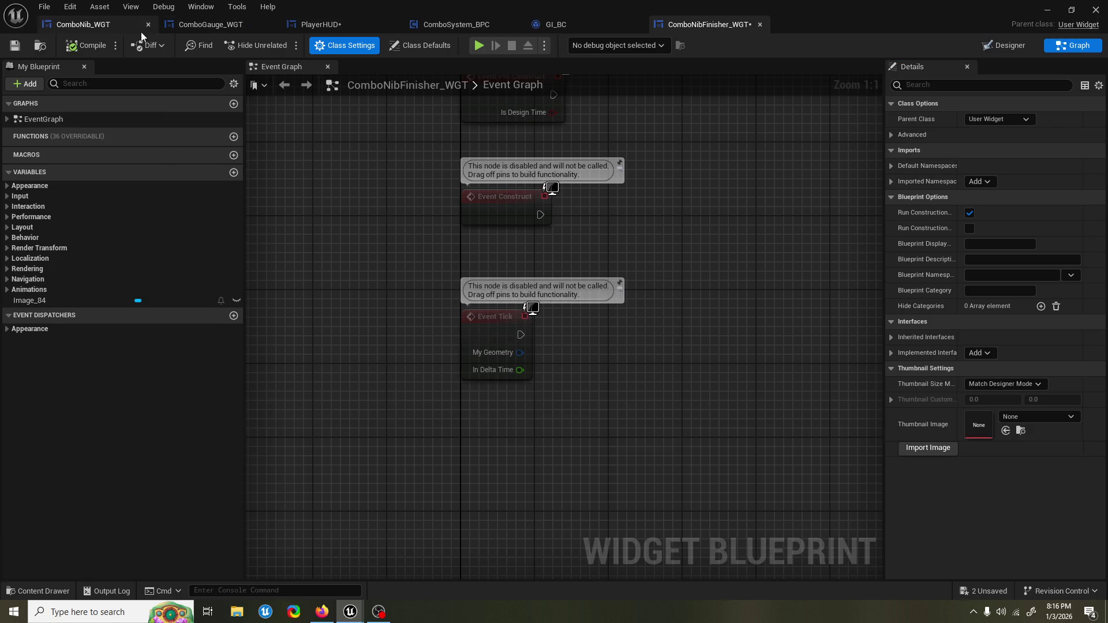
Step: Save ComboNibFinisher_WGT, then in PlayerHUD cast the lower created widget to ComboNib_WGT
{"action": "key", "text": "ctrl+s"}
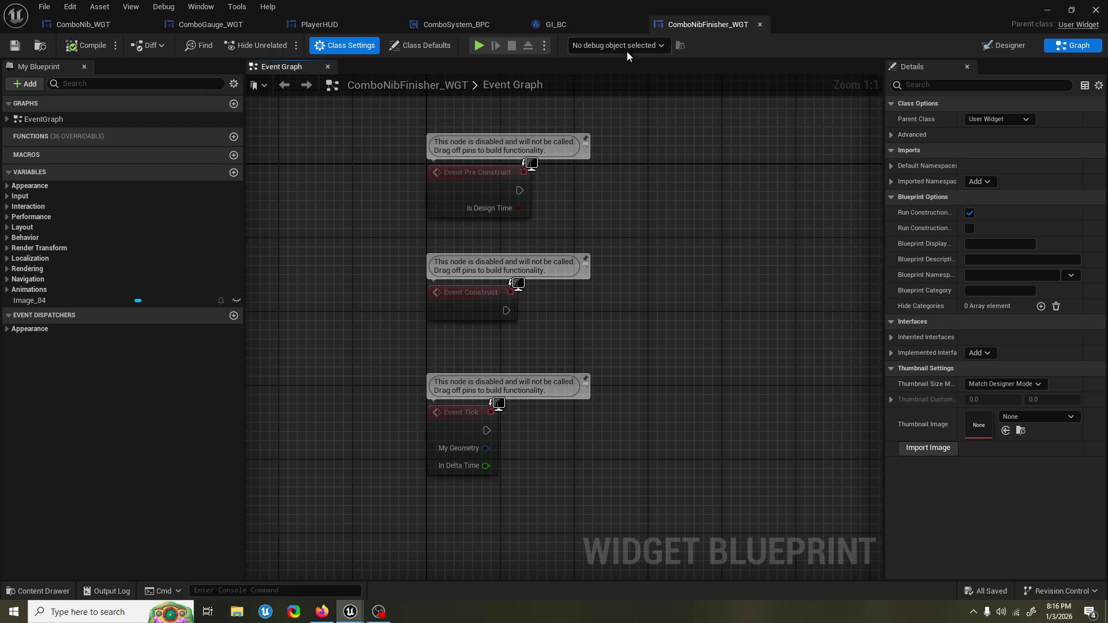
{"action": "left_click", "coordinate": [319, 25]}
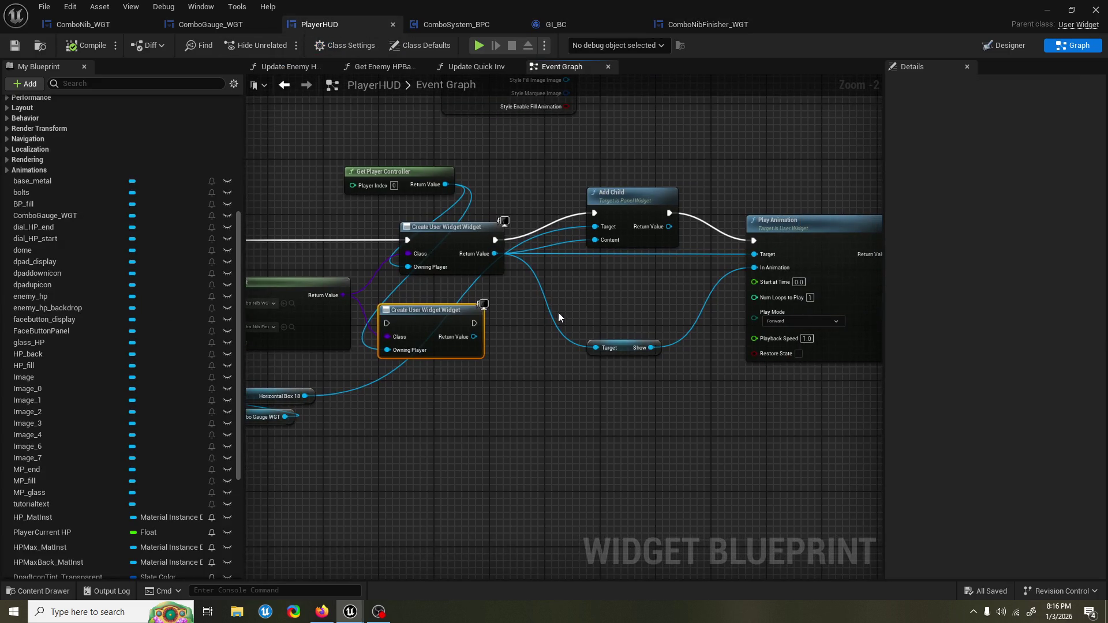
{"action": "left_click_drag", "start_coordinate": [453, 321], "coordinate": [514, 404]}
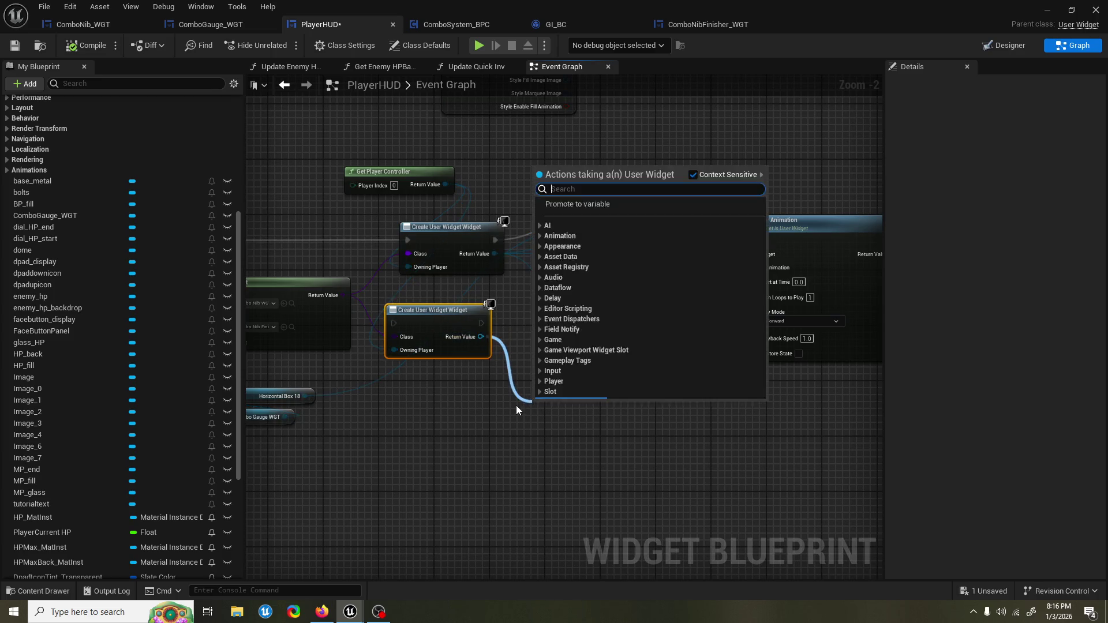
{"action": "type", "text": "cast to"}
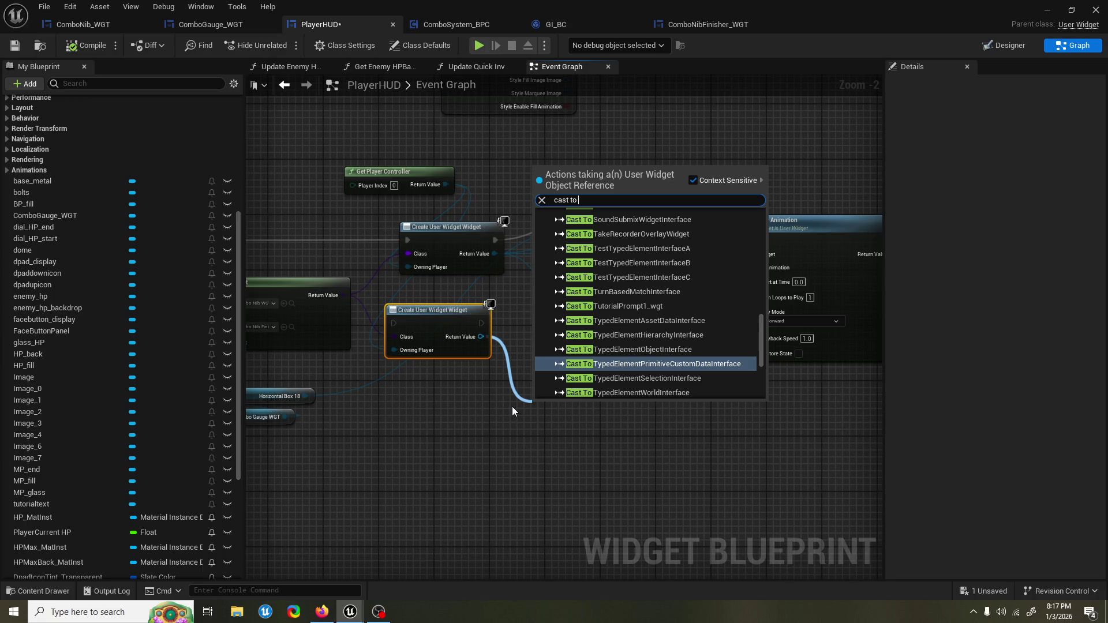
{"action": "key", "text": "Escape"}
{"action": "left_click_drag", "start_coordinate": [480, 345], "coordinate": [498, 394]}
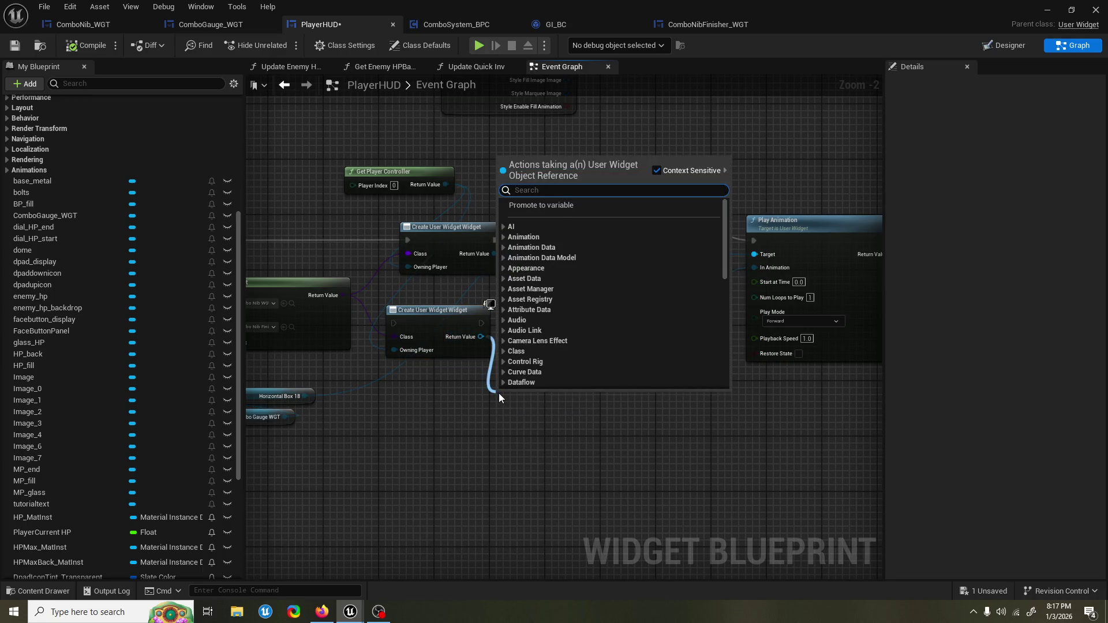
{"action": "type", "text": "cast t"}
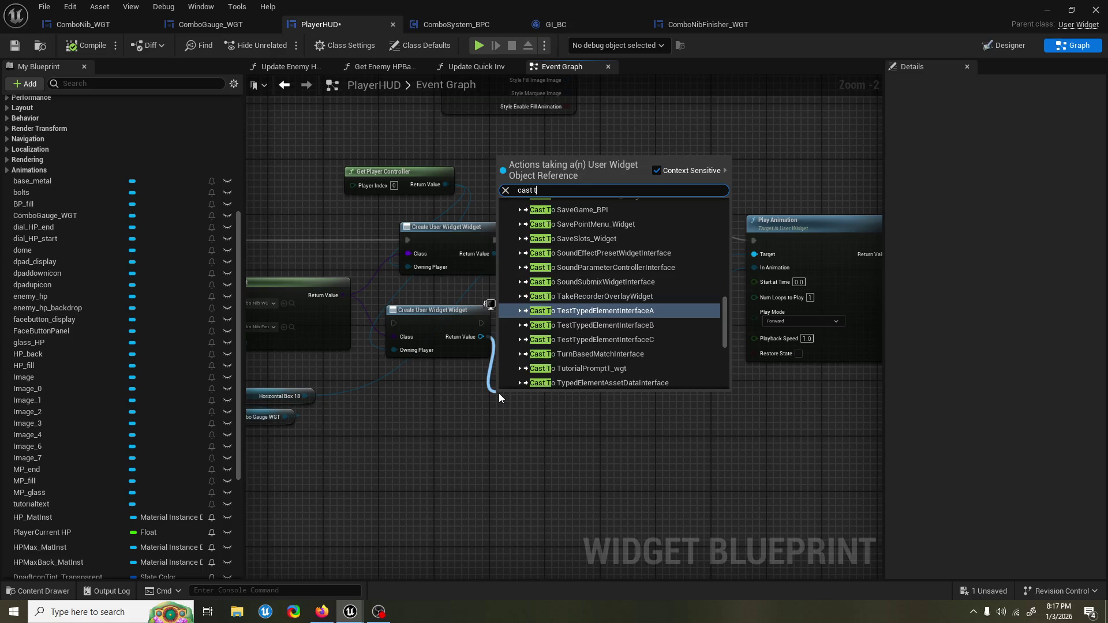
{"action": "type", "text": "ocombo"}
{"action": "key", "text": "Return"}
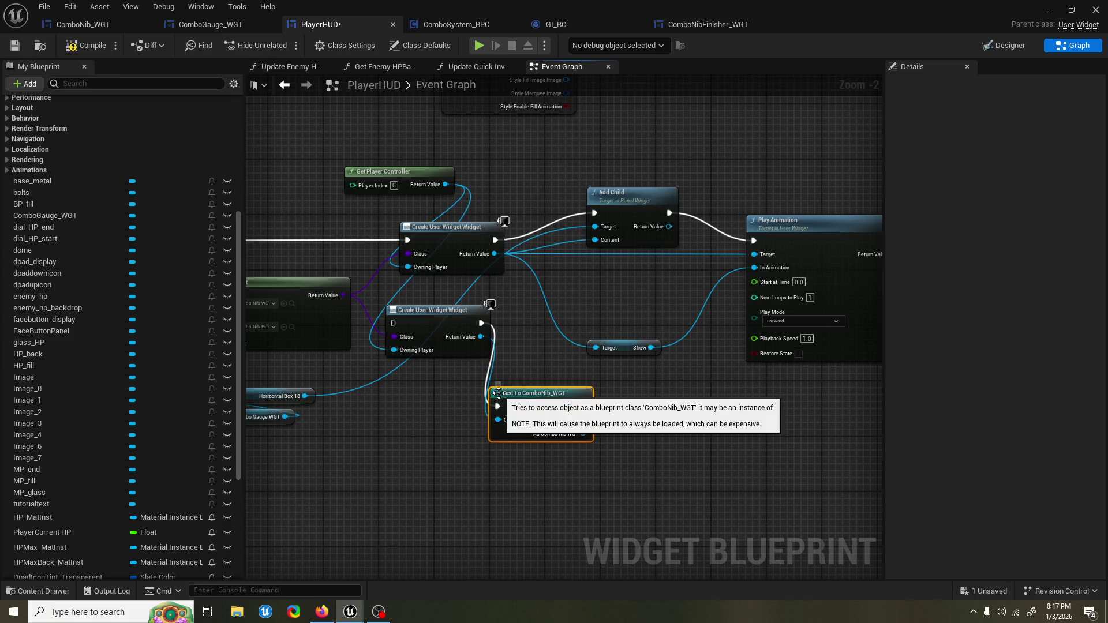
Step: Place the cast beside Create User Widget and shift Add Child, Play Animation and the show getter right
{"action": "left_click_drag", "start_coordinate": [529, 393], "coordinate": [549, 310]}
{"action": "left_click_drag", "start_coordinate": [577, 406], "coordinate": [577, 449]}
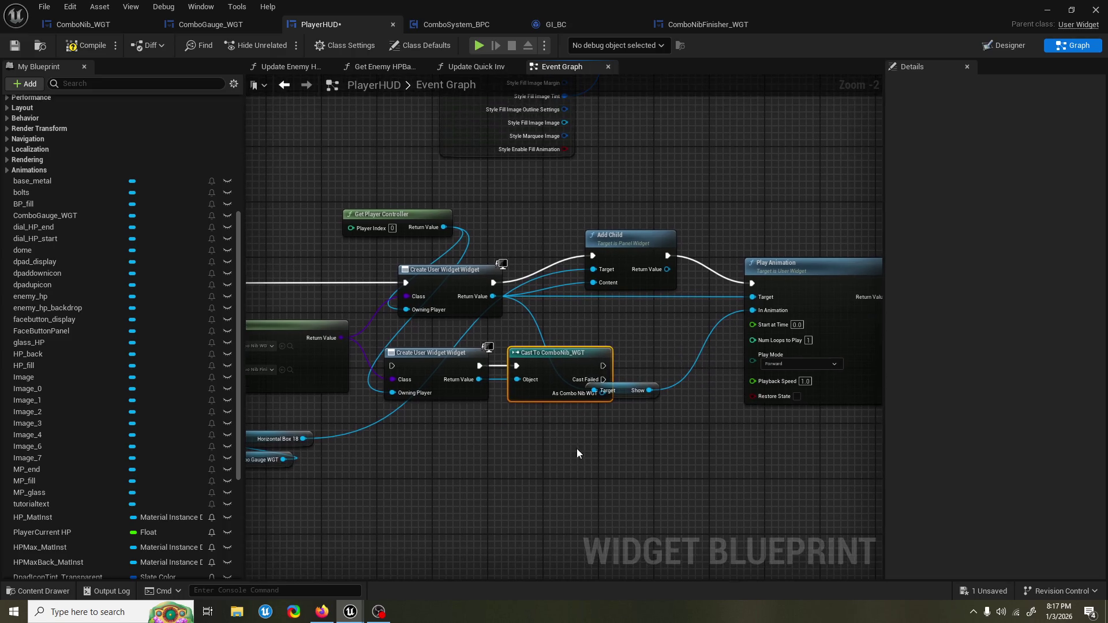
{"action": "left_click_drag", "start_coordinate": [625, 326], "coordinate": [492, 330]}
{"action": "left_click_drag", "start_coordinate": [532, 226], "coordinate": [709, 338]}
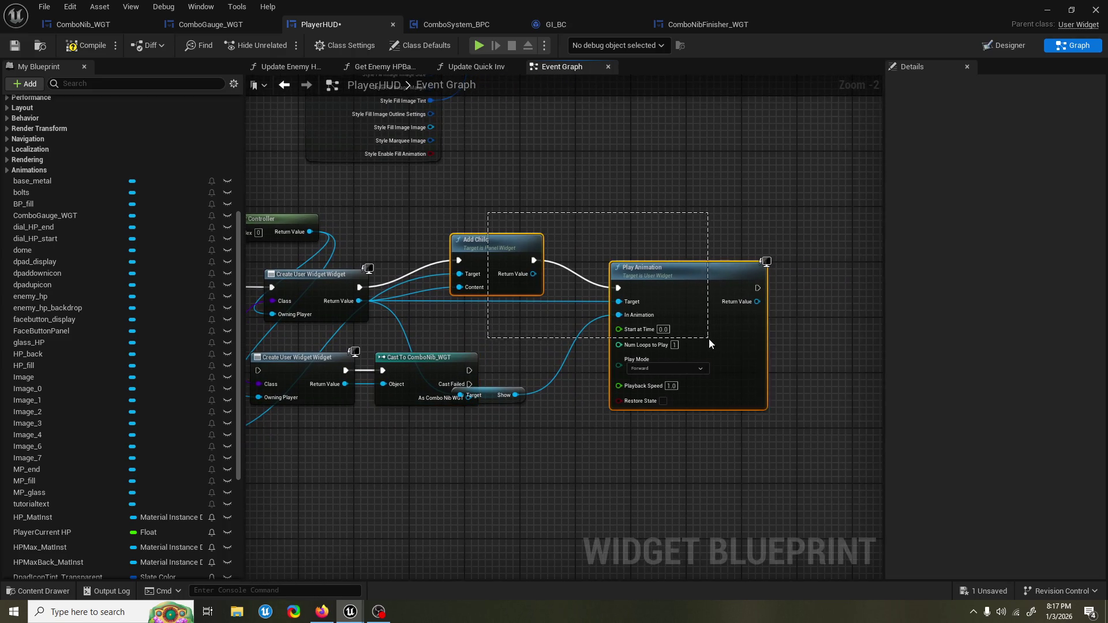
{"action": "left_click_drag", "start_coordinate": [701, 276], "coordinate": [810, 276]}
{"action": "left_click_drag", "start_coordinate": [491, 399], "coordinate": [553, 401]}
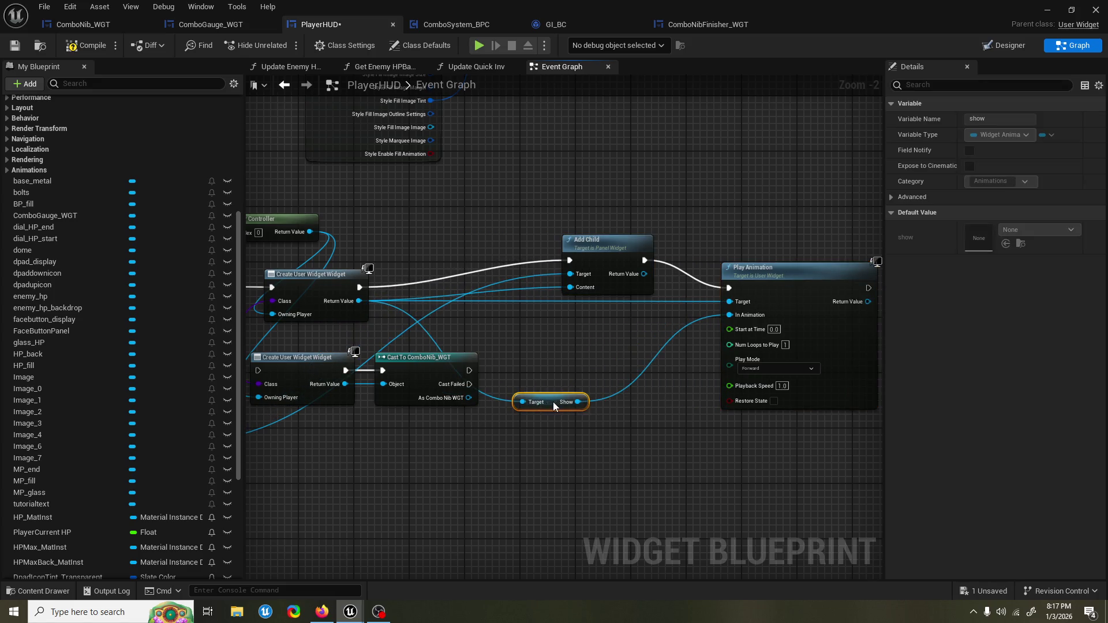
{"action": "left_click_drag", "start_coordinate": [501, 428], "coordinate": [561, 425]}
Step: Remove the upper Create User Widget, wire the event into the remaining one, and feed its cast onward
{"action": "left_click", "coordinate": [392, 289]}
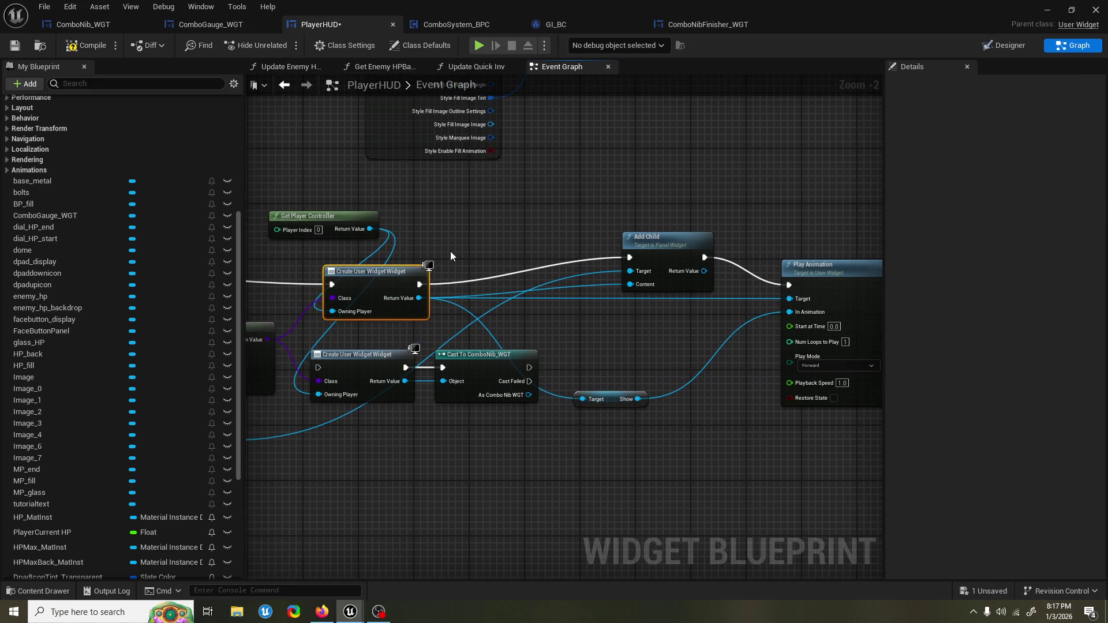
{"action": "key", "text": "ctrl+z"}
{"action": "mouse_move", "coordinate": [356, 370]}
{"action": "left_mouse_down"}
{"action": "mouse_move", "coordinate": [452, 396]}
{"action": "mouse_move", "coordinate": [459, 303]}
{"action": "left_mouse_up"}
{"action": "left_click_drag", "start_coordinate": [365, 304], "coordinate": [552, 284]}
{"action": "left_click_drag", "start_coordinate": [312, 291], "coordinate": [607, 286]}
{"action": "left_click_drag", "start_coordinate": [577, 289], "coordinate": [416, 273]}
{"action": "left_click_drag", "start_coordinate": [427, 218], "coordinate": [321, 218]}
{"action": "left_click_drag", "start_coordinate": [642, 292], "coordinate": [582, 279]}
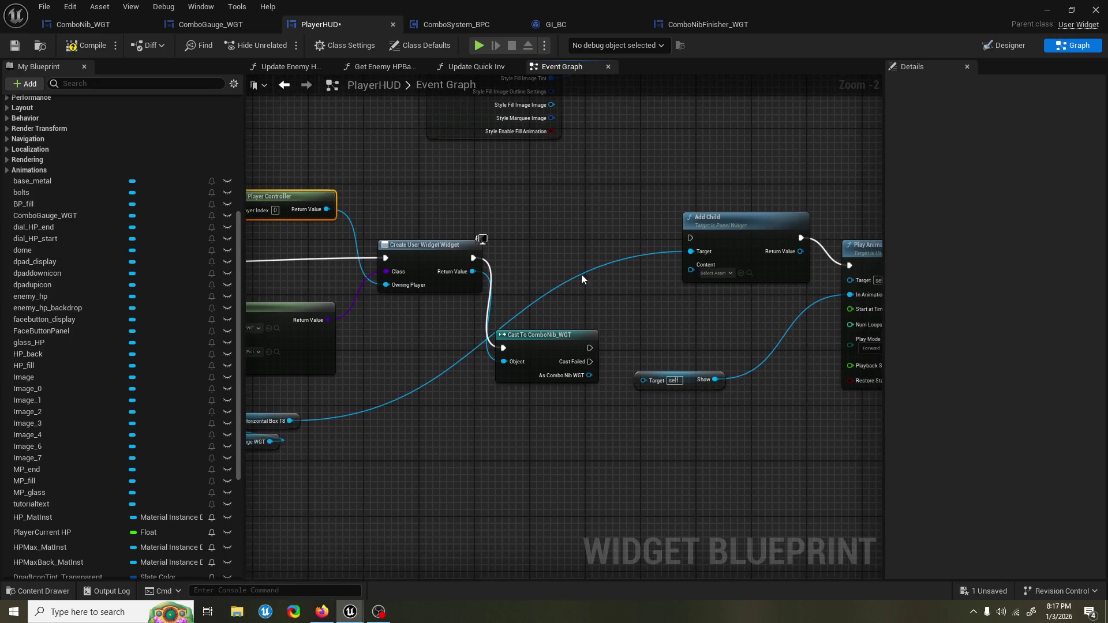
{"action": "left_click_drag", "start_coordinate": [554, 345], "coordinate": [555, 248]}
{"action": "mouse_move", "coordinate": [615, 291]}
{"action": "left_mouse_down"}
{"action": "mouse_move", "coordinate": [549, 293]}
{"action": "mouse_move", "coordinate": [625, 241]}
{"action": "left_mouse_up"}
{"action": "mouse_move", "coordinate": [522, 287]}
{"action": "left_mouse_down"}
{"action": "mouse_move", "coordinate": [580, 405]}
{"action": "mouse_move", "coordinate": [577, 382]}
{"action": "mouse_move", "coordinate": [619, 352]}
{"action": "left_mouse_up"}
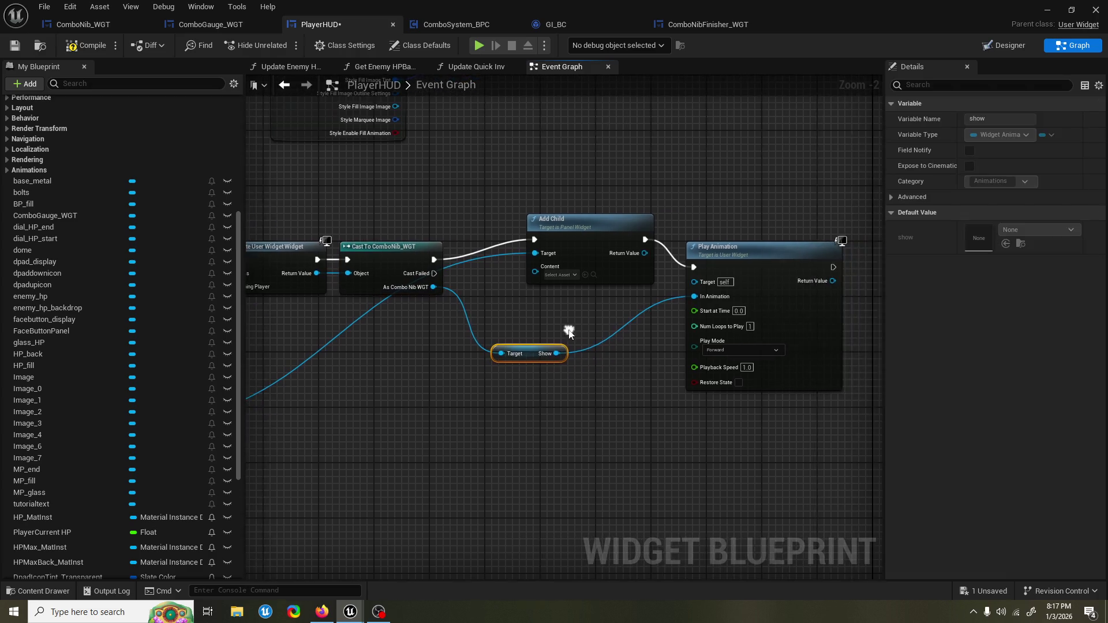
Step: Make room and add a Cast To ComboNibFinisher_WGT node on Cast Failed
{"action": "left_click_drag", "start_coordinate": [849, 471], "coordinate": [483, 178]}
{"action": "left_click_drag", "start_coordinate": [530, 212], "coordinate": [632, 220]}
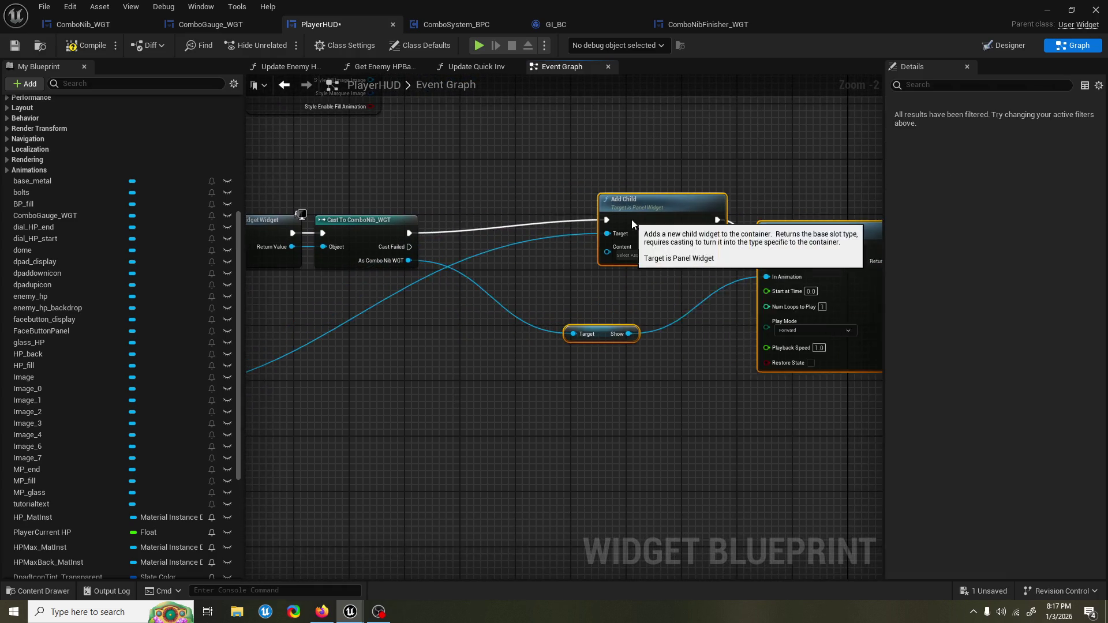
{"action": "left_click_drag", "start_coordinate": [448, 241], "coordinate": [504, 335]}
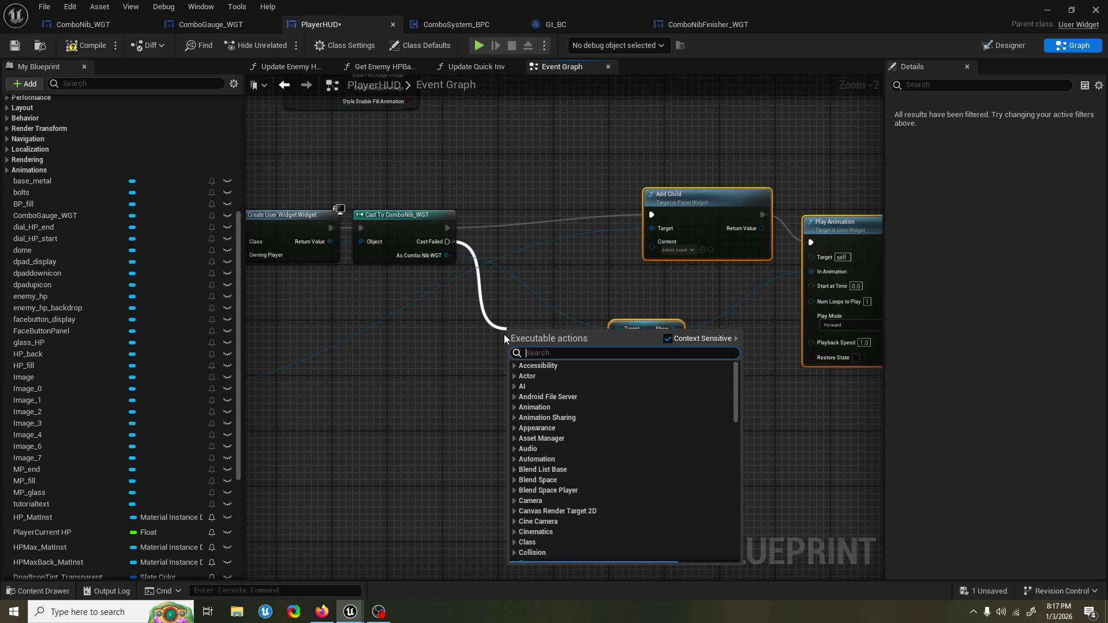
{"action": "type", "text": "combo fin"}
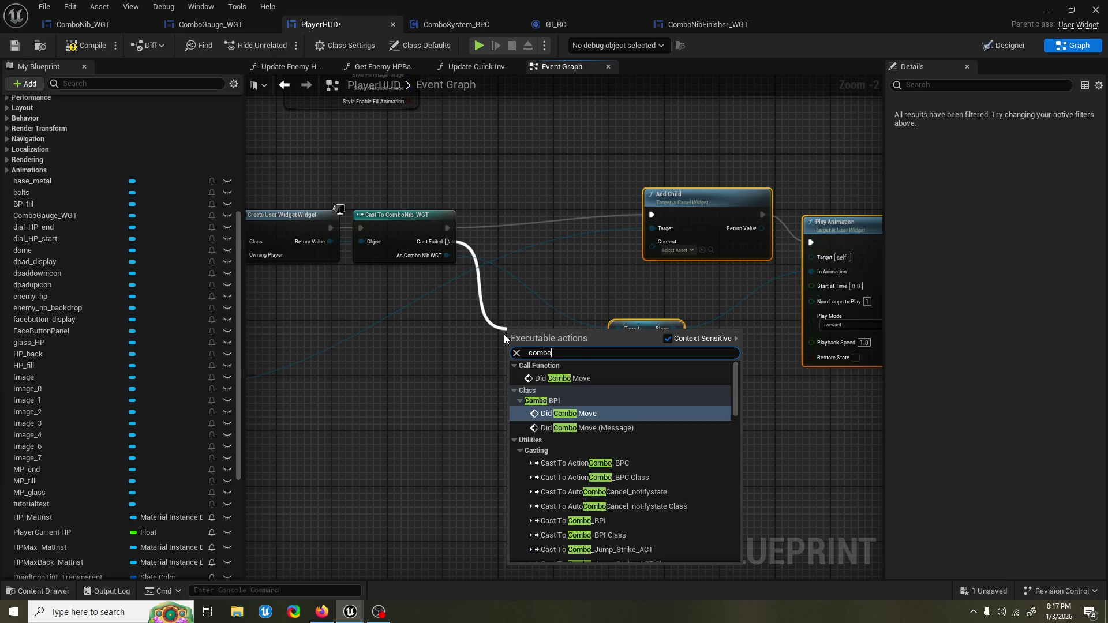
{"action": "key", "text": "Return"}
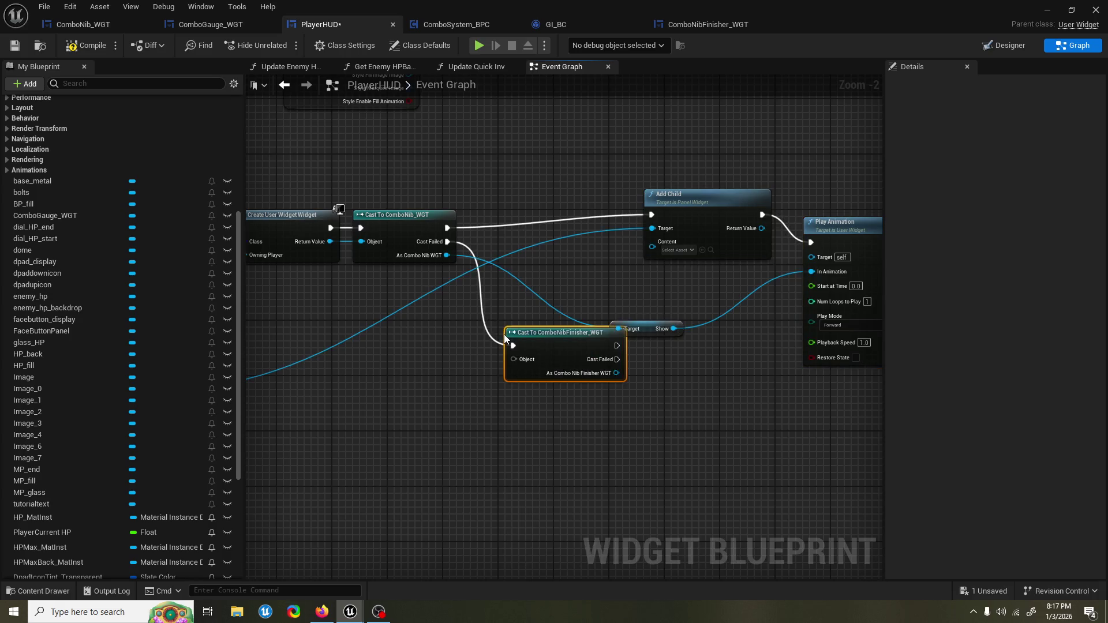
Step: Feed the created widget into the finisher cast and link its output to a new show getter
{"action": "left_click_drag", "start_coordinate": [572, 372], "coordinate": [634, 388]}
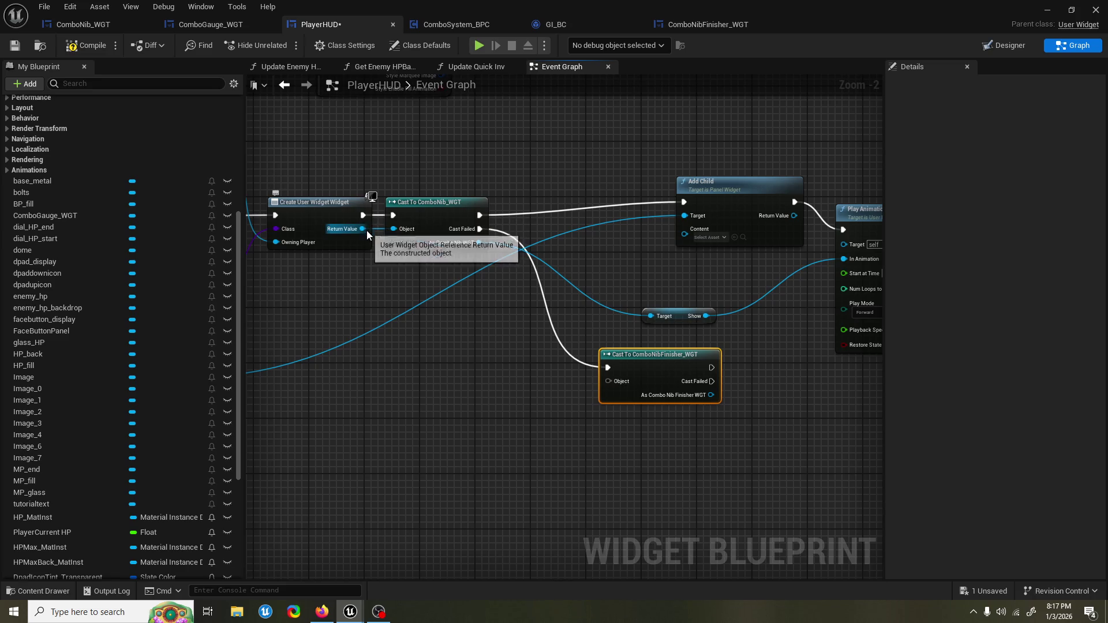
{"action": "mouse_move", "coordinate": [363, 230]}
{"action": "left_mouse_down"}
{"action": "mouse_move", "coordinate": [530, 399]}
{"action": "mouse_move", "coordinate": [609, 381]}
{"action": "mouse_move", "coordinate": [514, 381]}
{"action": "mouse_move", "coordinate": [556, 392]}
{"action": "left_mouse_up"}
{"action": "type", "text": "show"}
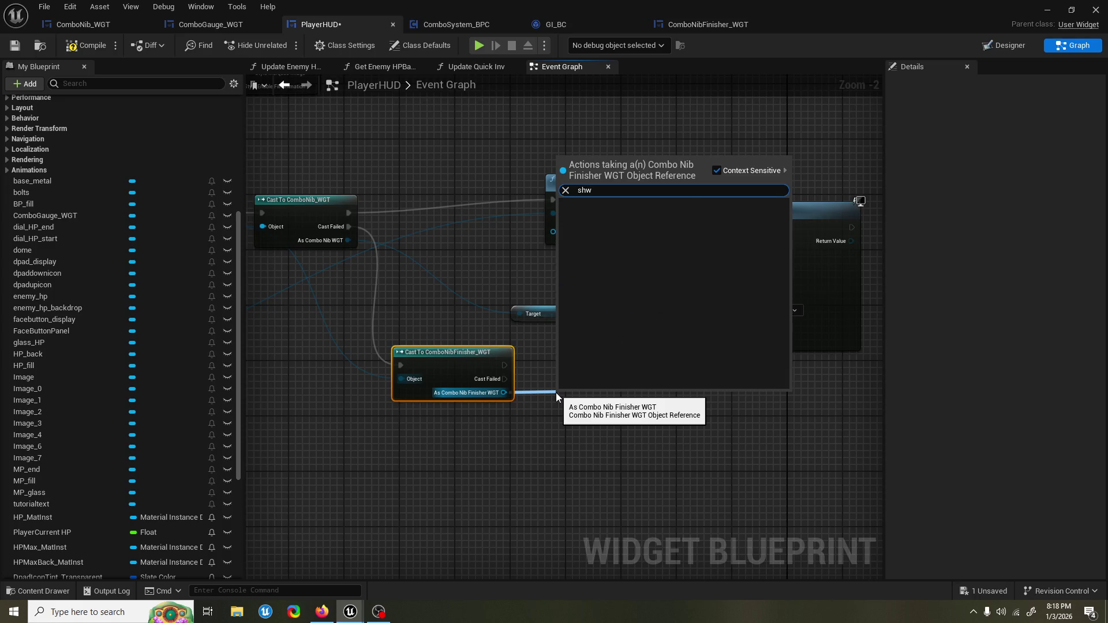
{"action": "key", "text": "Return"}
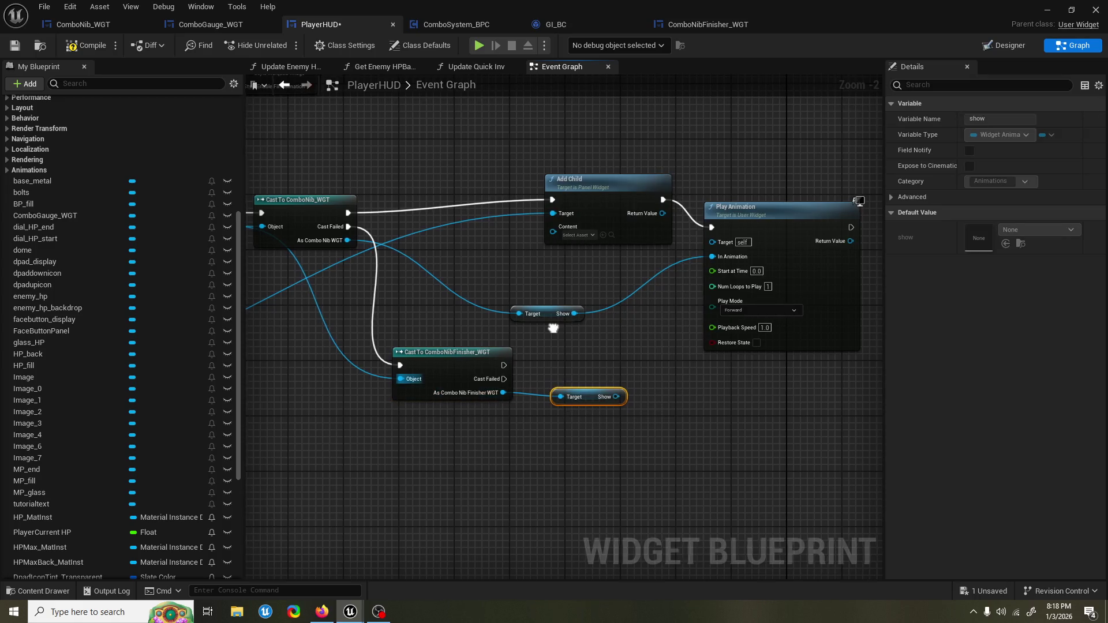
{"action": "left_click_drag", "start_coordinate": [554, 351], "coordinate": [501, 364]}
{"action": "mouse_move", "coordinate": [566, 407]}
{"action": "left_mouse_down"}
{"action": "mouse_move", "coordinate": [538, 421]}
{"action": "mouse_move", "coordinate": [485, 384]}
{"action": "left_mouse_up"}
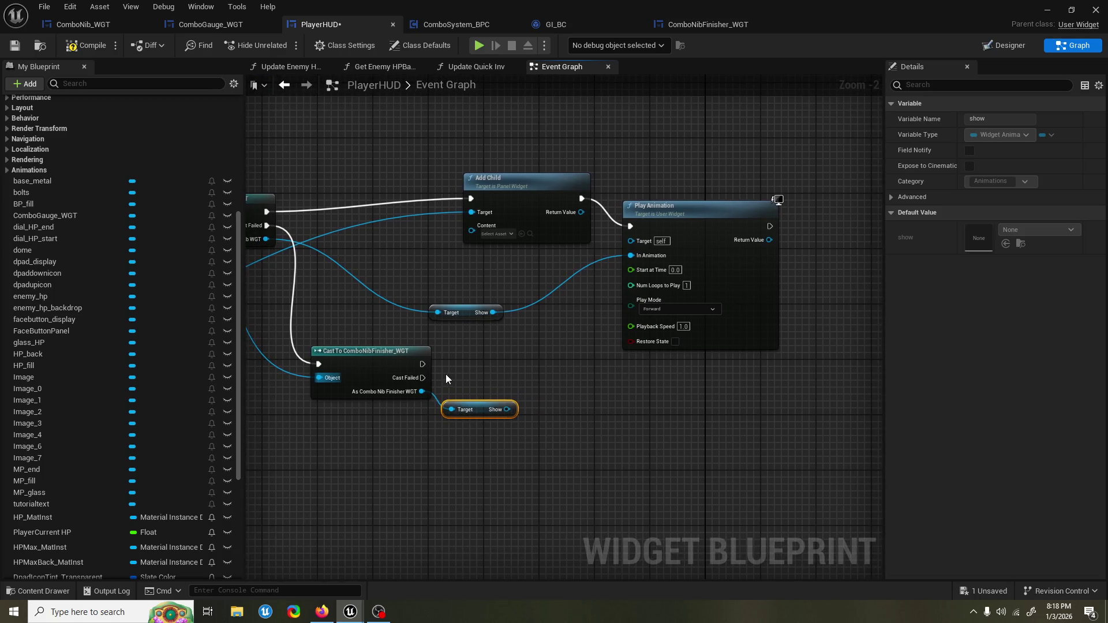
{"action": "mouse_move", "coordinate": [426, 362]}
{"action": "left_mouse_down"}
{"action": "mouse_move", "coordinate": [520, 354]}
{"action": "mouse_move", "coordinate": [497, 369]}
{"action": "mouse_move", "coordinate": [468, 366]}
{"action": "left_mouse_up"}
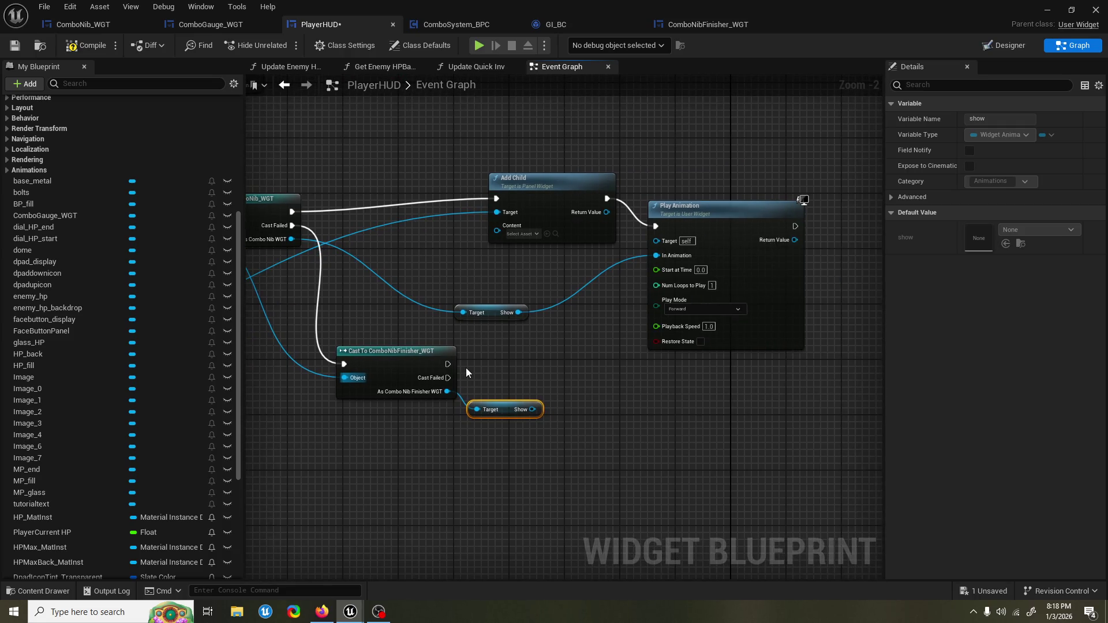
{"action": "mouse_move", "coordinate": [465, 359]}
{"action": "left_mouse_down"}
{"action": "mouse_move", "coordinate": [490, 357]}
{"action": "mouse_move", "coordinate": [496, 338]}
{"action": "mouse_move", "coordinate": [526, 180]}
{"action": "left_mouse_up"}
{"action": "mouse_move", "coordinate": [477, 372]}
{"action": "left_mouse_down"}
{"action": "mouse_move", "coordinate": [529, 349]}
{"action": "mouse_move", "coordinate": [508, 390]}
{"action": "mouse_move", "coordinate": [570, 354]}
{"action": "left_mouse_up"}
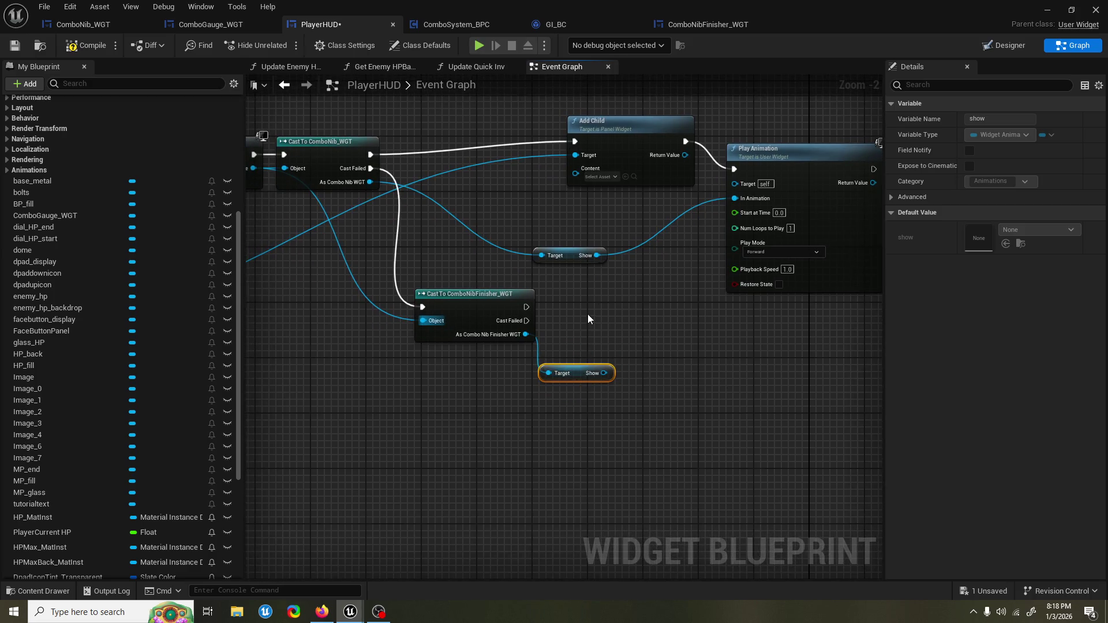
Step: Move Horizontal Box 10 and Combo Gauge WGT beside Add Child and wire the ComboNib cast into Content
{"action": "scroll", "coordinate": [595, 312], "scroll_direction": "down", "scroll_amount": 1}
{"action": "left_click_drag", "start_coordinate": [594, 312], "coordinate": [824, 310]}
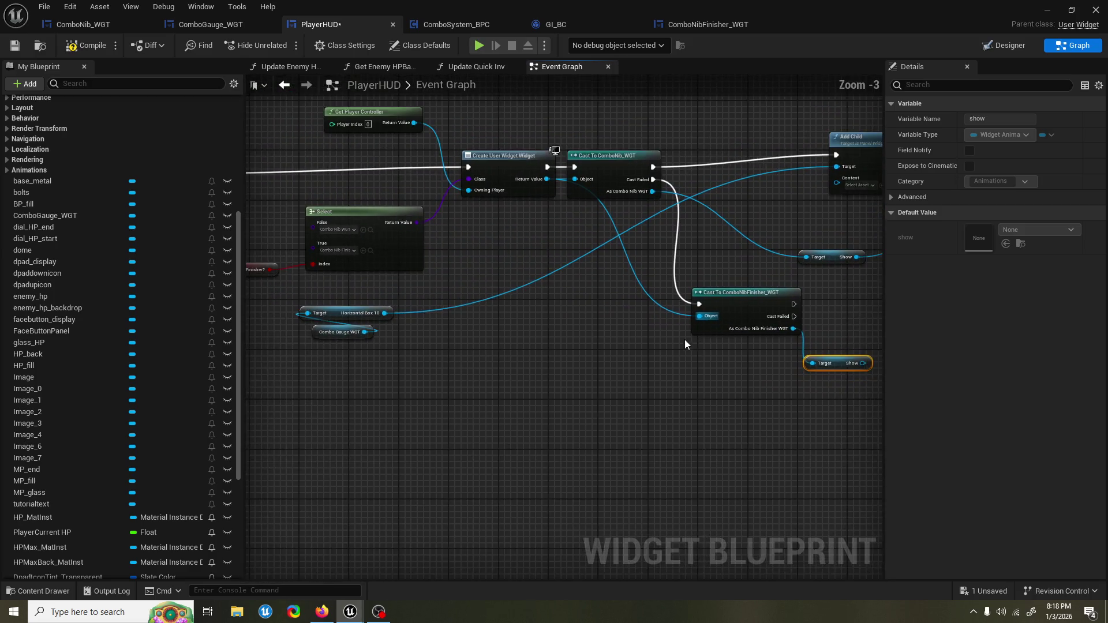
{"action": "mouse_move", "coordinate": [685, 344]}
{"action": "left_mouse_down"}
{"action": "mouse_move", "coordinate": [760, 324]}
{"action": "mouse_move", "coordinate": [569, 374]}
{"action": "left_mouse_up"}
{"action": "mouse_move", "coordinate": [298, 374]}
{"action": "left_mouse_down"}
{"action": "mouse_move", "coordinate": [303, 314]}
{"action": "mouse_move", "coordinate": [739, 146]}
{"action": "mouse_move", "coordinate": [701, 137]}
{"action": "mouse_move", "coordinate": [595, 160]}
{"action": "left_mouse_up"}
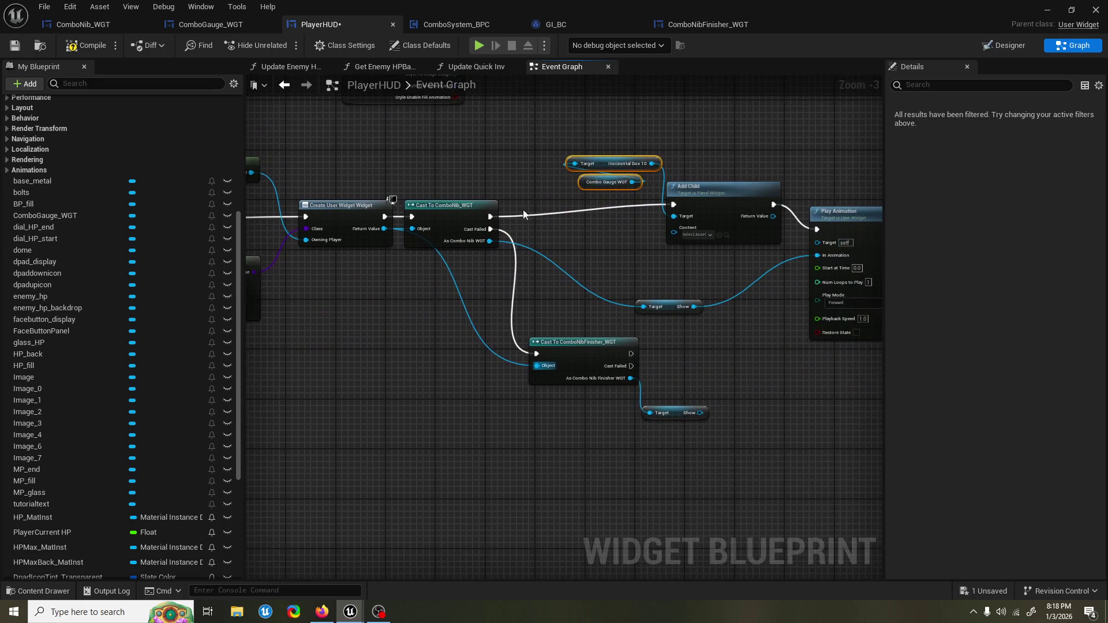
{"action": "mouse_move", "coordinate": [489, 240]}
{"action": "left_mouse_down"}
{"action": "mouse_move", "coordinate": [531, 254]}
{"action": "mouse_move", "coordinate": [674, 237]}
{"action": "mouse_move", "coordinate": [674, 227]}
{"action": "left_mouse_up"}
Step: Duplicate Add Child for the finisher branch, targeting the horizontal box after the finisher cast succeeds
{"action": "left_click_drag", "start_coordinate": [689, 295], "coordinate": [634, 279]}
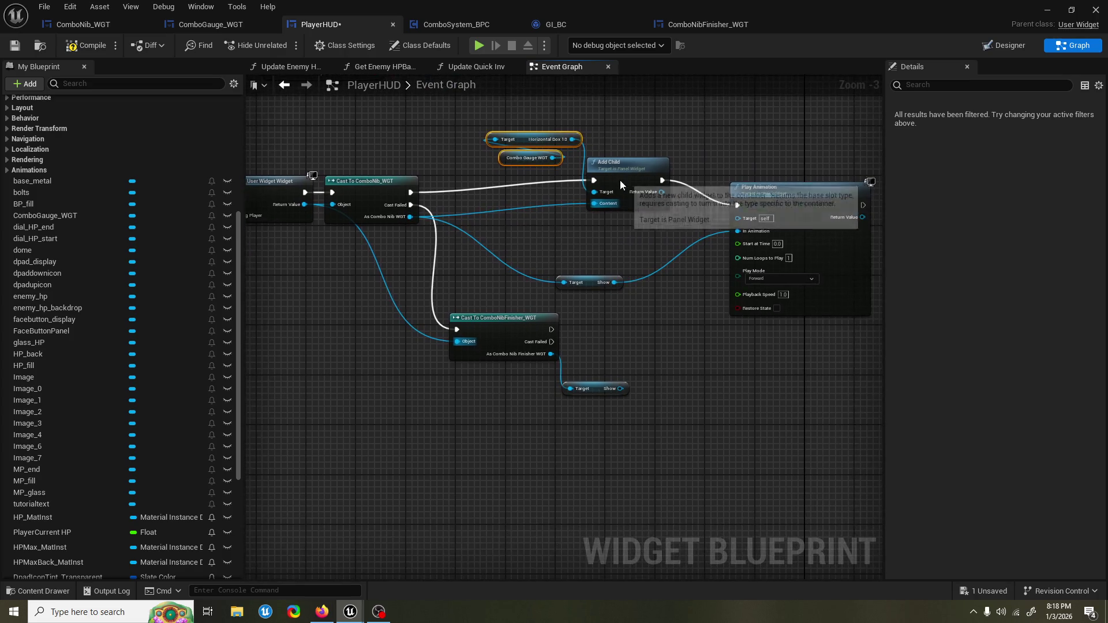
{"action": "left_click", "coordinate": [620, 179]}
{"action": "key", "text": "ctrl+c"}
{"action": "key", "text": "ctrl+v"}
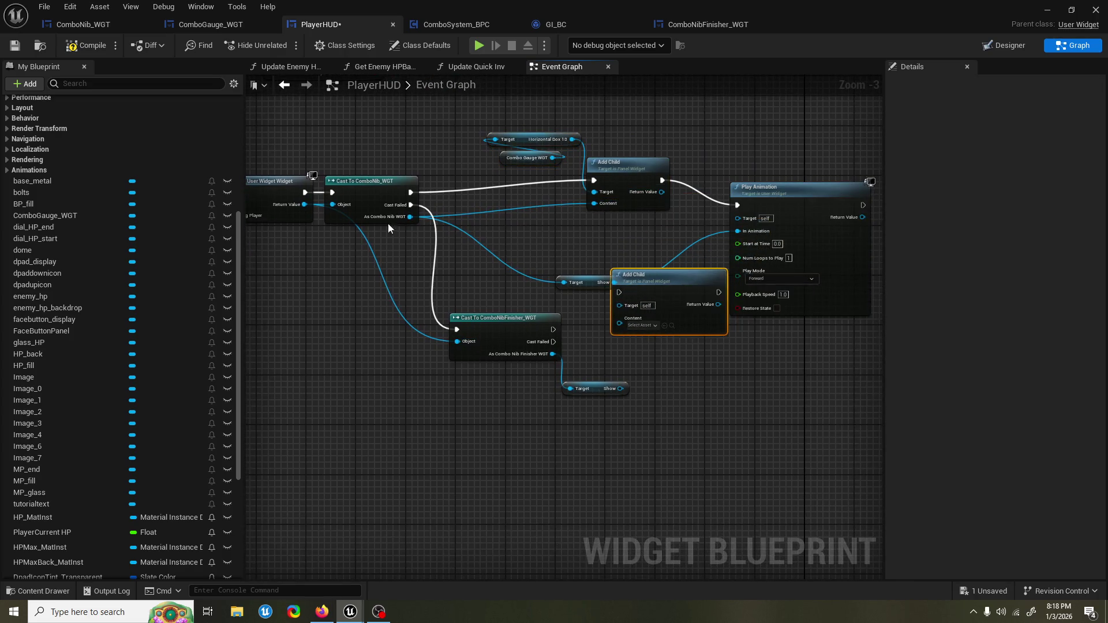
{"action": "mouse_move", "coordinate": [410, 216]}
{"action": "left_mouse_down"}
{"action": "mouse_move", "coordinate": [568, 331]}
{"action": "mouse_move", "coordinate": [618, 327]}
{"action": "mouse_move", "coordinate": [619, 310]}
{"action": "mouse_move", "coordinate": [632, 318]}
{"action": "left_mouse_up"}
{"action": "left_click_drag", "start_coordinate": [649, 282], "coordinate": [637, 282]}
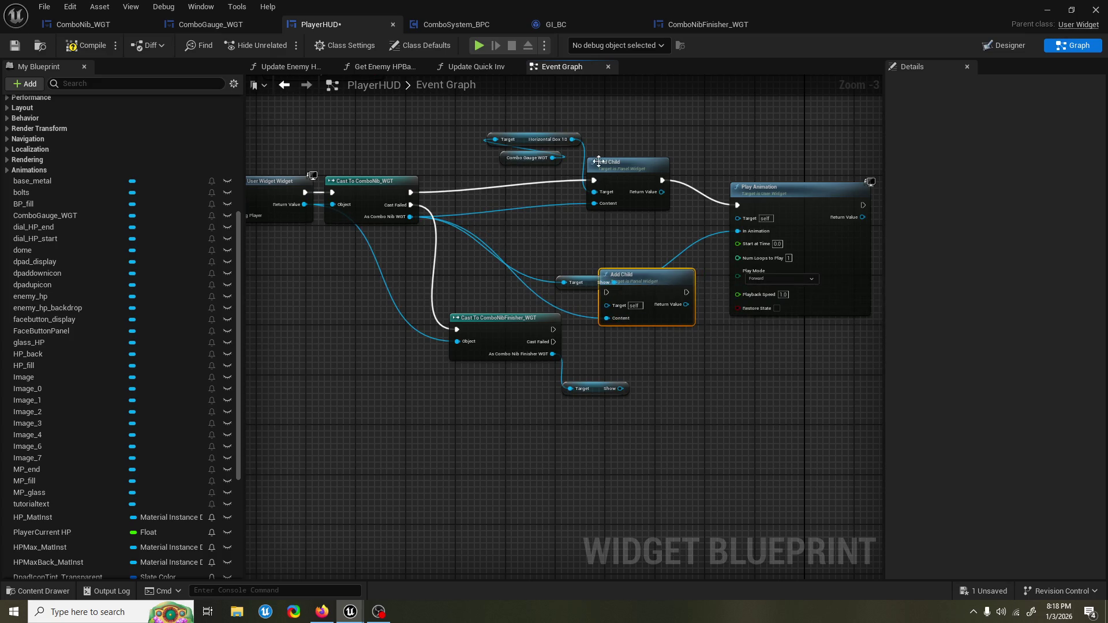
{"action": "mouse_move", "coordinate": [574, 140]}
{"action": "left_mouse_down"}
{"action": "mouse_move", "coordinate": [591, 151]}
{"action": "mouse_move", "coordinate": [607, 306]}
{"action": "mouse_move", "coordinate": [427, 214]}
{"action": "mouse_move", "coordinate": [558, 341]}
{"action": "mouse_move", "coordinate": [553, 330]}
{"action": "left_mouse_up"}
{"action": "left_click_drag", "start_coordinate": [672, 312], "coordinate": [672, 350]}
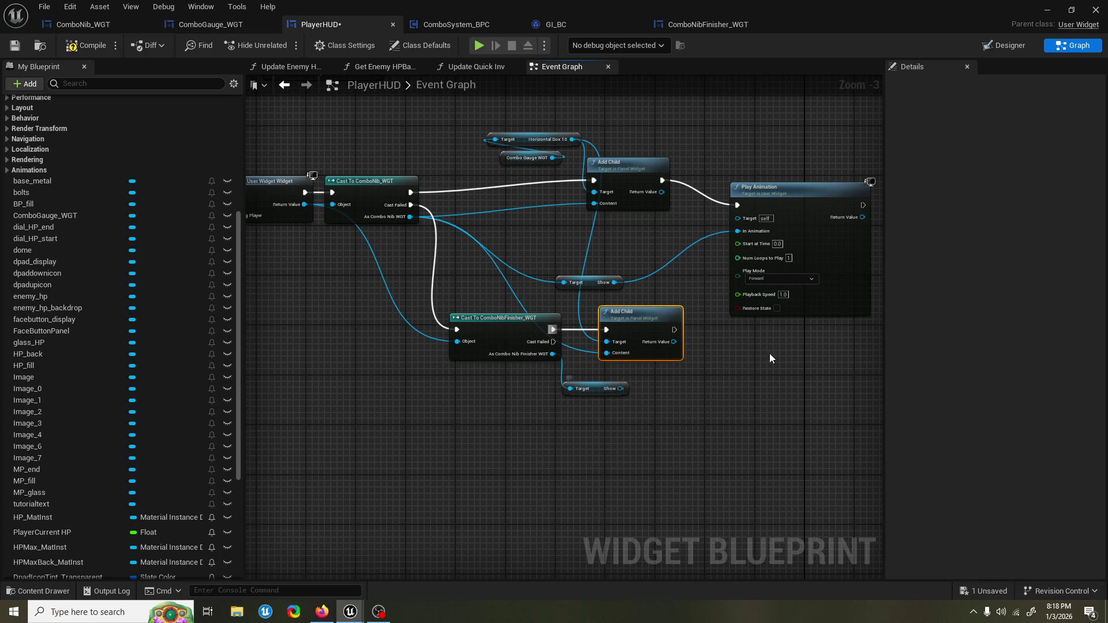
Step: Add a second Play Animation after the new Add Child, playing the finisher's Show animation
{"action": "left_click_drag", "start_coordinate": [770, 353], "coordinate": [690, 348]}
{"action": "left_click", "coordinate": [749, 245]}
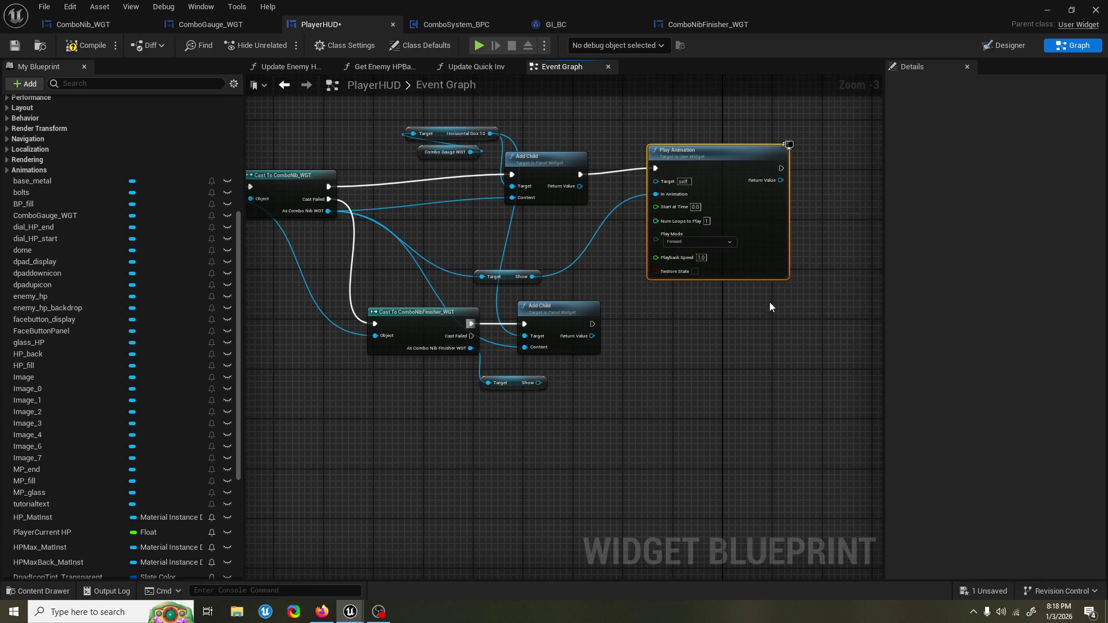
{"action": "key", "text": "ctrl+c"}
{"action": "key", "text": "ctrl+v"}
{"action": "left_click_drag", "start_coordinate": [765, 299], "coordinate": [691, 300]}
{"action": "mouse_move", "coordinate": [554, 288]}
{"action": "left_mouse_down"}
{"action": "mouse_move", "coordinate": [600, 306]}
{"action": "mouse_move", "coordinate": [612, 295]}
{"action": "left_mouse_up"}
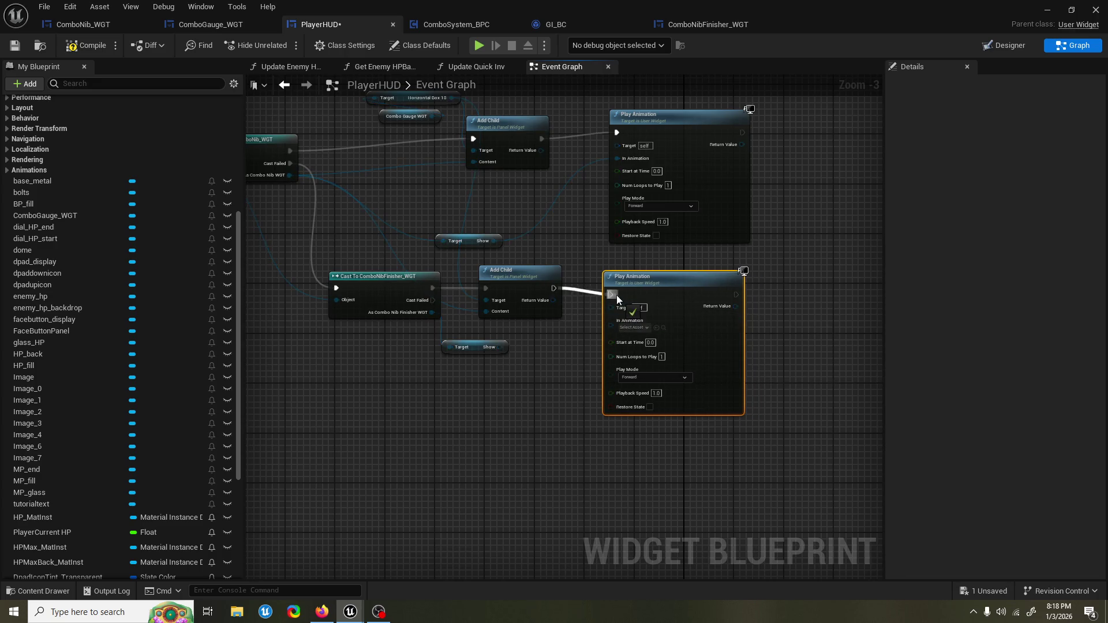
{"action": "mouse_move", "coordinate": [500, 348]}
{"action": "left_mouse_down"}
{"action": "mouse_move", "coordinate": [611, 316]}
{"action": "mouse_move", "coordinate": [593, 344]}
{"action": "left_mouse_up"}
Step: Target the upper animation at the nib widget and the lower at the finisher, then compile and save
{"action": "left_click", "coordinate": [688, 192]}
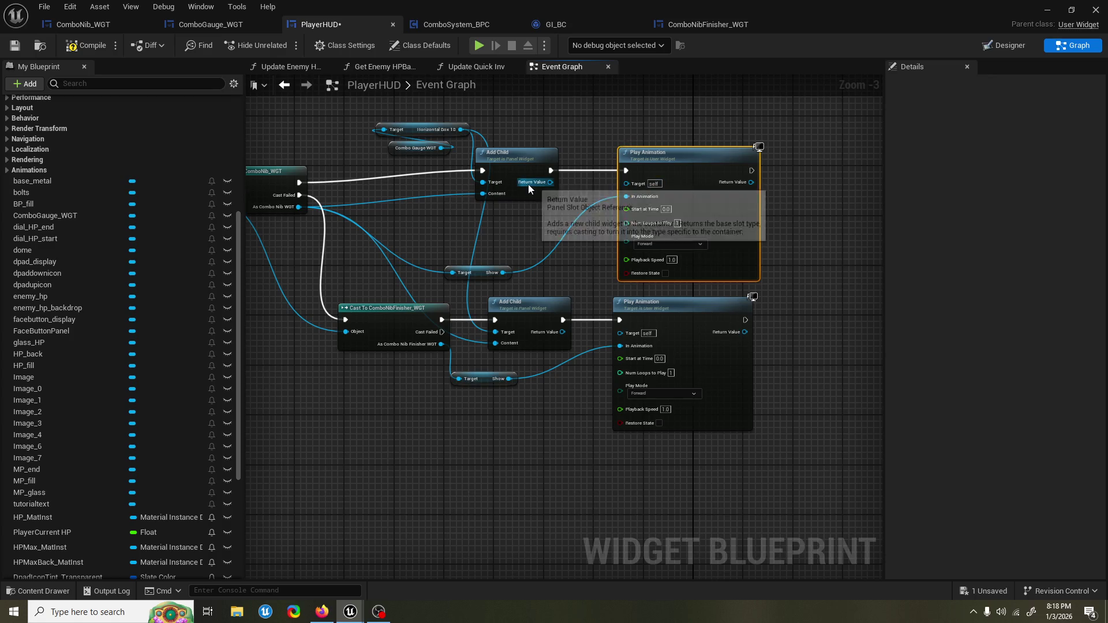
{"action": "left_click_drag", "start_coordinate": [345, 242], "coordinate": [407, 230]}
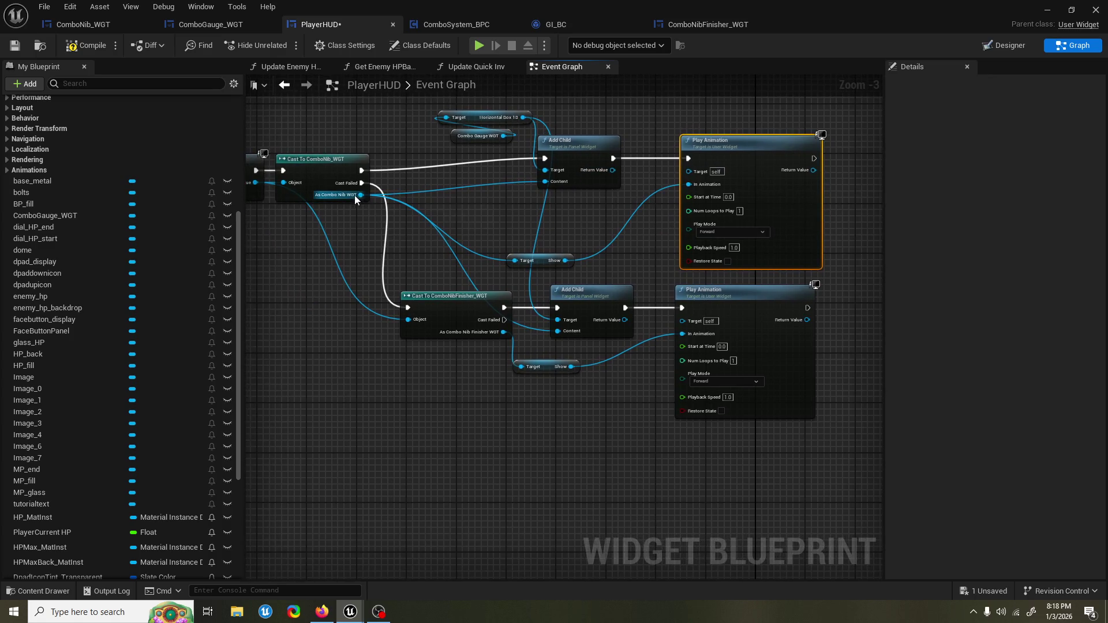
{"action": "mouse_move", "coordinate": [356, 195]}
{"action": "left_mouse_down"}
{"action": "mouse_move", "coordinate": [560, 215]}
{"action": "mouse_move", "coordinate": [690, 171]}
{"action": "left_mouse_up"}
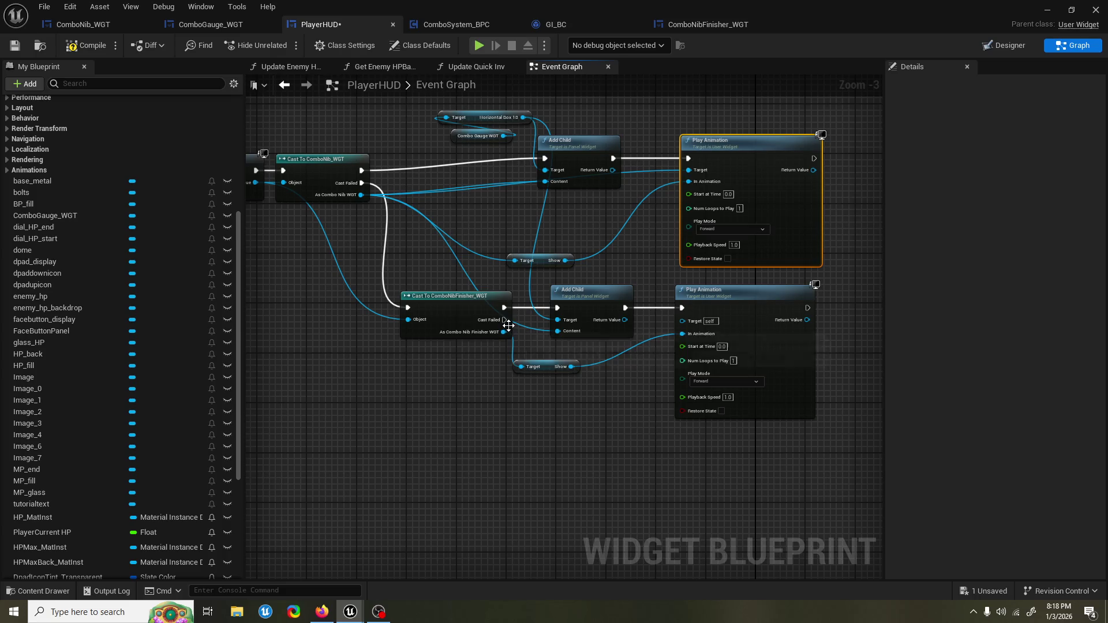
{"action": "left_click_drag", "start_coordinate": [502, 333], "coordinate": [681, 320]}
{"action": "left_click", "coordinate": [92, 45]}
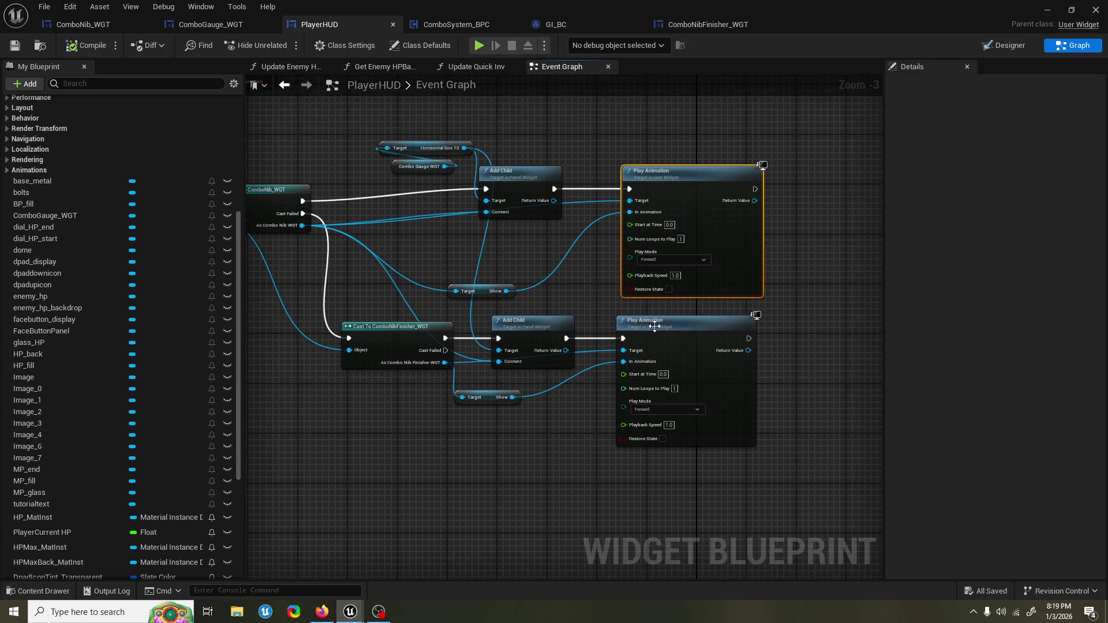
{"action": "left_click", "coordinate": [685, 335]}
{"action": "left_click_drag", "start_coordinate": [546, 252], "coordinate": [612, 229]}
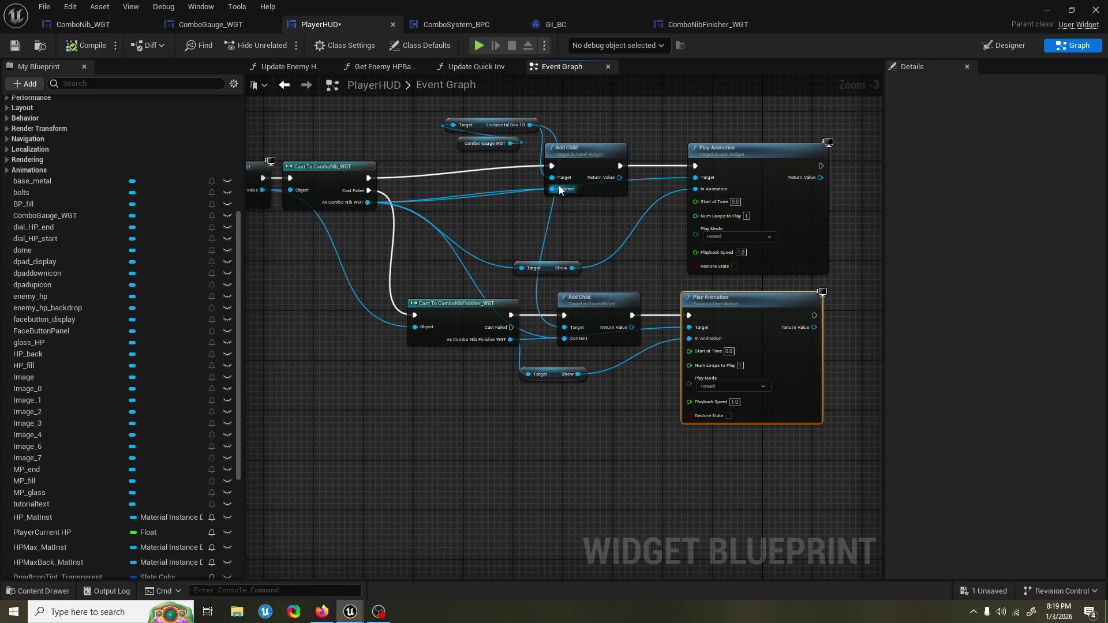
{"action": "mouse_move", "coordinate": [490, 136]}
{"action": "left_mouse_down"}
{"action": "mouse_move", "coordinate": [489, 119]}
{"action": "mouse_move", "coordinate": [500, 240]}
{"action": "mouse_move", "coordinate": [517, 234]}
{"action": "left_mouse_up"}
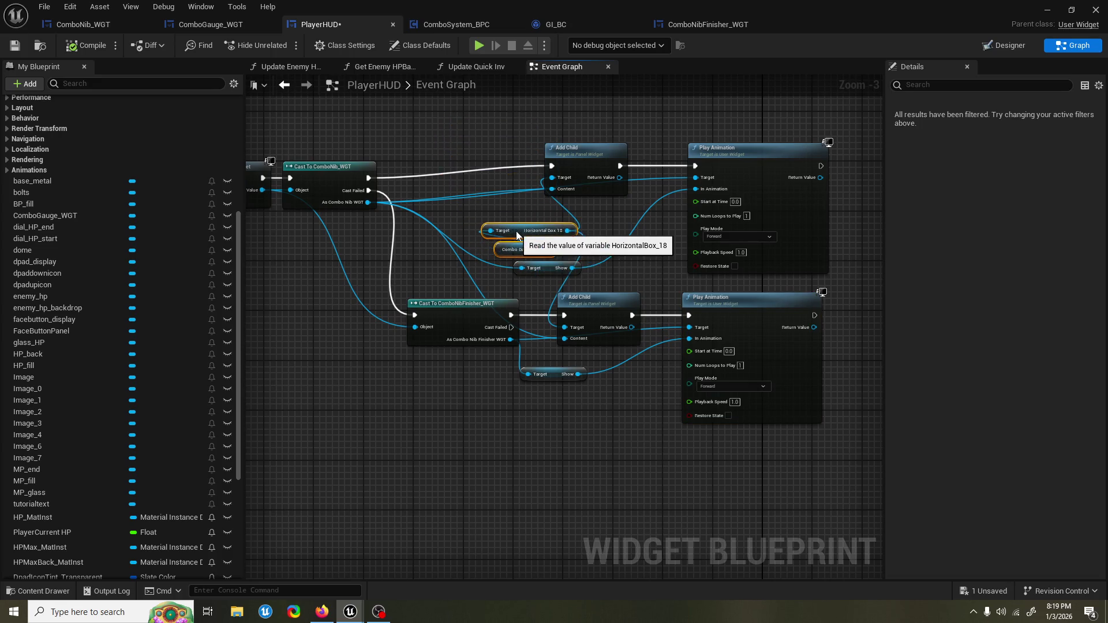
{"action": "left_click", "coordinate": [537, 269]}
{"action": "key", "text": "ctrl+s"}
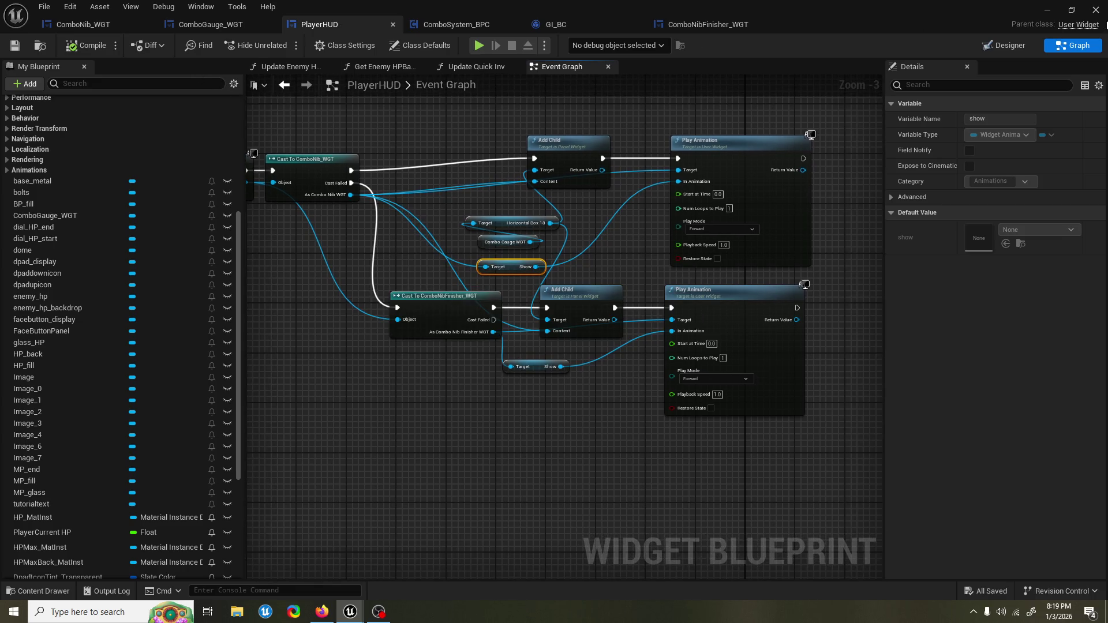
Step: Run a quick playtest of the Graveyard level and stop it
{"action": "left_click", "coordinate": [1048, 12]}
{"action": "left_click", "coordinate": [281, 45]}
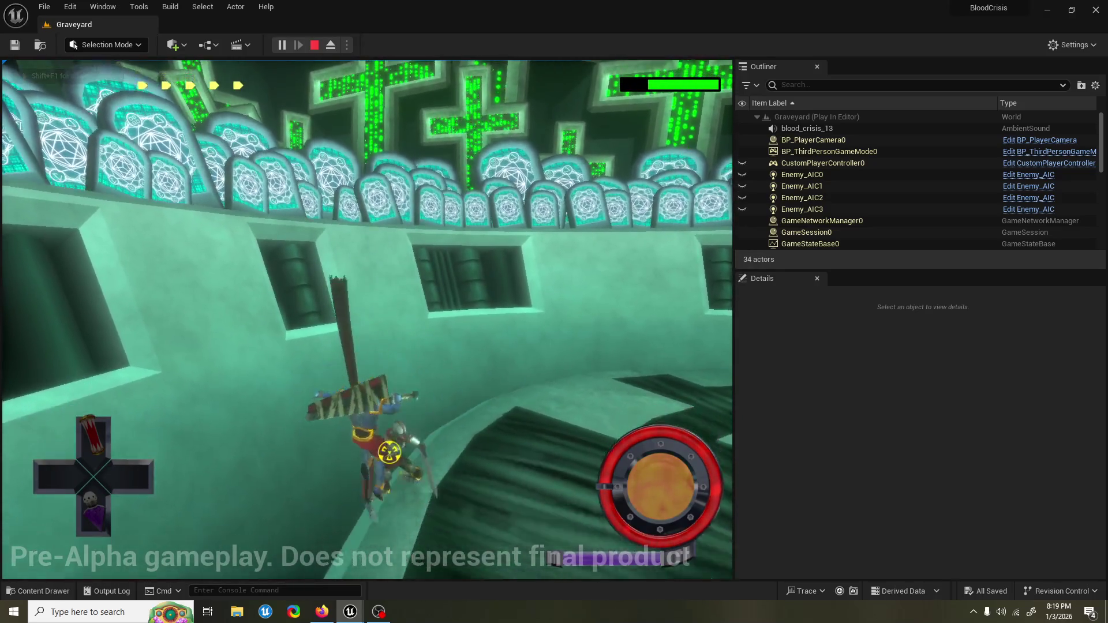
{"action": "key", "text": "Escape"}
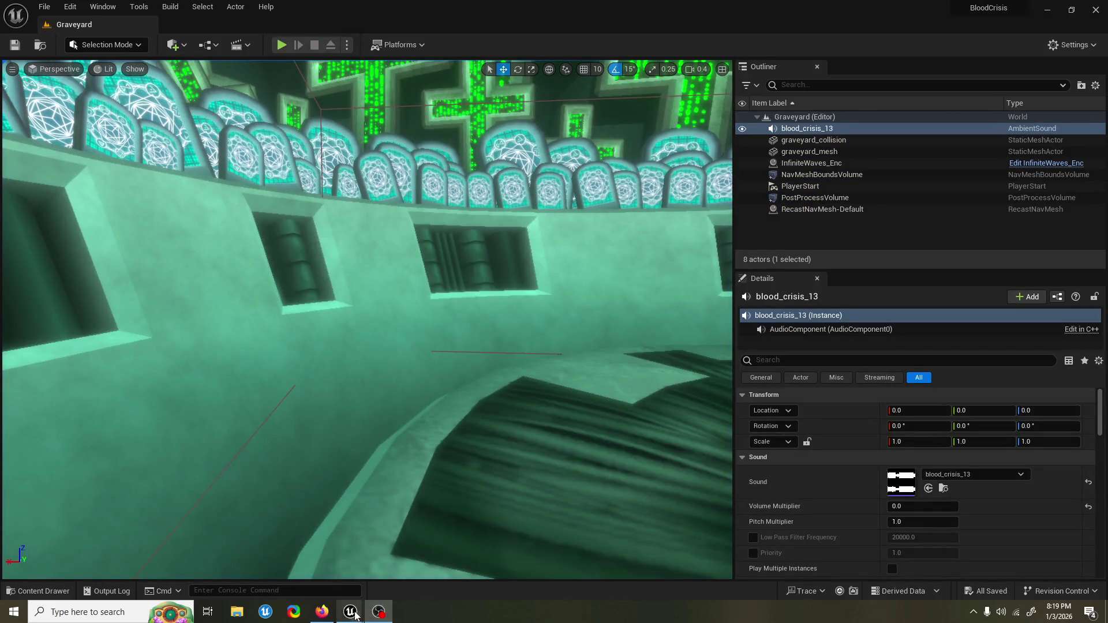
Step: Bring the PlayerHUD window back and open its Content Drawer
{"action": "mouse_move", "coordinate": [355, 615]}
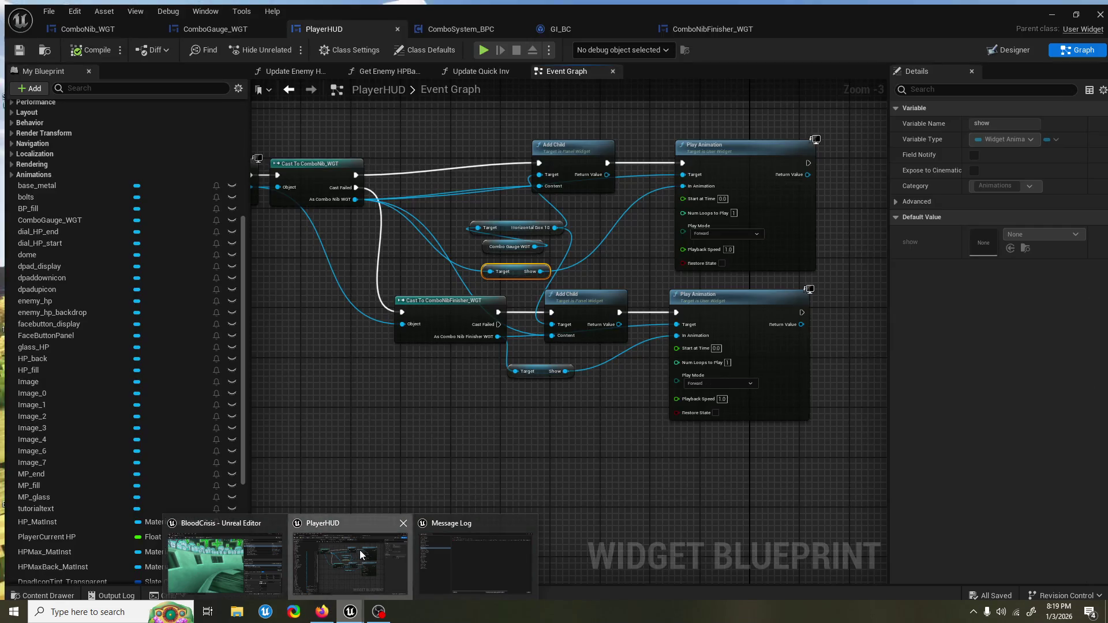
{"action": "left_click", "coordinate": [360, 550]}
{"action": "left_click", "coordinate": [43, 590]}
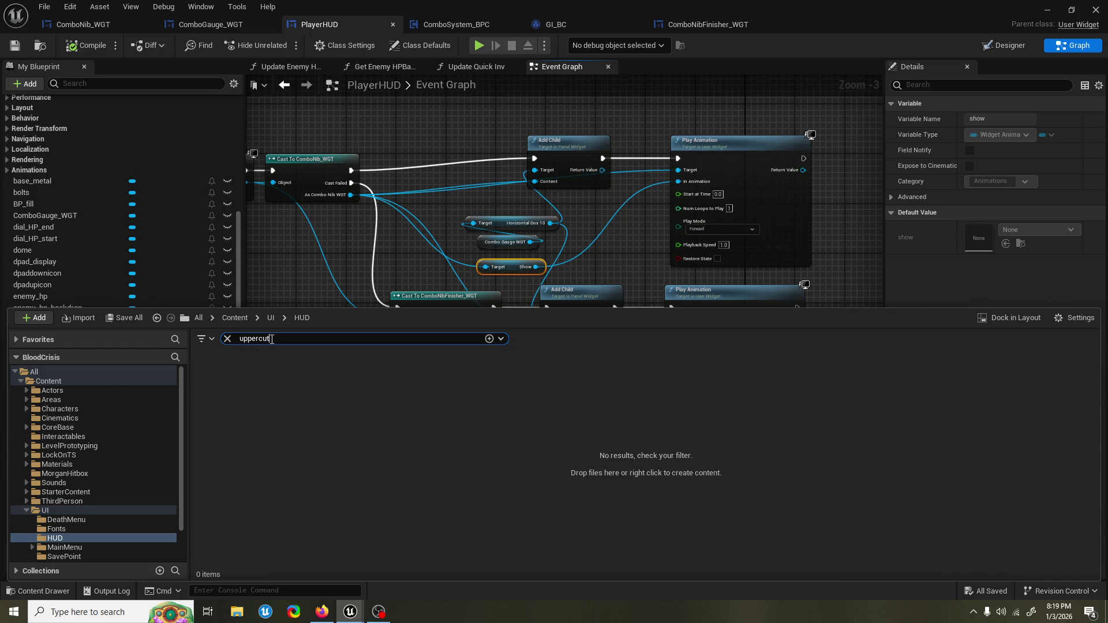
Step: Find ComboAuto_UpperSlash_F_BPC by searching 'upper slash' and tick its IsFinisher? default
{"action": "left_click", "coordinate": [105, 372]}
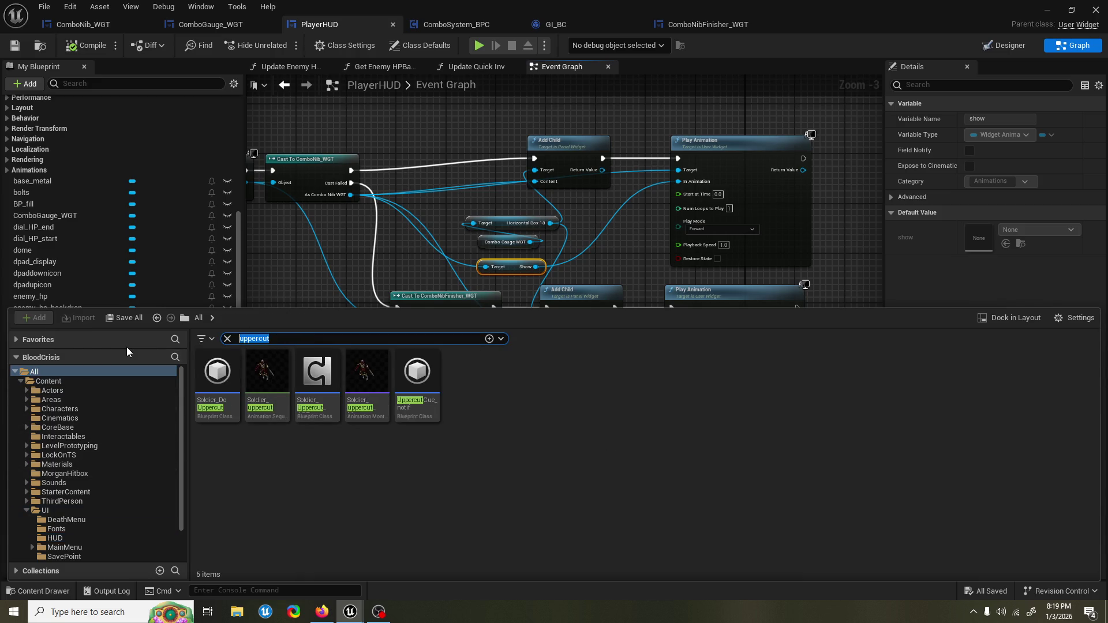
{"action": "type", "text": "upper slash"}
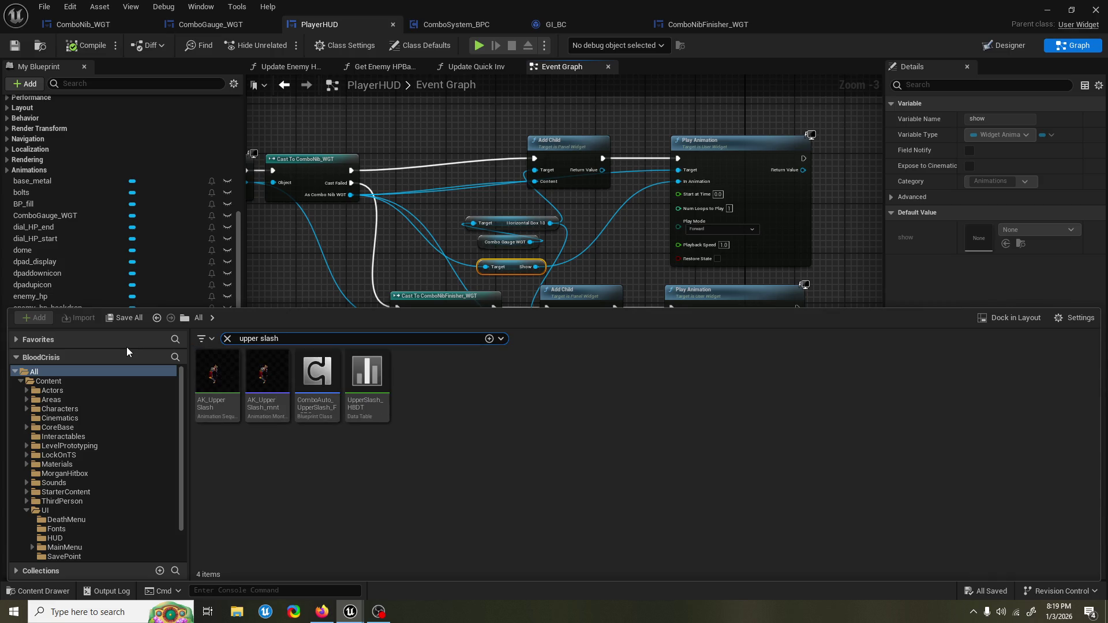
{"action": "double_click", "coordinate": [317, 404]}
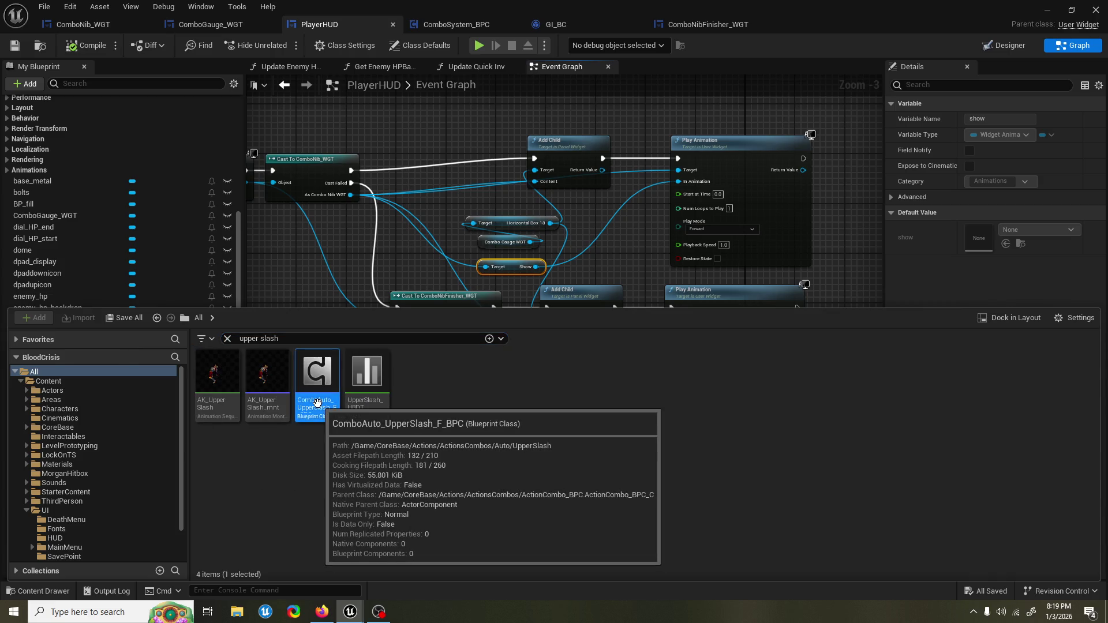
{"action": "left_click", "coordinate": [74, 324]}
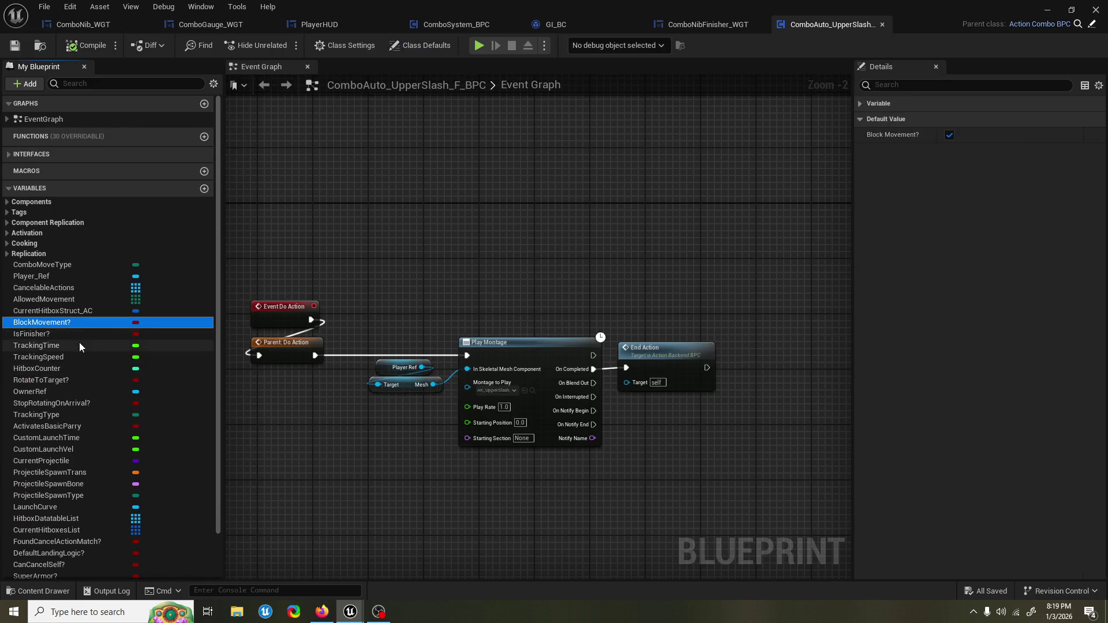
{"action": "left_click", "coordinate": [78, 335]}
{"action": "left_click", "coordinate": [949, 135]}
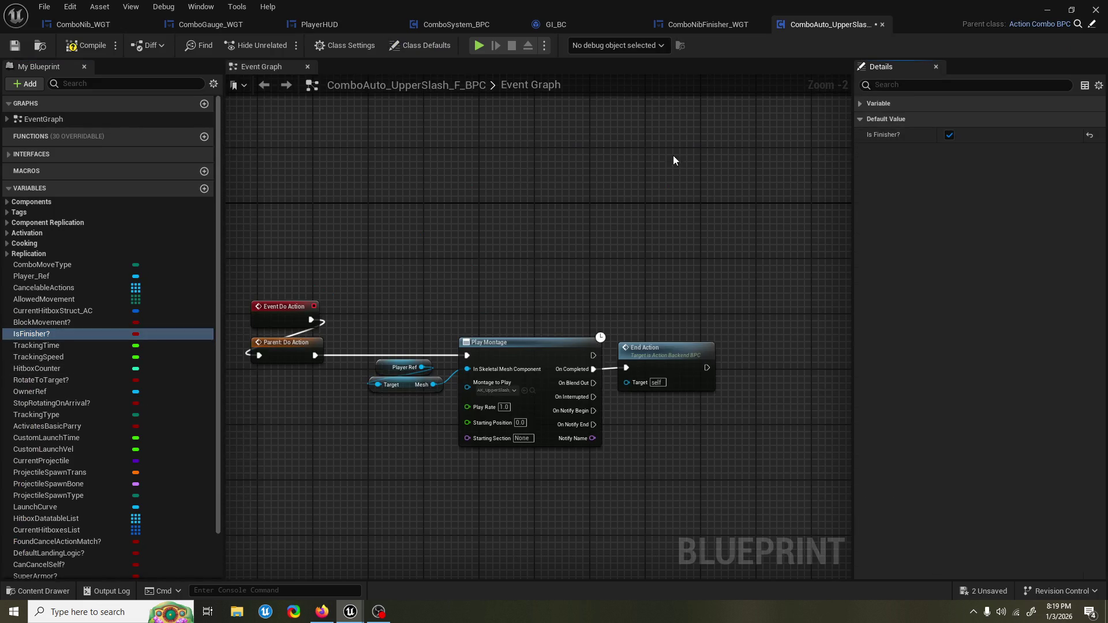
Step: Minimise the blueprint and start a playtest of the Graveyard level
{"action": "left_click_drag", "start_coordinate": [641, 188], "coordinate": [605, 216]}
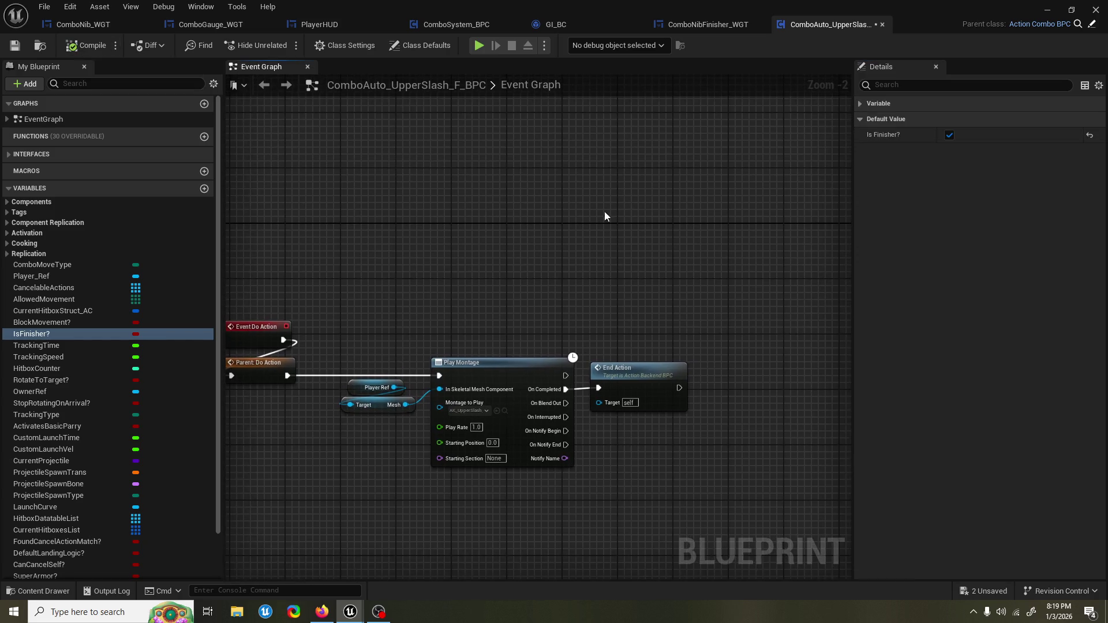
{"action": "left_click", "coordinate": [1047, 10]}
{"action": "left_click", "coordinate": [282, 44]}
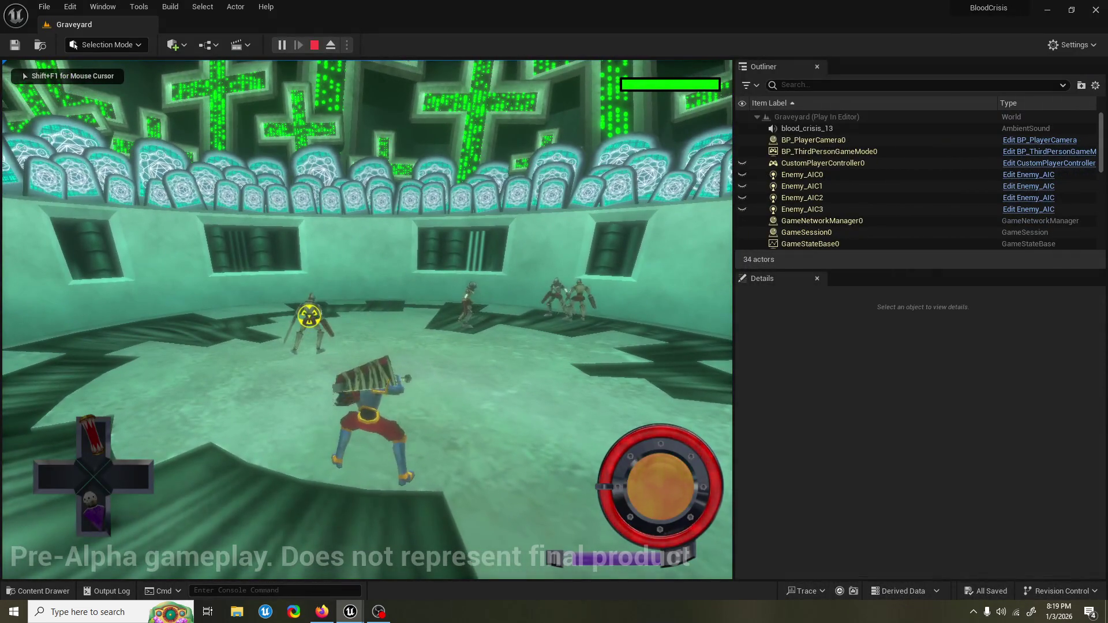
Step: Restart and stop the playtest, then check the upper slash blueprint before returning to the level editor
{"action": "key", "text": "Escape"}
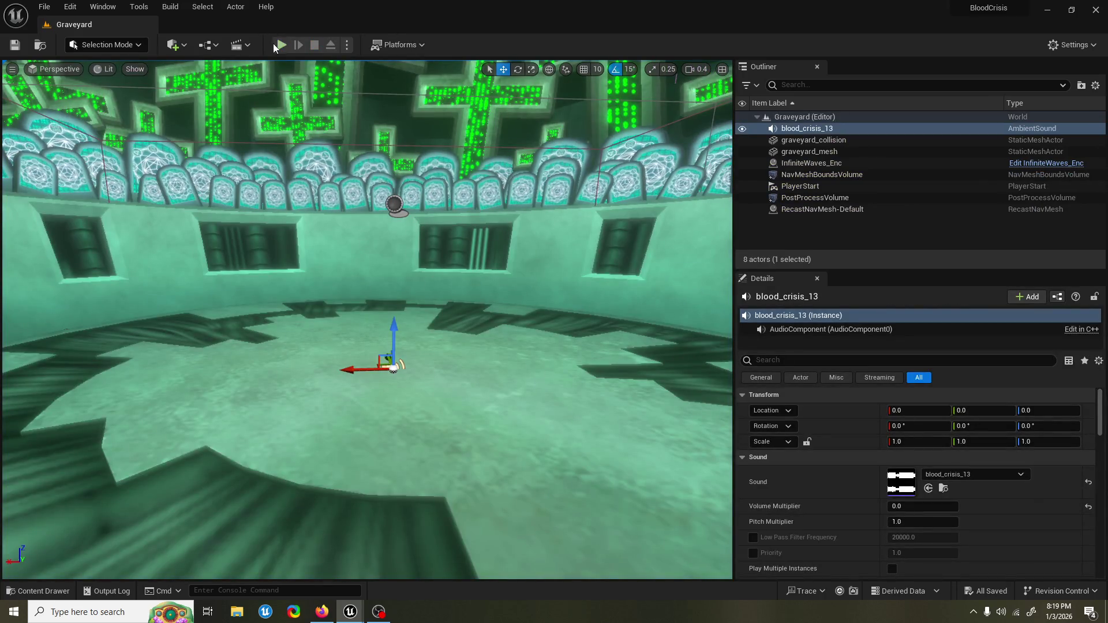
{"action": "left_click", "coordinate": [282, 44]}
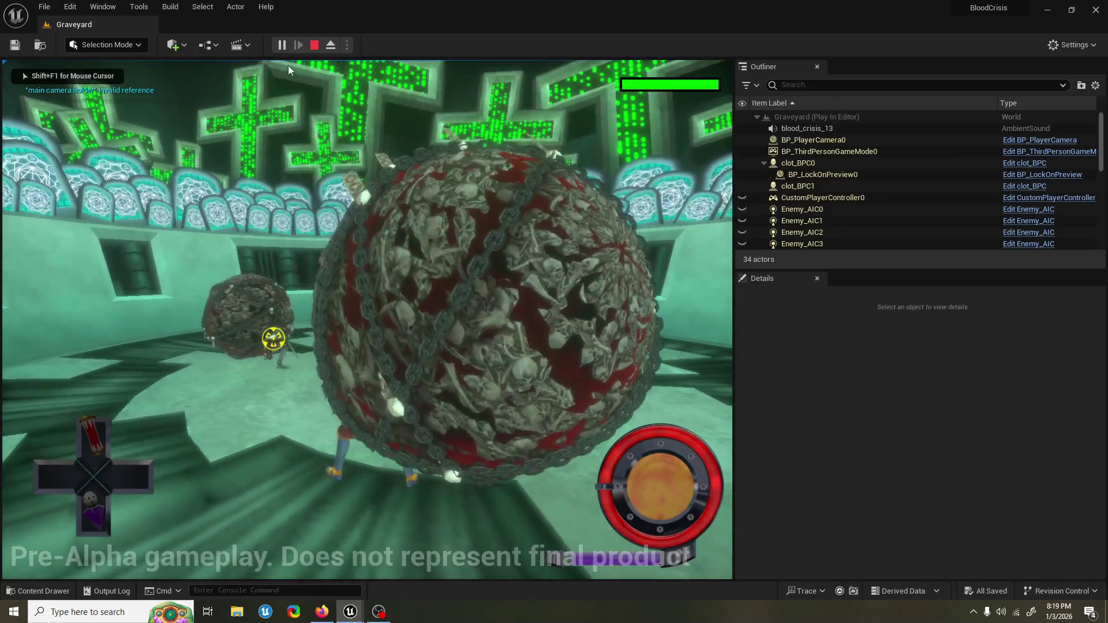
{"action": "key", "text": "Escape"}
{"action": "mouse_move", "coordinate": [353, 610]}
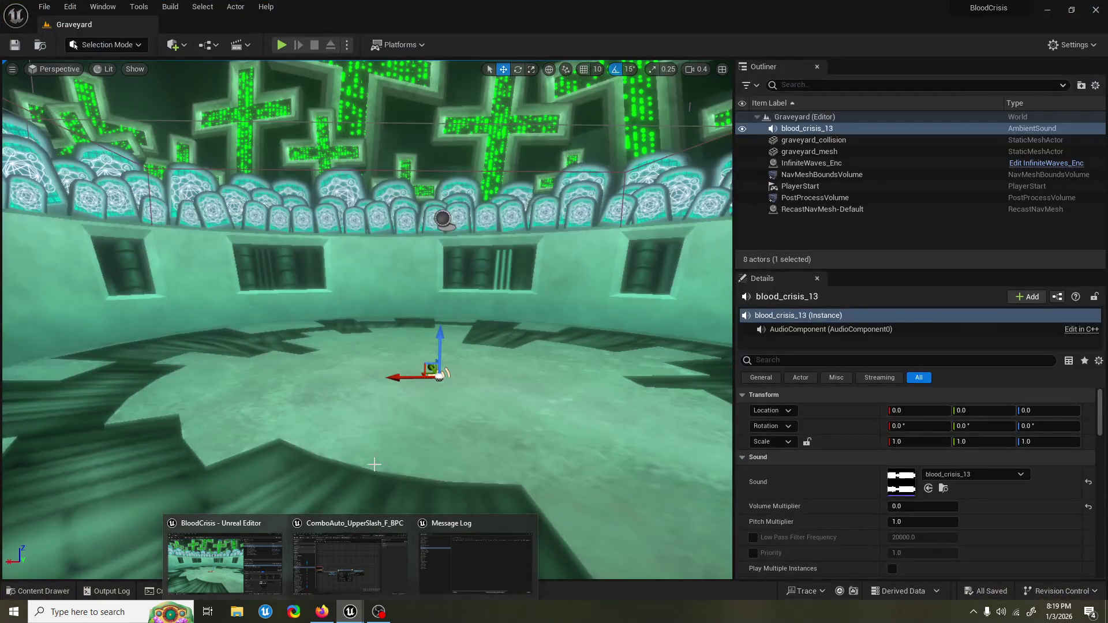
{"action": "left_click", "coordinate": [350, 554]}
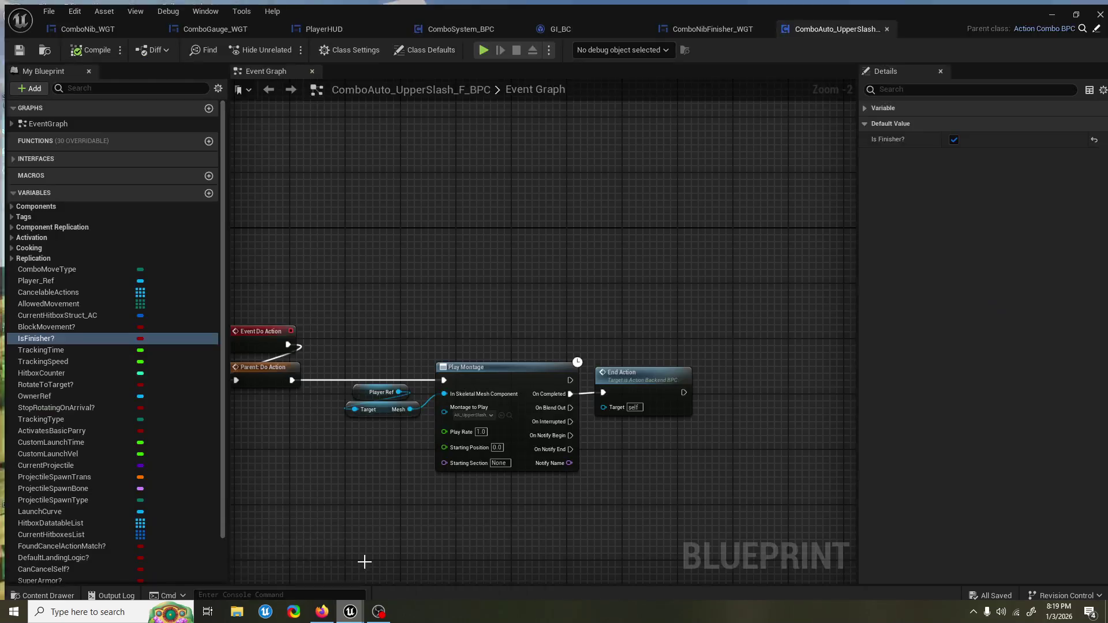
{"action": "key", "text": "alt+Tab"}
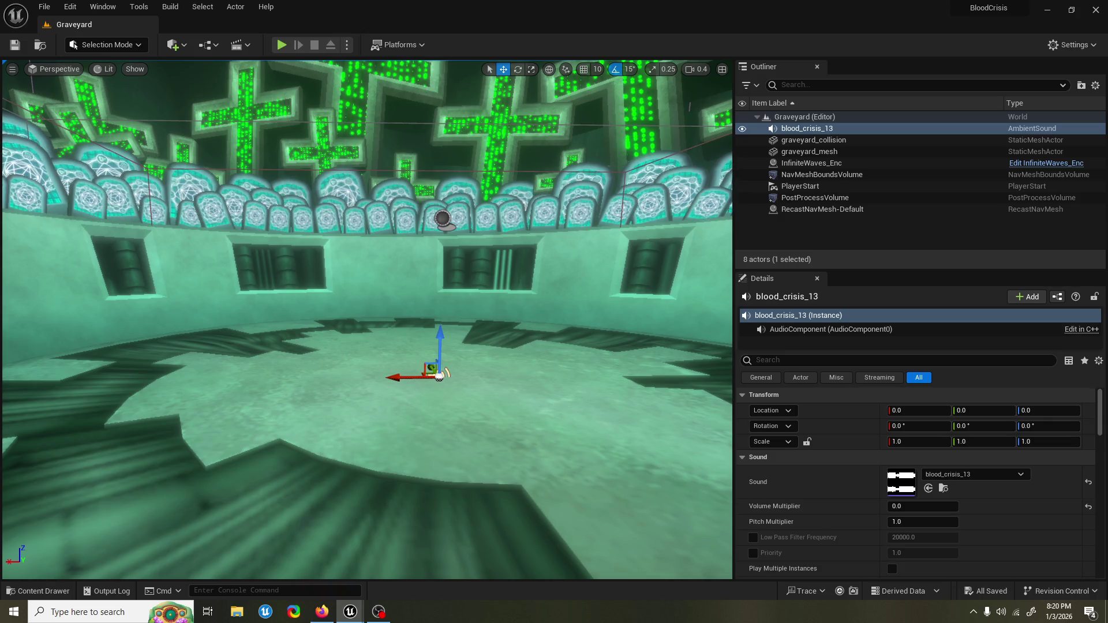
Step: Play with Alt+P and attack enemies to trigger the upper slash finisher, then stop
{"action": "key", "text": "alt+p"}
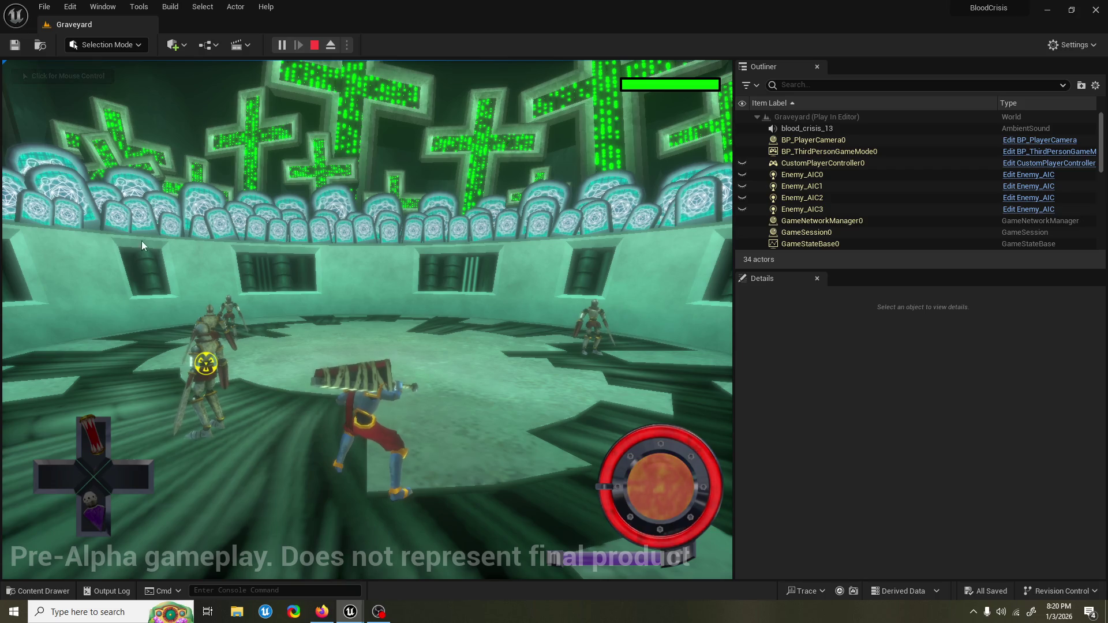
{"action": "left_click", "coordinate": [369, 318]}
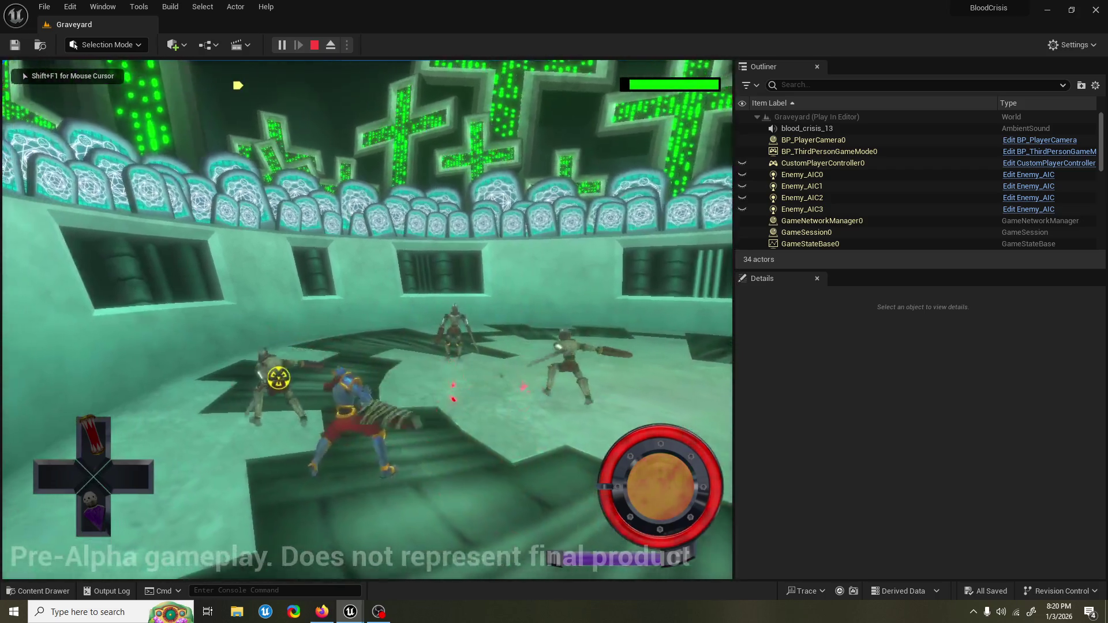
{"action": "left_click", "coordinate": [369, 317]}
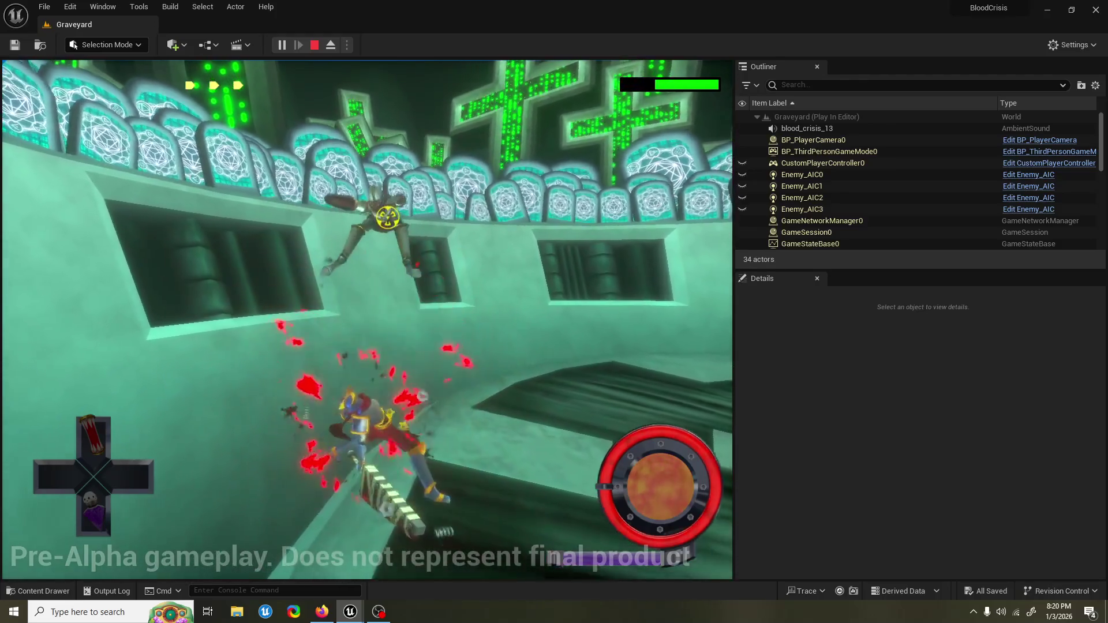
{"action": "key", "text": "Escape"}
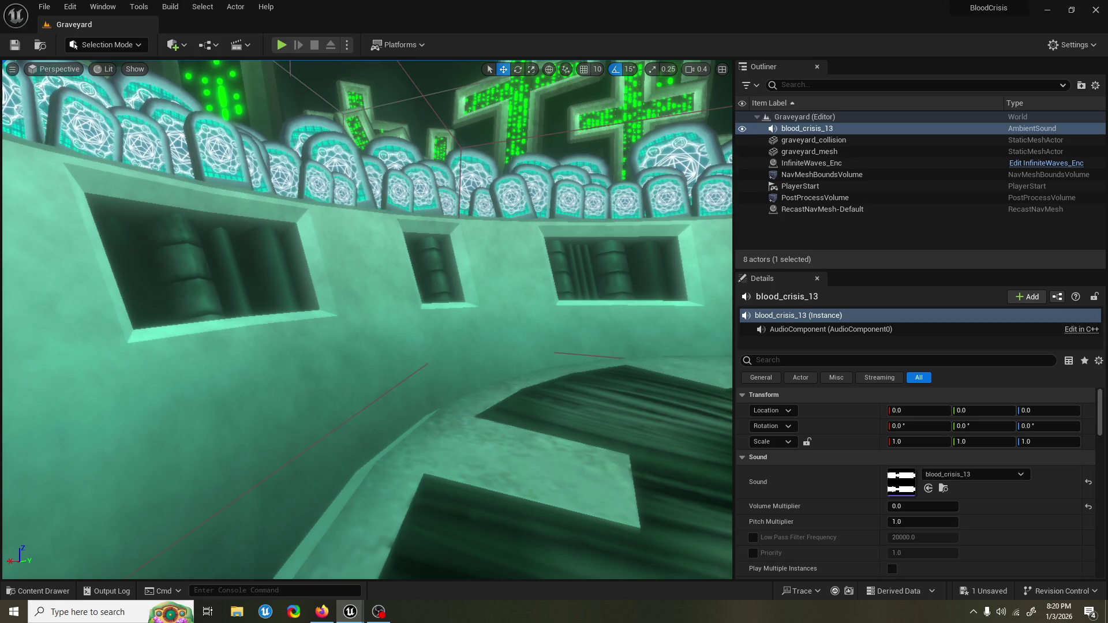
Step: Save the Graveyard level repeatedly with Ctrl+S until the status bar reads All Saved
{"action": "key", "text": "ctrl+s"}
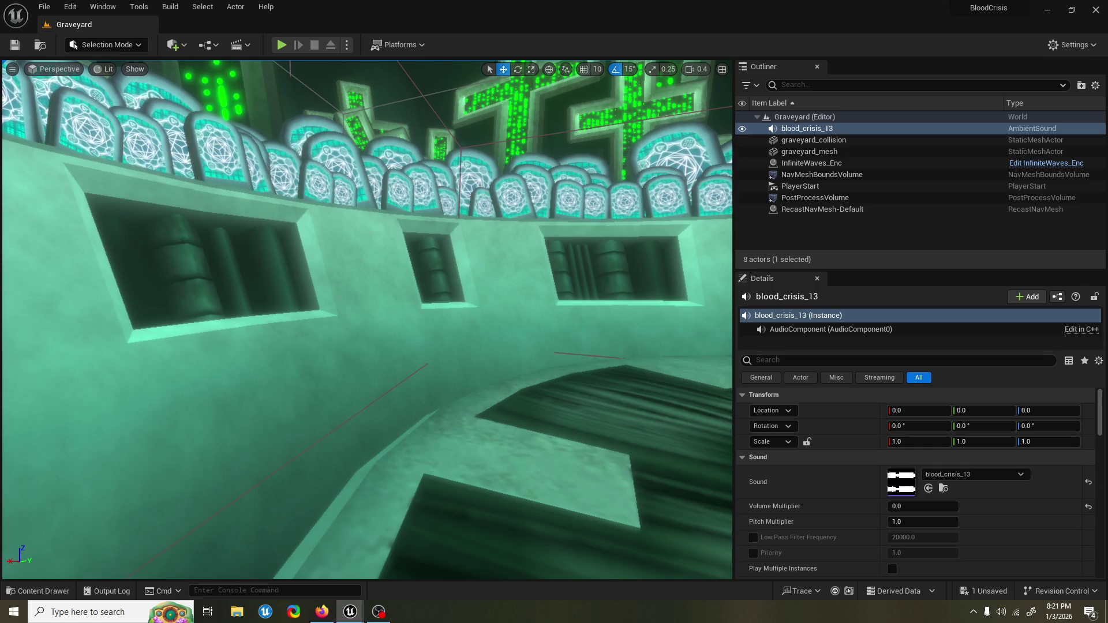
{"action": "key", "text": "ctrl+s"}
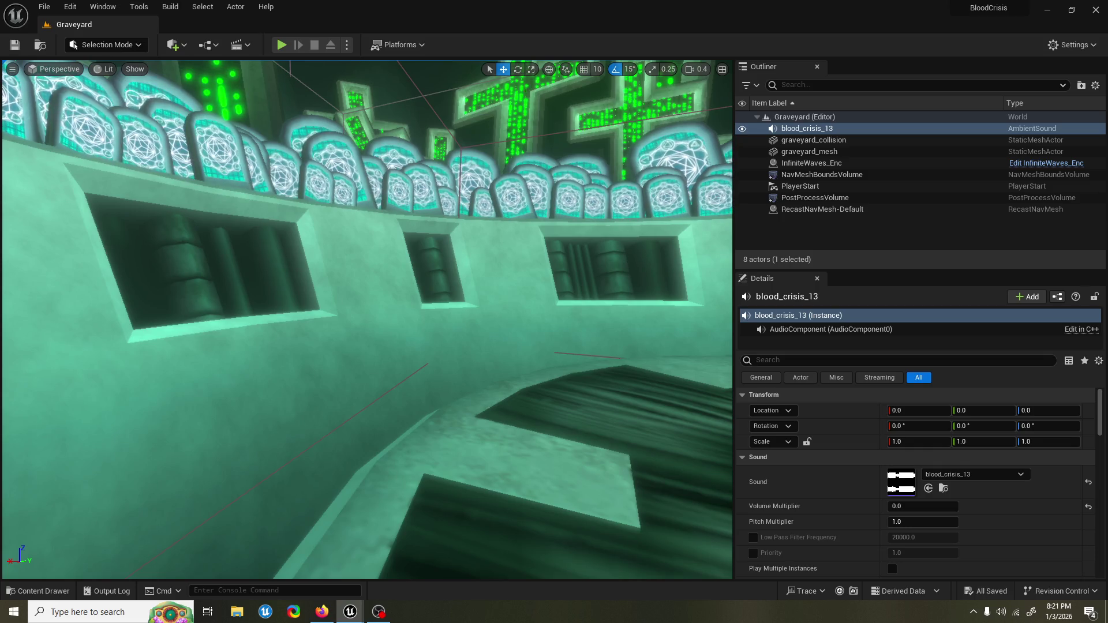
{"action": "key", "text": "ctrl+s"}
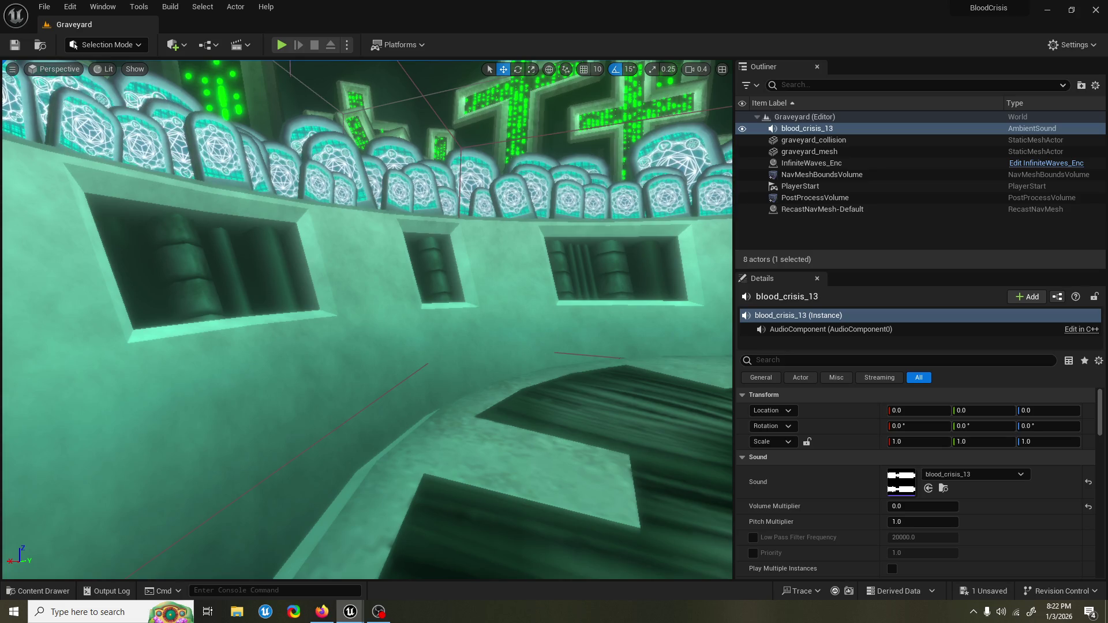
{"action": "key", "text": "ctrl+s"}
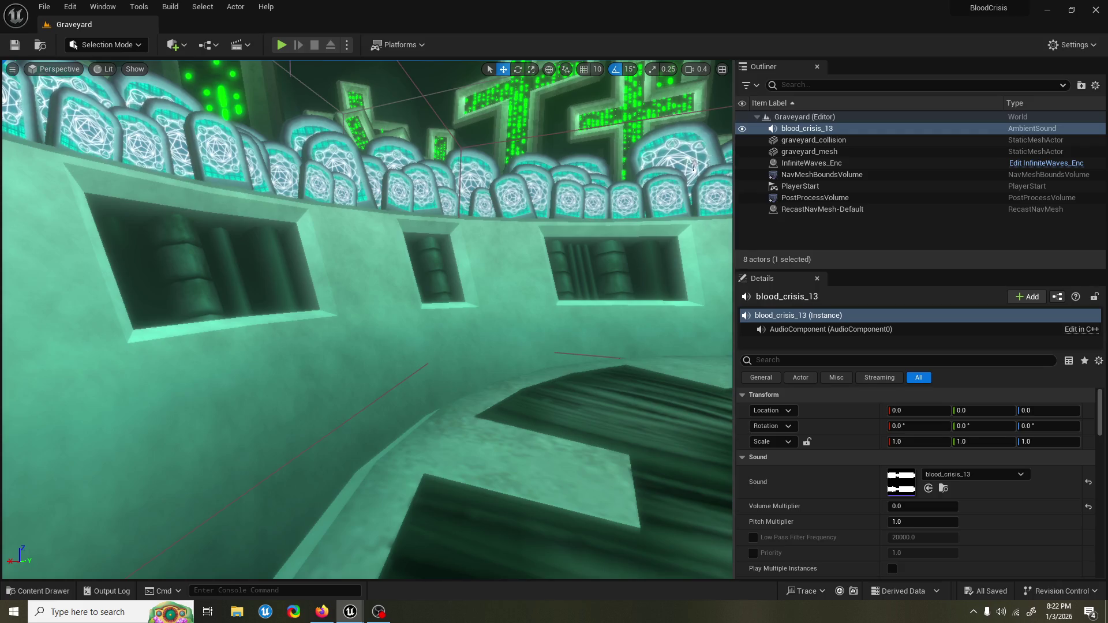
{"action": "left_click", "coordinate": [282, 45]}
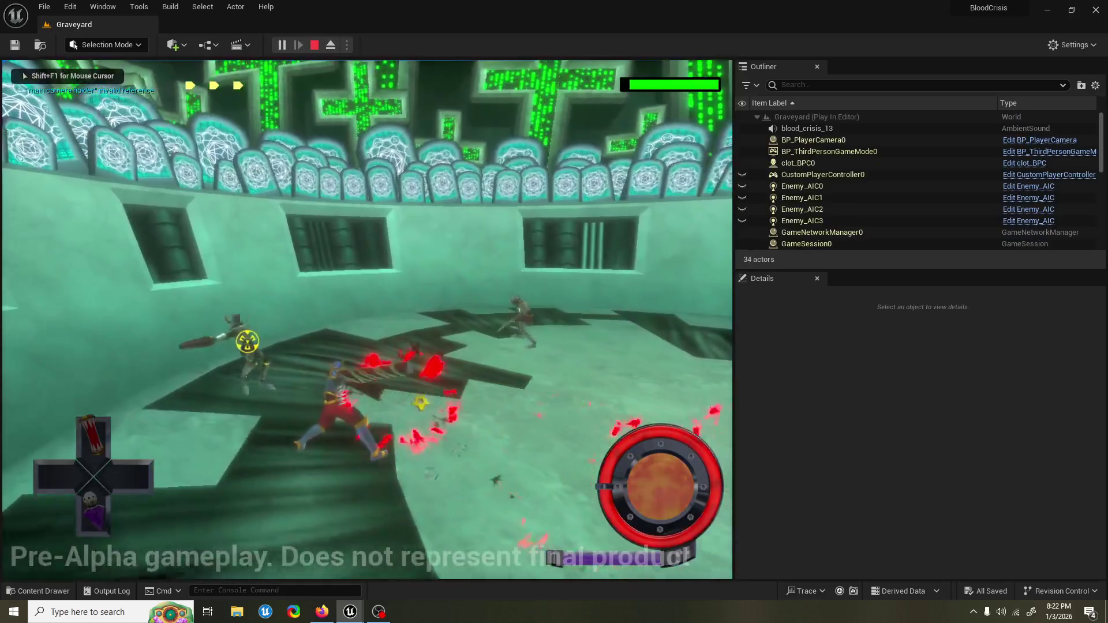
{"action": "key", "text": "Escape"}
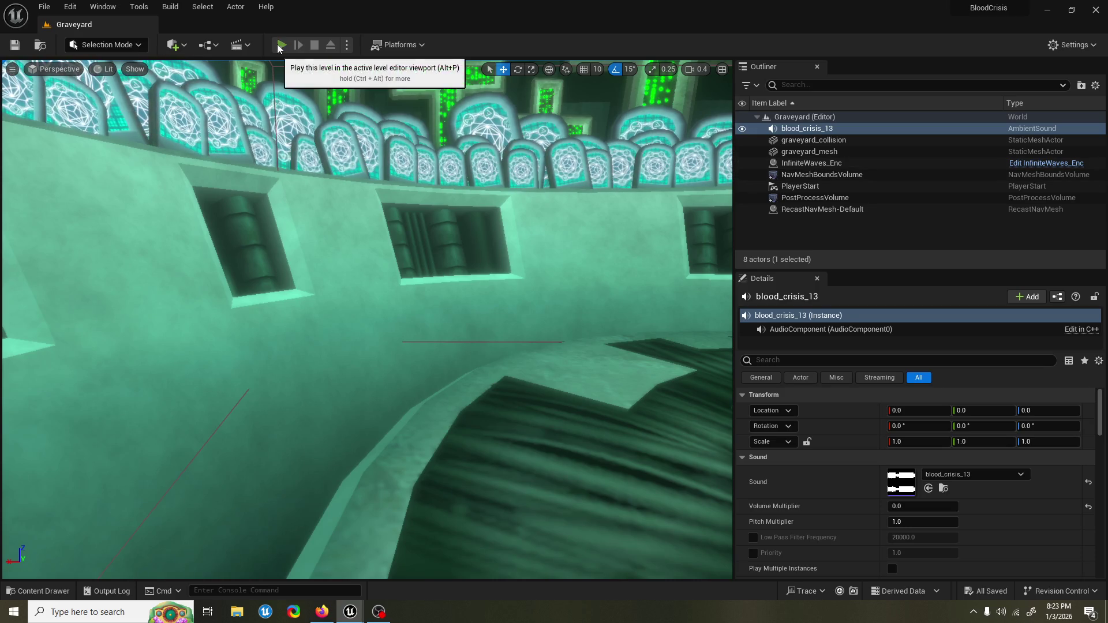
Step: After another short playtest, save, undo the Break Node Links and save again
{"action": "left_click", "coordinate": [282, 45]}
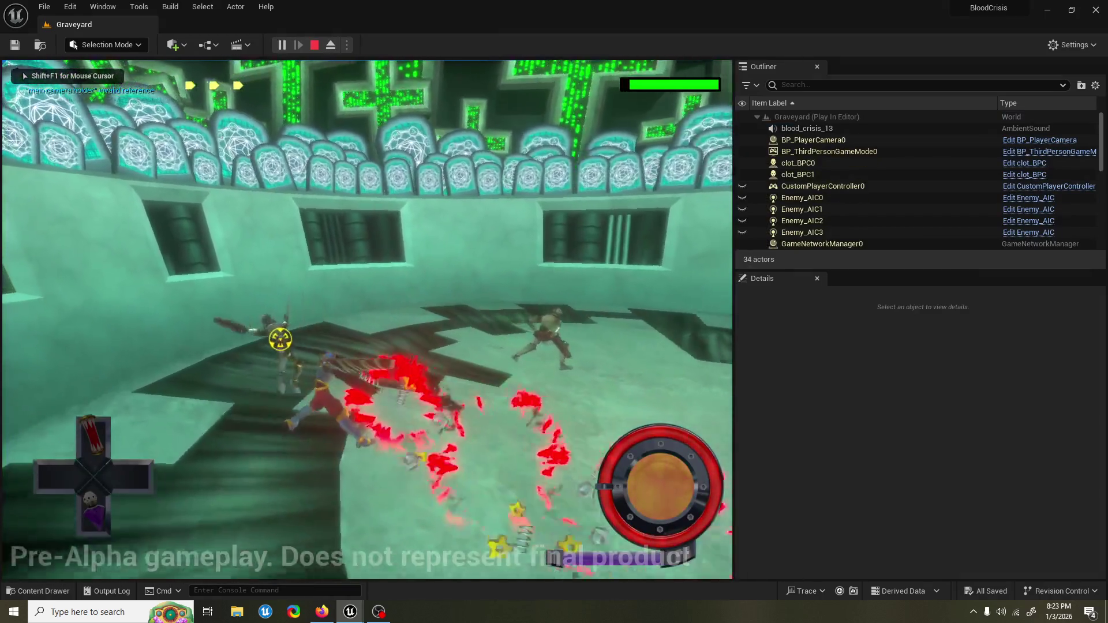
{"action": "key", "text": "Escape"}
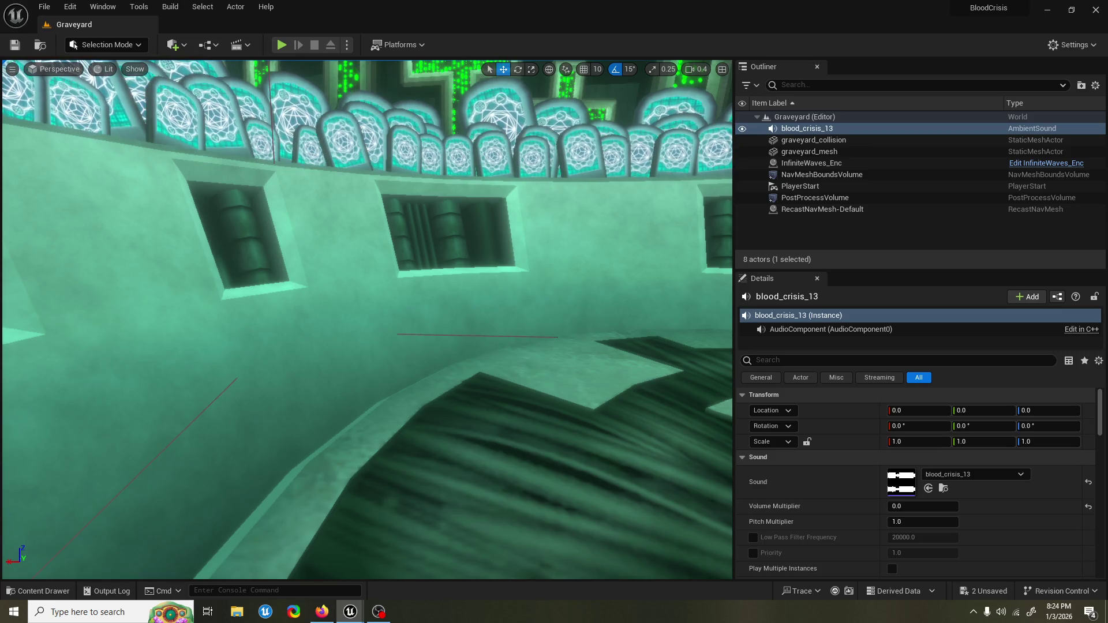
{"action": "key", "text": "ctrl+s"}
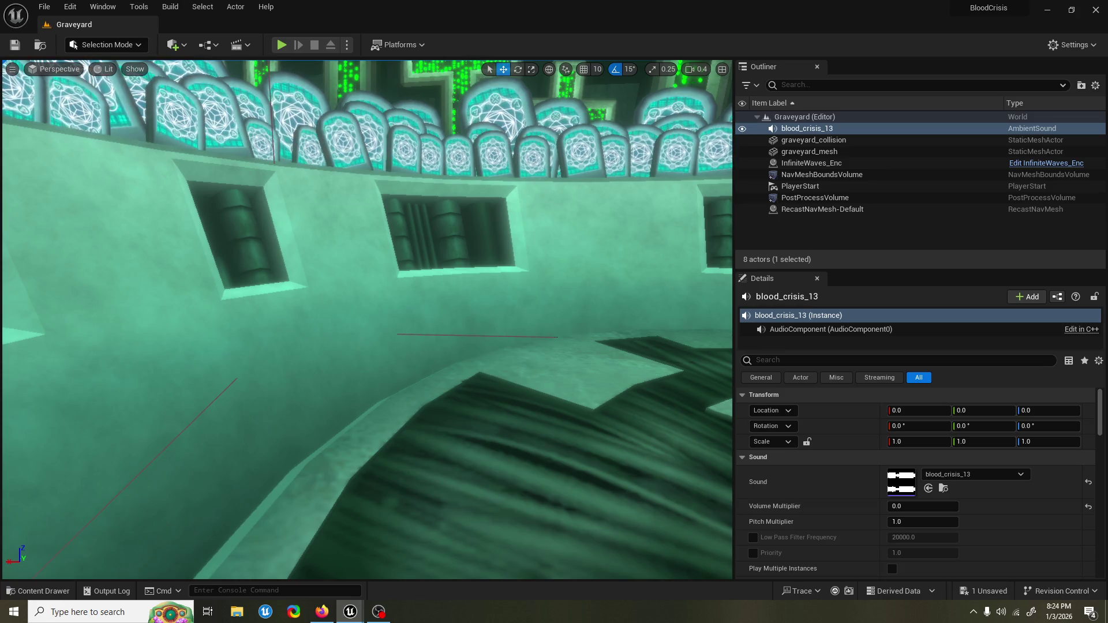
{"action": "key", "text": "ctrl+z"}
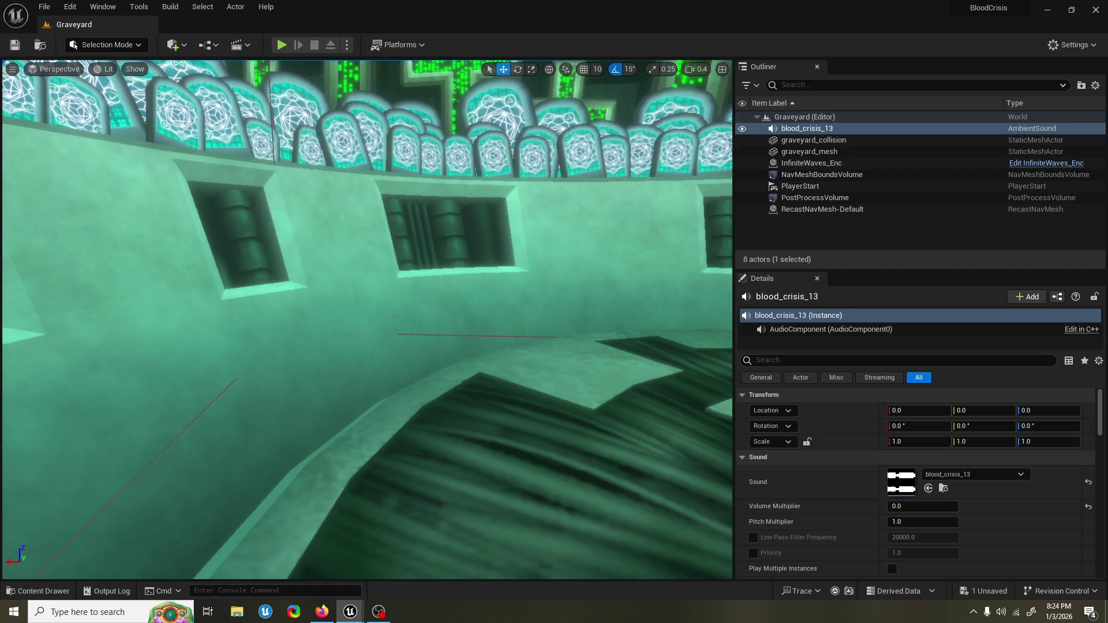
{"action": "key", "text": "ctrl+s"}
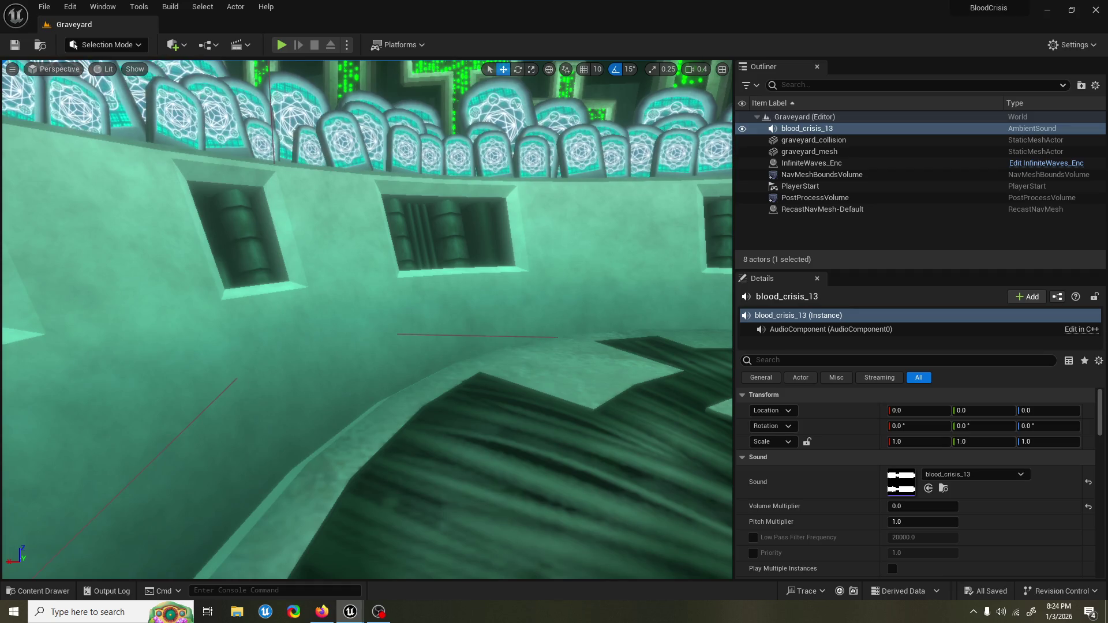
{"action": "left_click", "coordinate": [288, 45]}
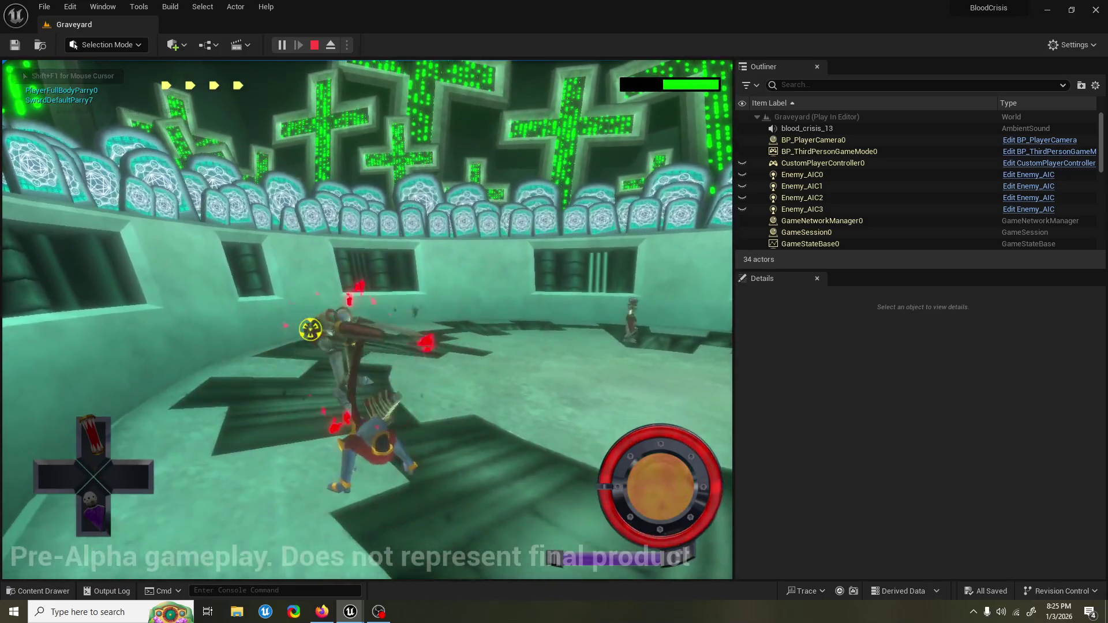
{"action": "key", "text": "Escape"}
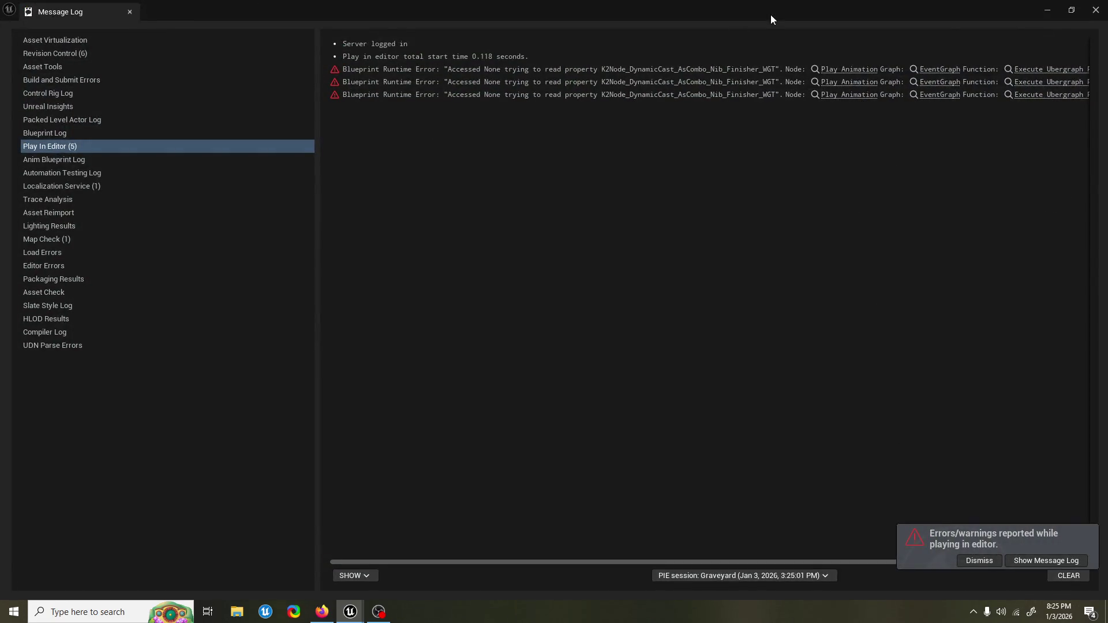
{"action": "left_click", "coordinate": [856, 74]}
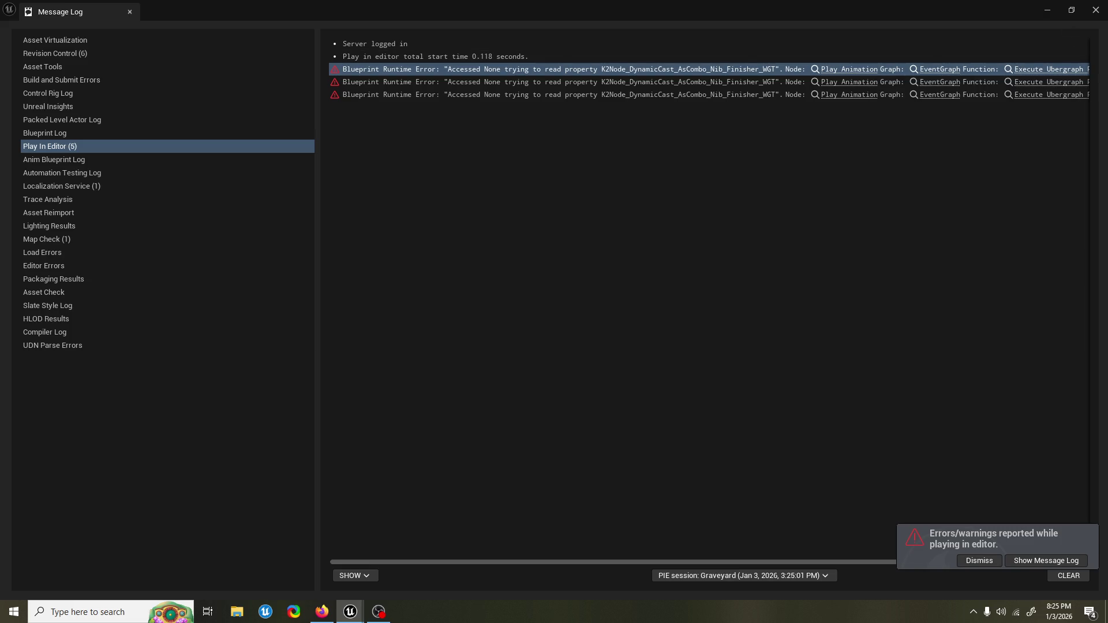
{"action": "left_click", "coordinate": [1097, 10]}
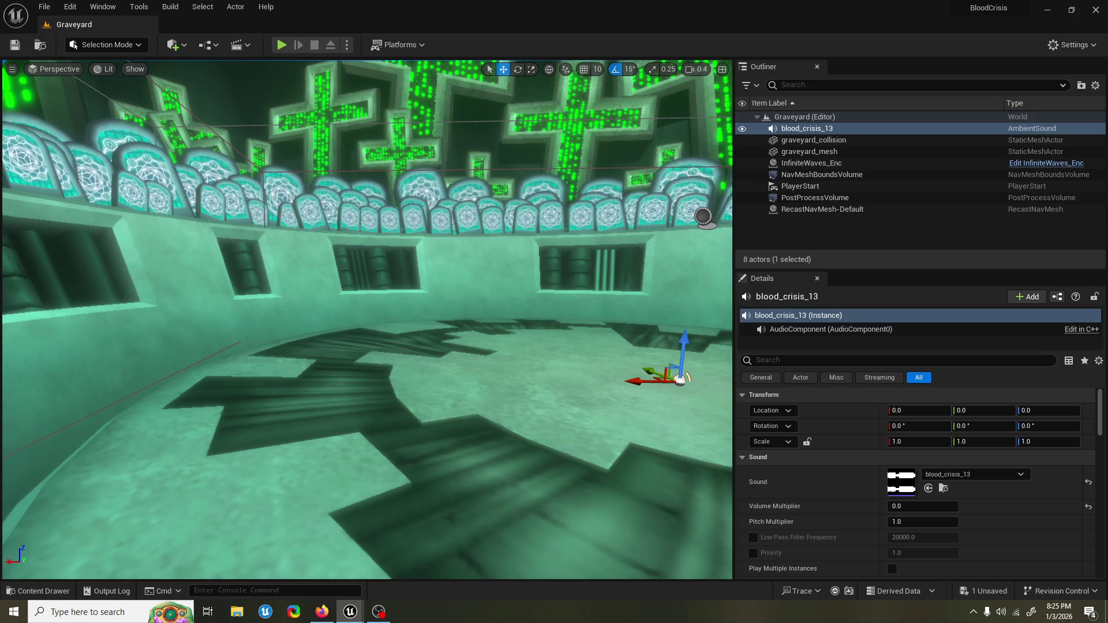
{"action": "key", "text": "alt+Tab"}
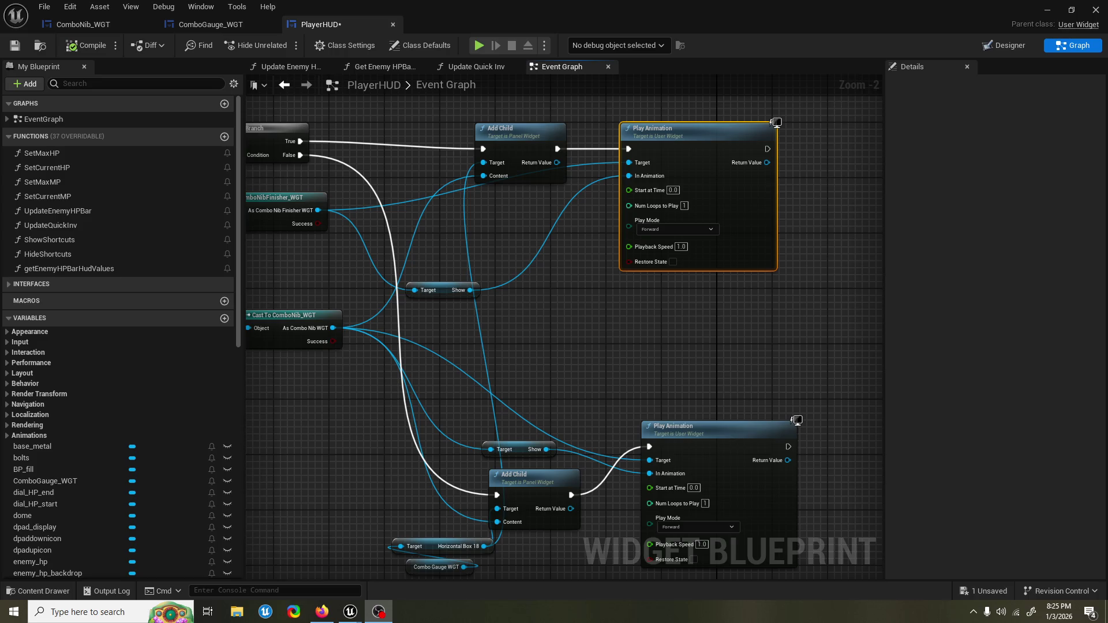
Step: Set the Select node's True class to ComboNibFinisher_WGT, leaving the False class unchanged
{"action": "mouse_move", "coordinate": [506, 342]}
{"action": "left_mouse_down"}
{"action": "mouse_move", "coordinate": [548, 322]}
{"action": "mouse_move", "coordinate": [651, 324]}
{"action": "left_mouse_up"}
{"action": "scroll", "coordinate": [502, 384], "scroll_direction": "down", "scroll_amount": 2}
{"action": "left_click_drag", "start_coordinate": [453, 398], "coordinate": [438, 328]}
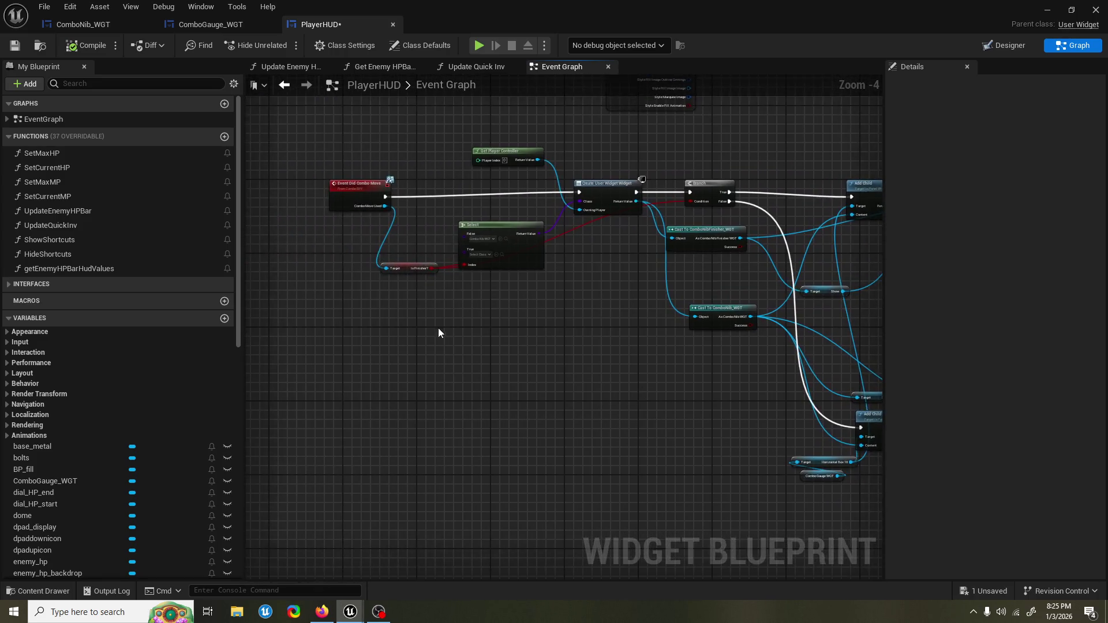
{"action": "scroll", "coordinate": [456, 329], "scroll_direction": "up", "scroll_amount": 2}
{"action": "left_click", "coordinate": [510, 254]}
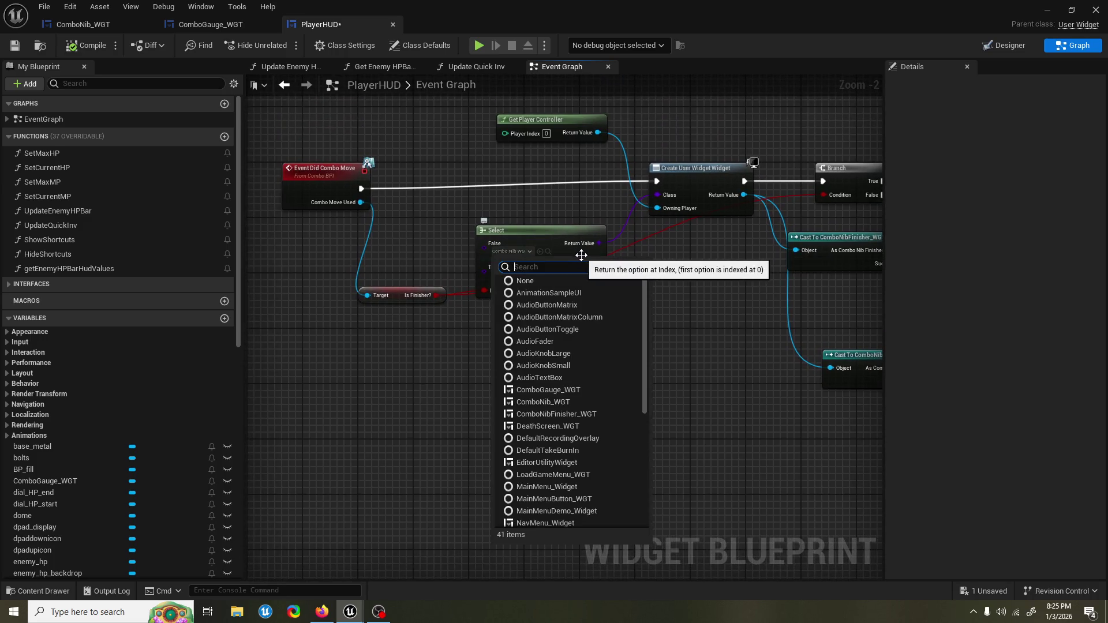
{"action": "left_click", "coordinate": [468, 393]}
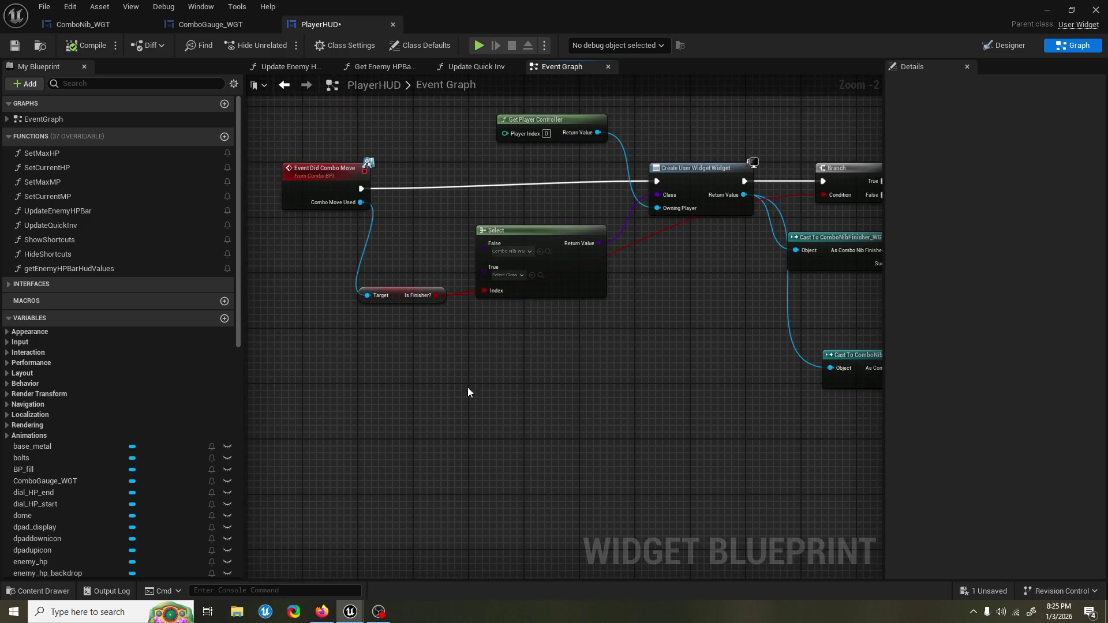
{"action": "left_click", "coordinate": [513, 278]}
{"action": "type", "text": "sh"}
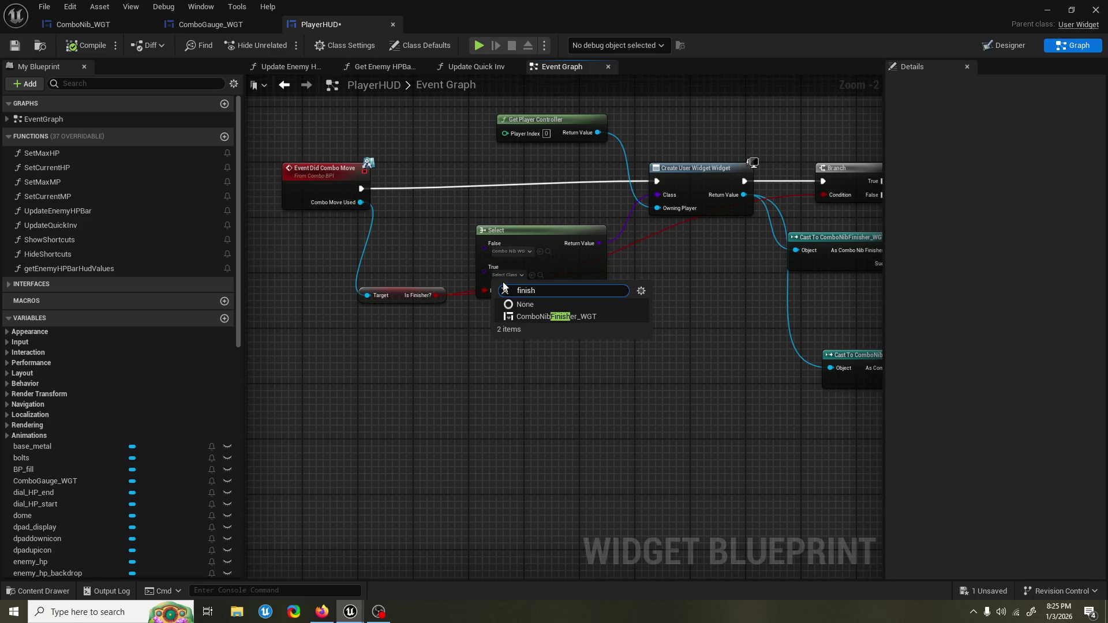
{"action": "left_click", "coordinate": [612, 316]}
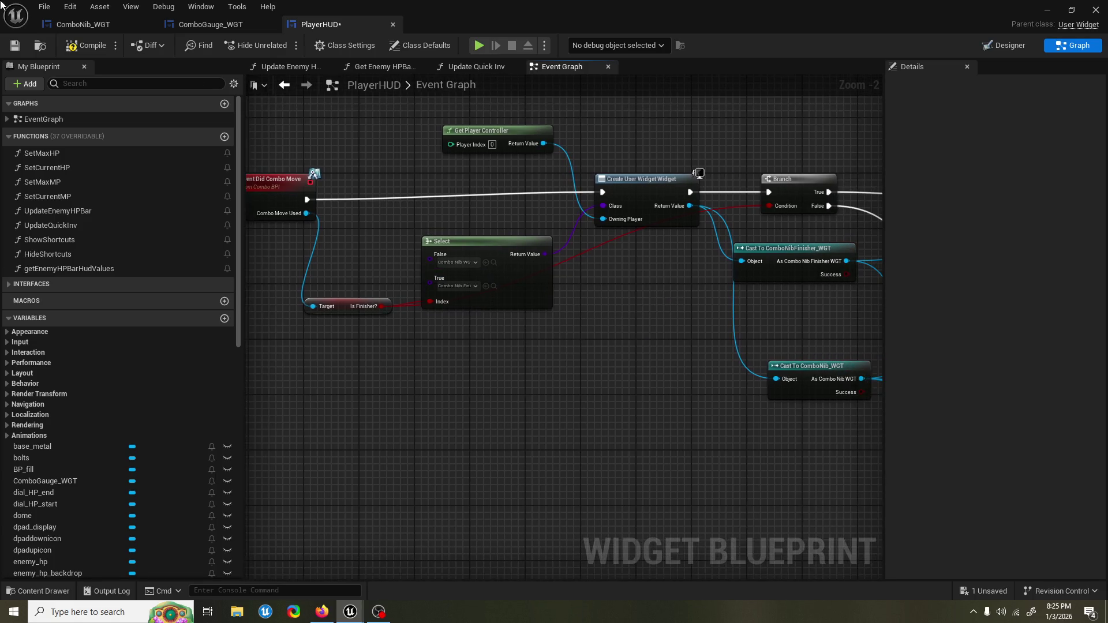
Step: Review the cast and Add Child nodes, then start a playtest with the updated HUD
{"action": "left_click_drag", "start_coordinate": [668, 307], "coordinate": [525, 335]}
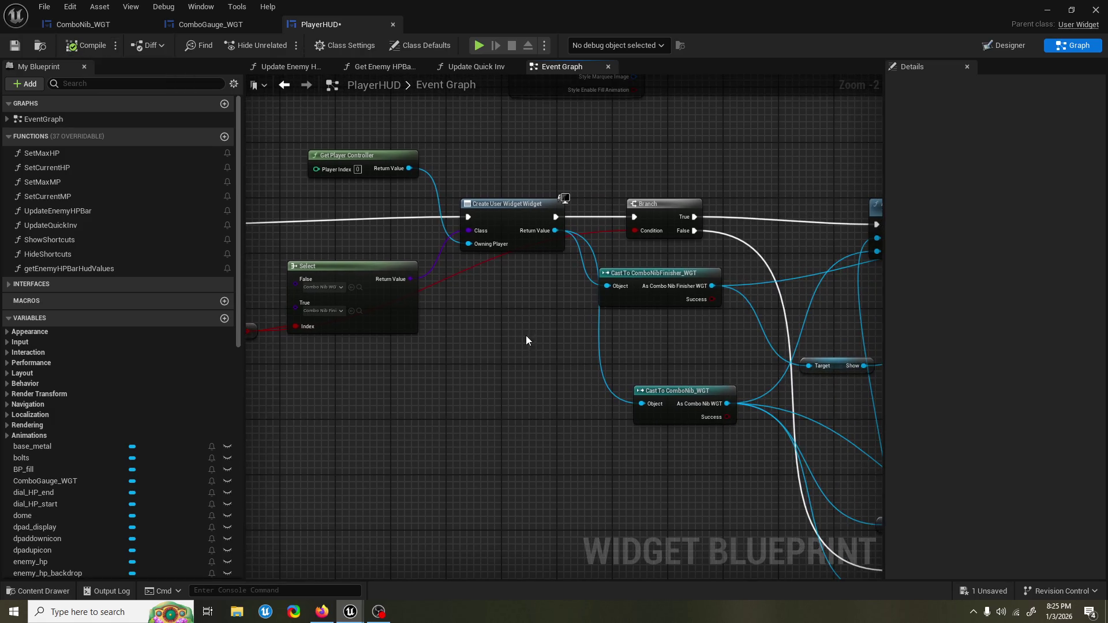
{"action": "left_click_drag", "start_coordinate": [728, 312], "coordinate": [629, 261]}
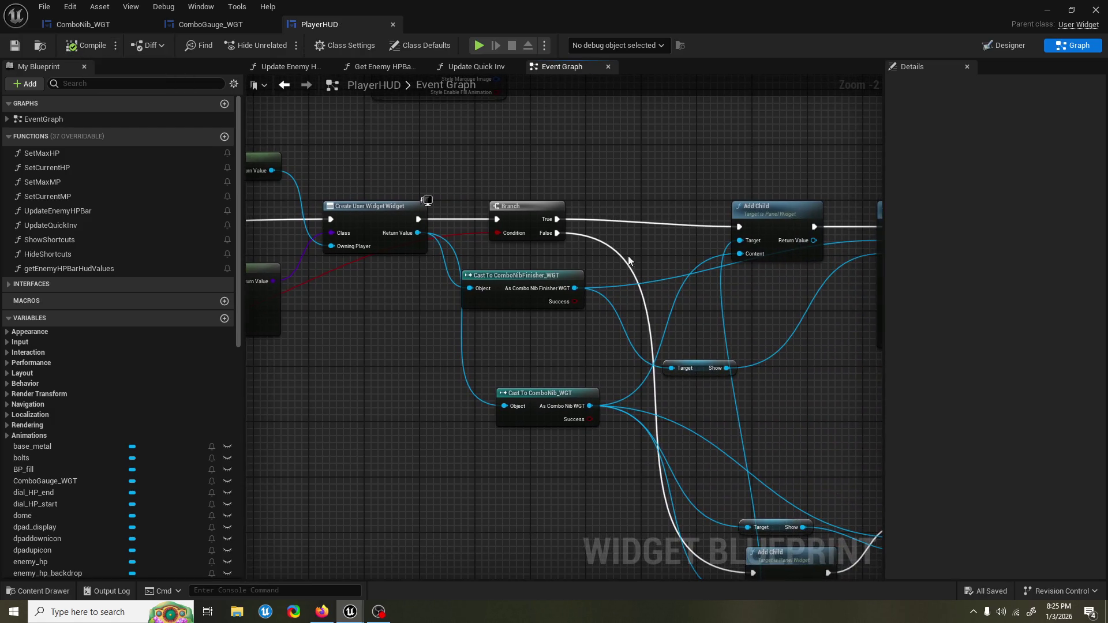
{"action": "left_click", "coordinate": [1047, 10]}
{"action": "left_click", "coordinate": [287, 44]}
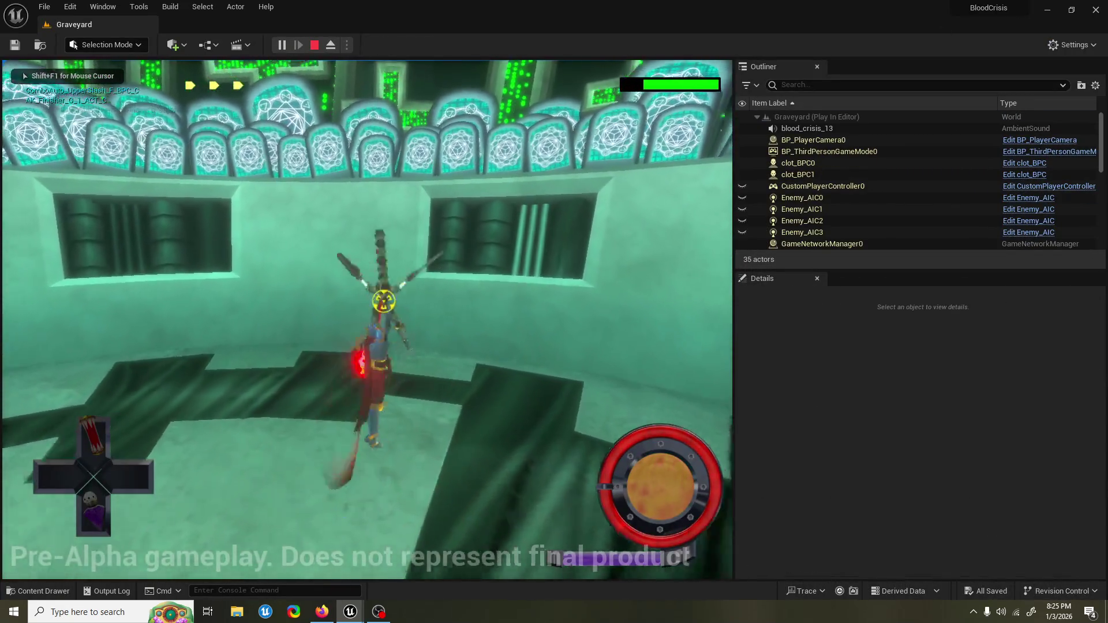
Step: Stop the playtest, restore PlayerHUD and select ComboNibFinisher_WGT in the HUD assets
{"action": "key", "text": "Escape"}
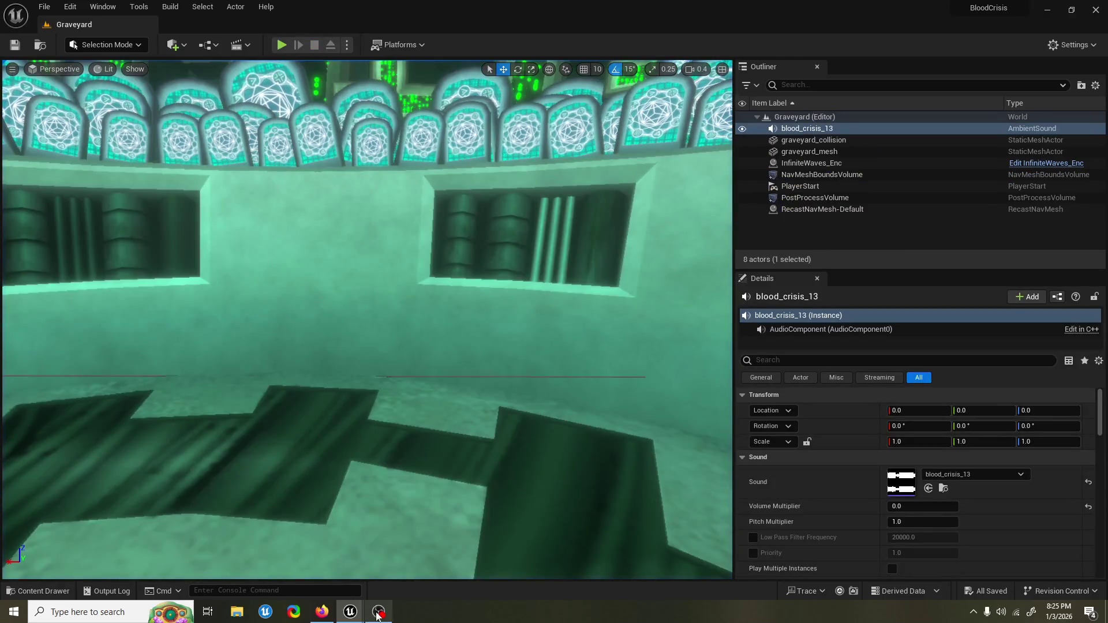
{"action": "mouse_move", "coordinate": [377, 615]}
{"action": "left_click", "coordinate": [375, 566]}
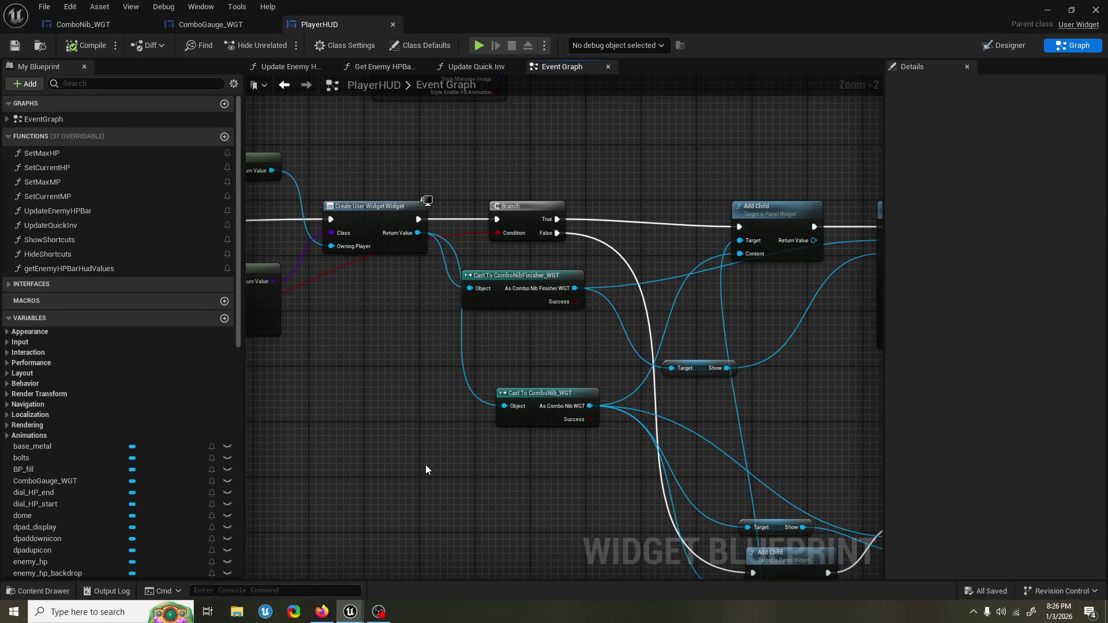
{"action": "scroll", "coordinate": [424, 466], "scroll_direction": "down", "scroll_amount": 1}
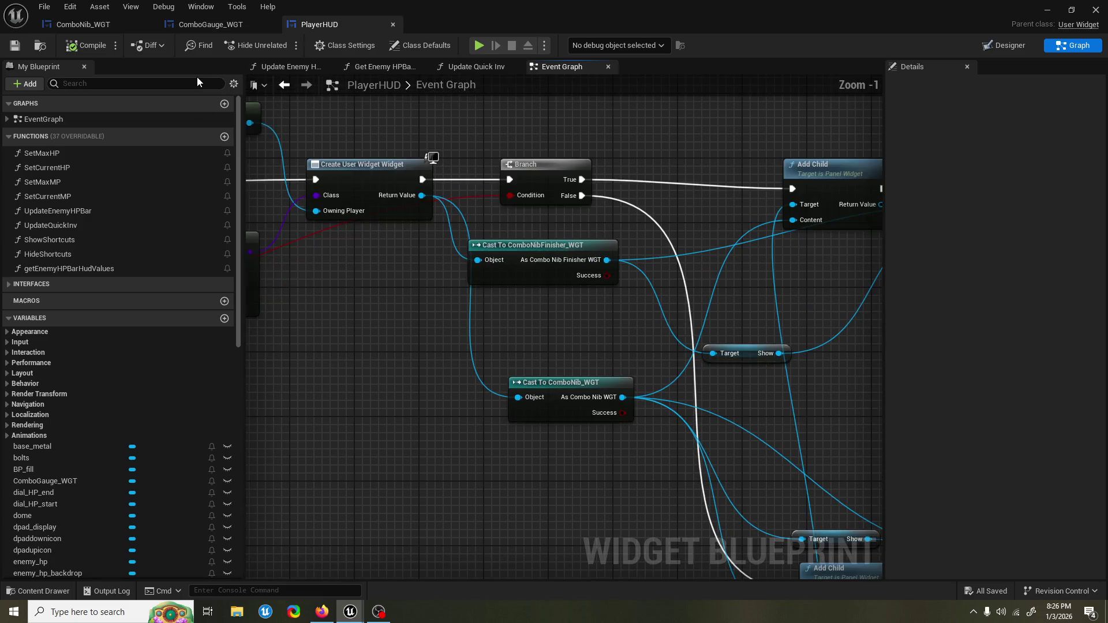
{"action": "left_click", "coordinate": [8, 593]}
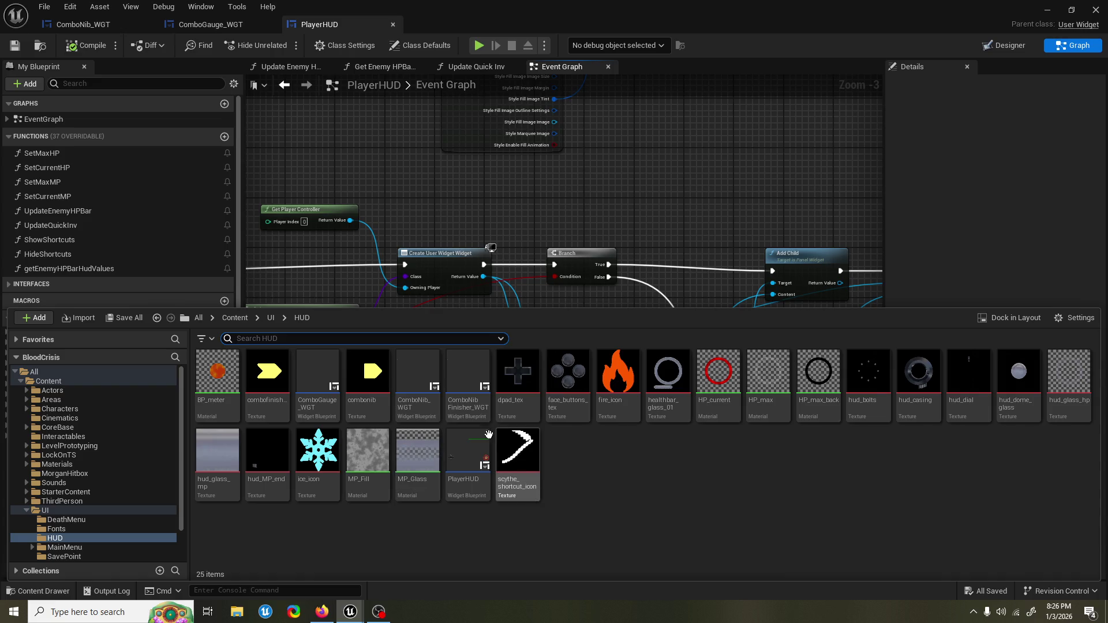
{"action": "left_click", "coordinate": [469, 397]}
Step: Open ComboNibFinisher_WGT and preview its 0.25-second 'show' animation through to the end
{"action": "double_click", "coordinate": [469, 397]}
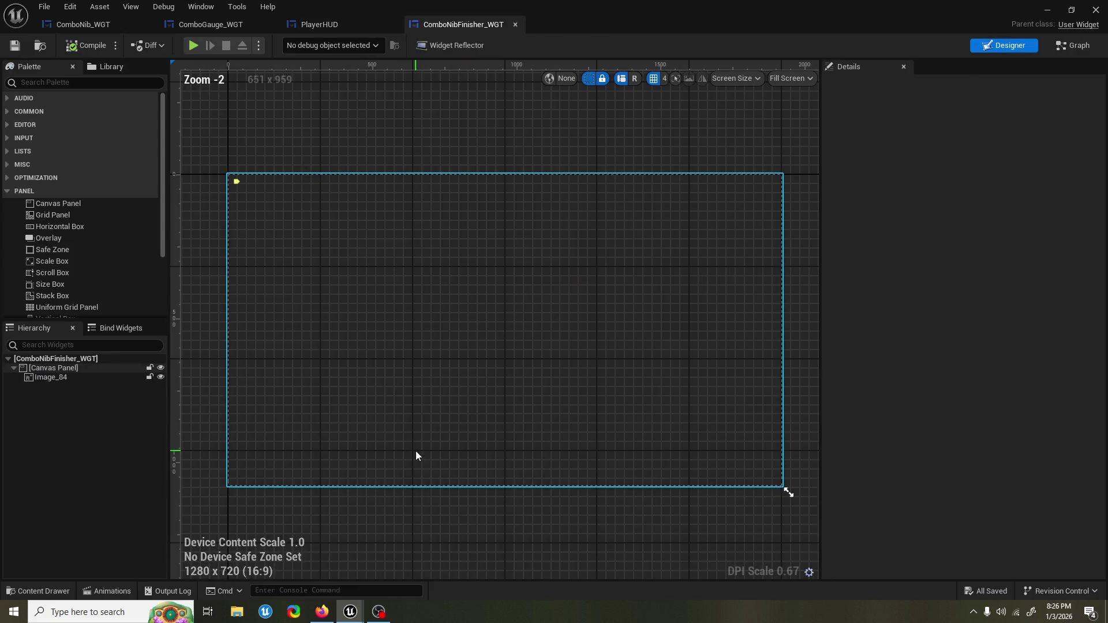
{"action": "left_click", "coordinate": [21, 592]}
{"action": "left_click", "coordinate": [420, 123]}
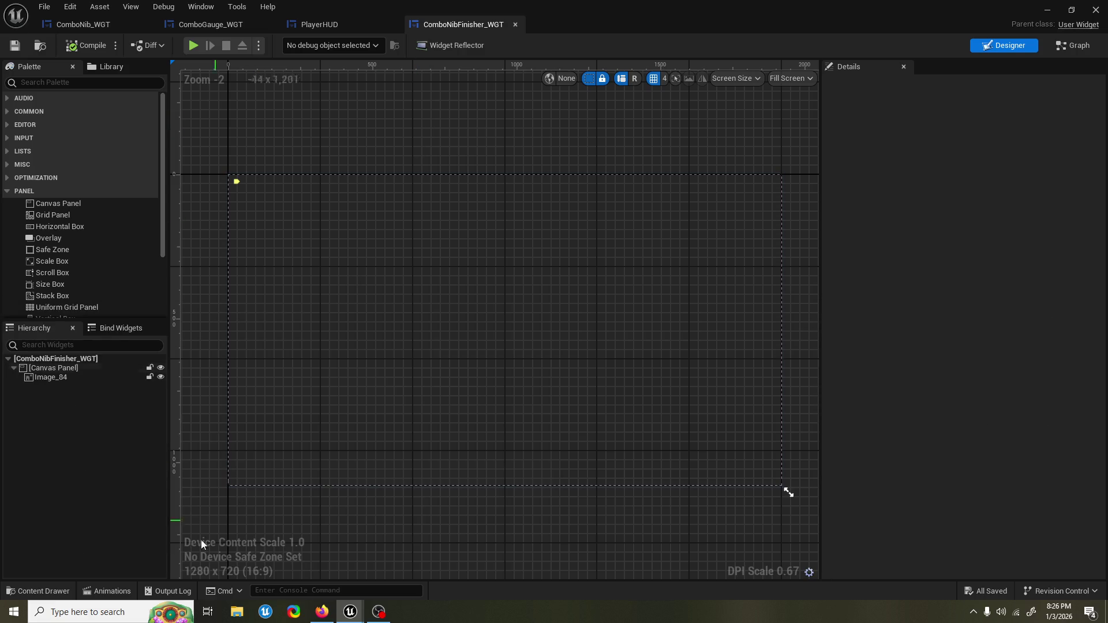
{"action": "left_click", "coordinate": [96, 588]}
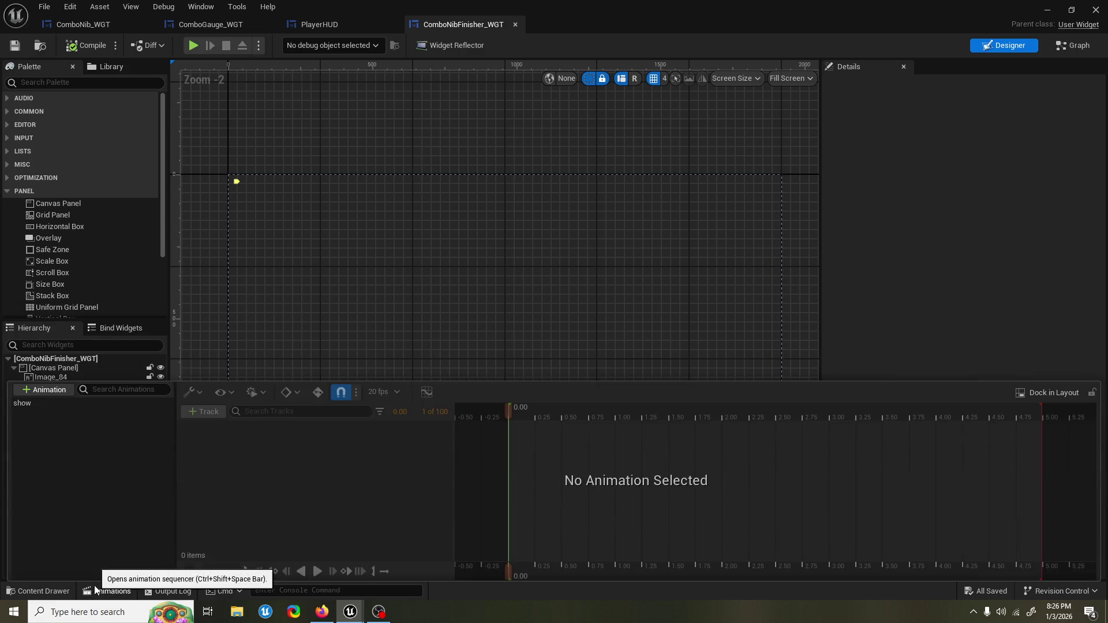
{"action": "left_click", "coordinate": [92, 403]}
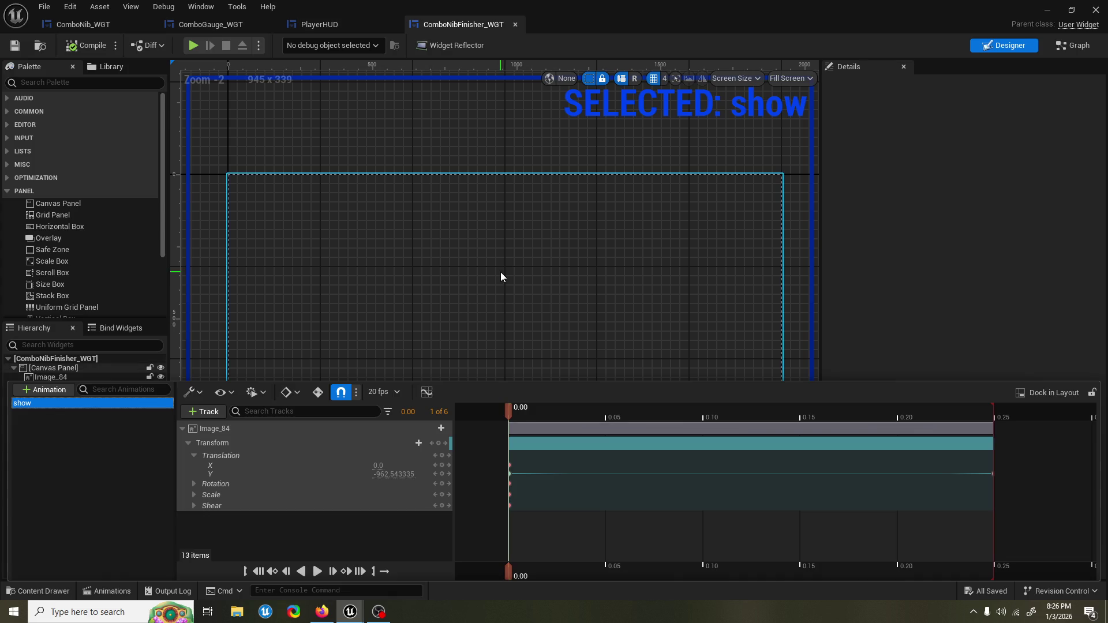
{"action": "left_click", "coordinate": [553, 418]}
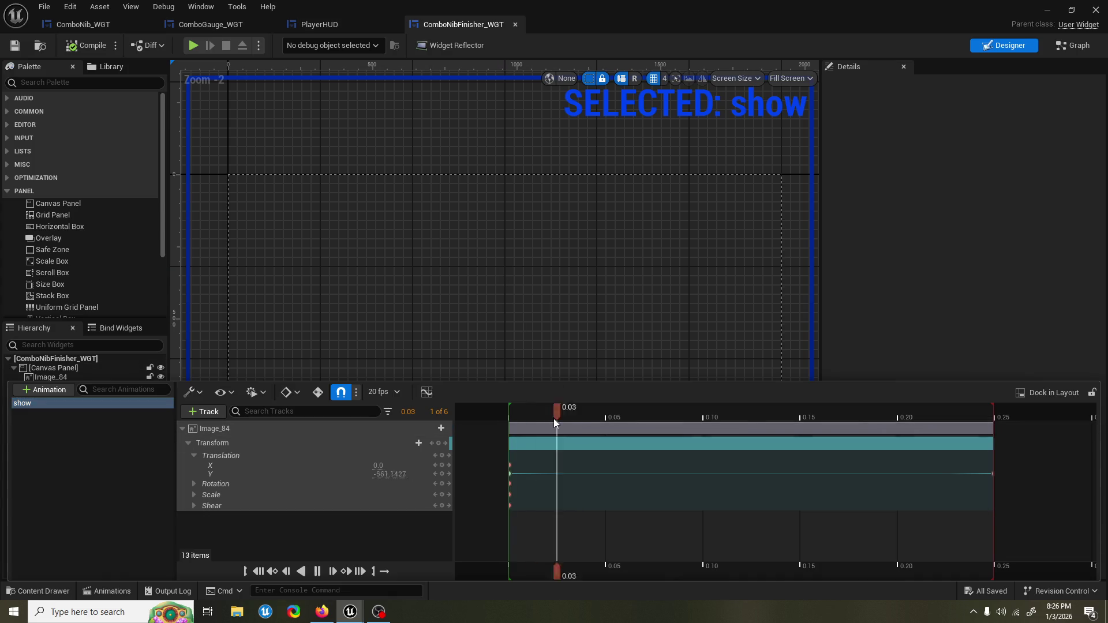
{"action": "key", "text": "space"}
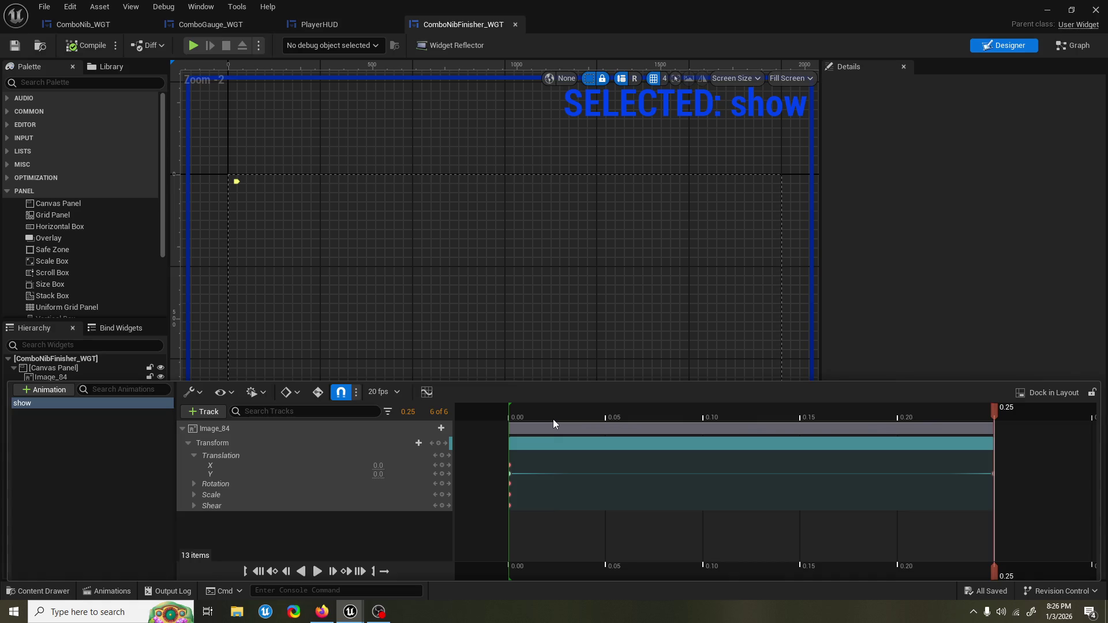
{"action": "left_click", "coordinate": [199, 319]}
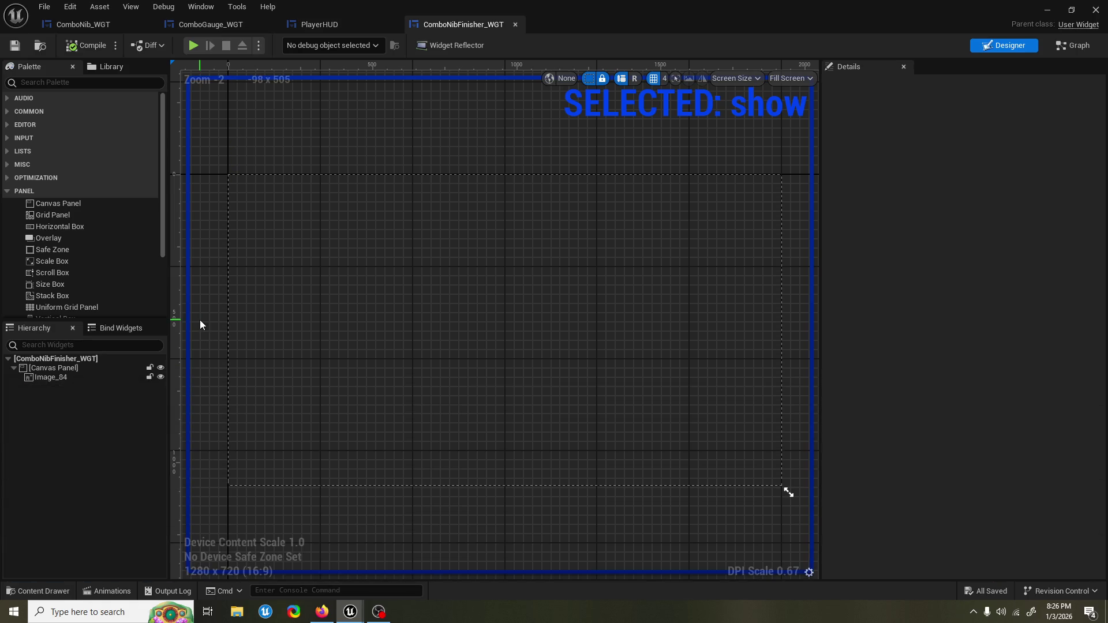
Step: Tidy the PlayerHUD graph and rewire the upper Add Child's Content to the cast widget
{"action": "left_click", "coordinate": [315, 25]}
{"action": "mouse_move", "coordinate": [346, 214]}
{"action": "left_mouse_down"}
{"action": "mouse_move", "coordinate": [472, 186]}
{"action": "mouse_move", "coordinate": [282, 185]}
{"action": "left_mouse_up"}
{"action": "mouse_move", "coordinate": [374, 185]}
{"action": "left_mouse_down"}
{"action": "mouse_move", "coordinate": [535, 171]}
{"action": "mouse_move", "coordinate": [487, 172]}
{"action": "left_mouse_up"}
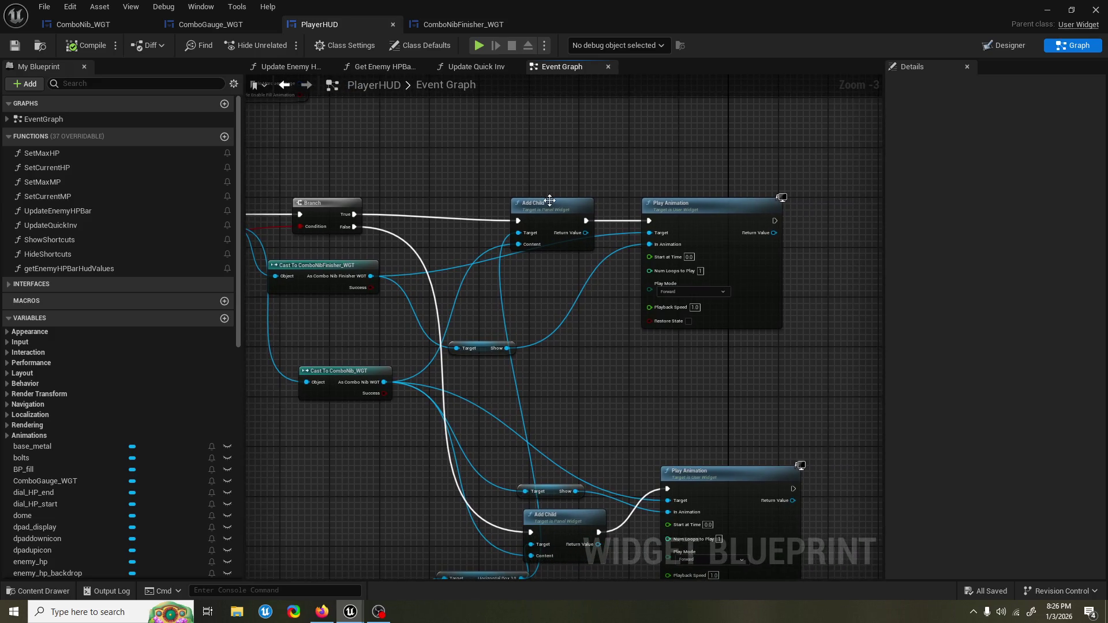
{"action": "left_click_drag", "start_coordinate": [549, 200], "coordinate": [550, 187]}
{"action": "left_click_drag", "start_coordinate": [729, 232], "coordinate": [729, 219]}
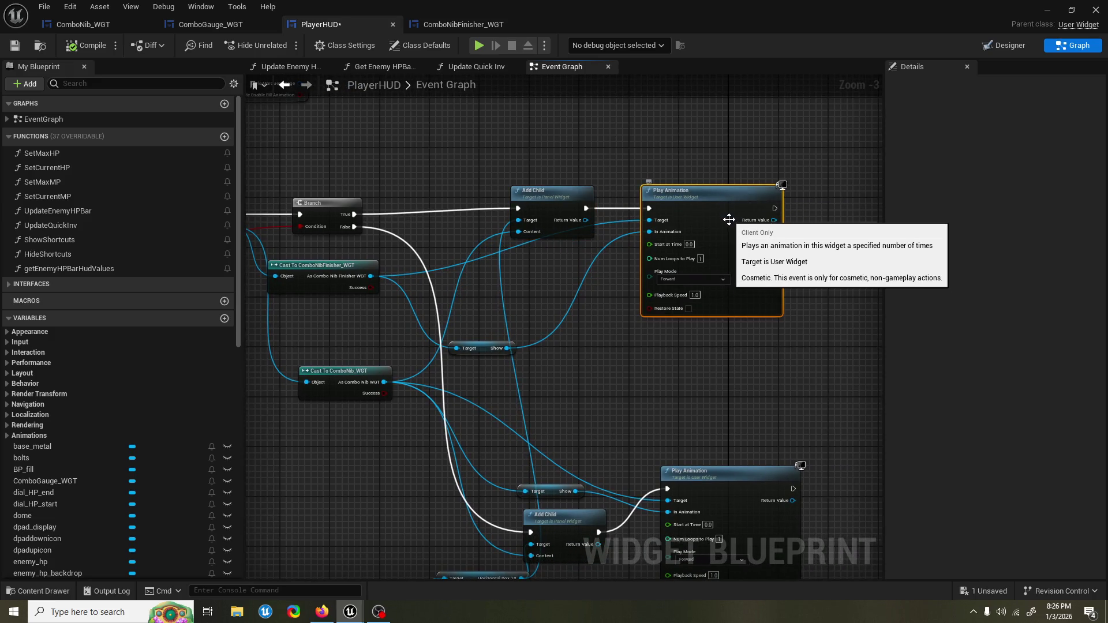
{"action": "left_click_drag", "start_coordinate": [590, 313], "coordinate": [589, 263]}
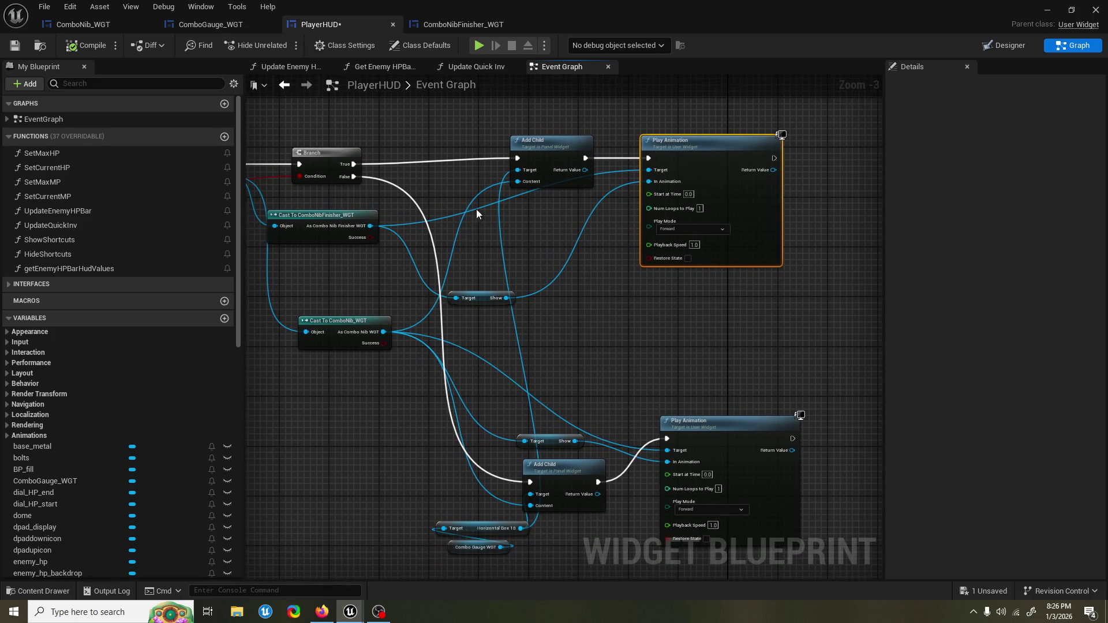
{"action": "left_click", "coordinate": [518, 181], "text": "alt"}
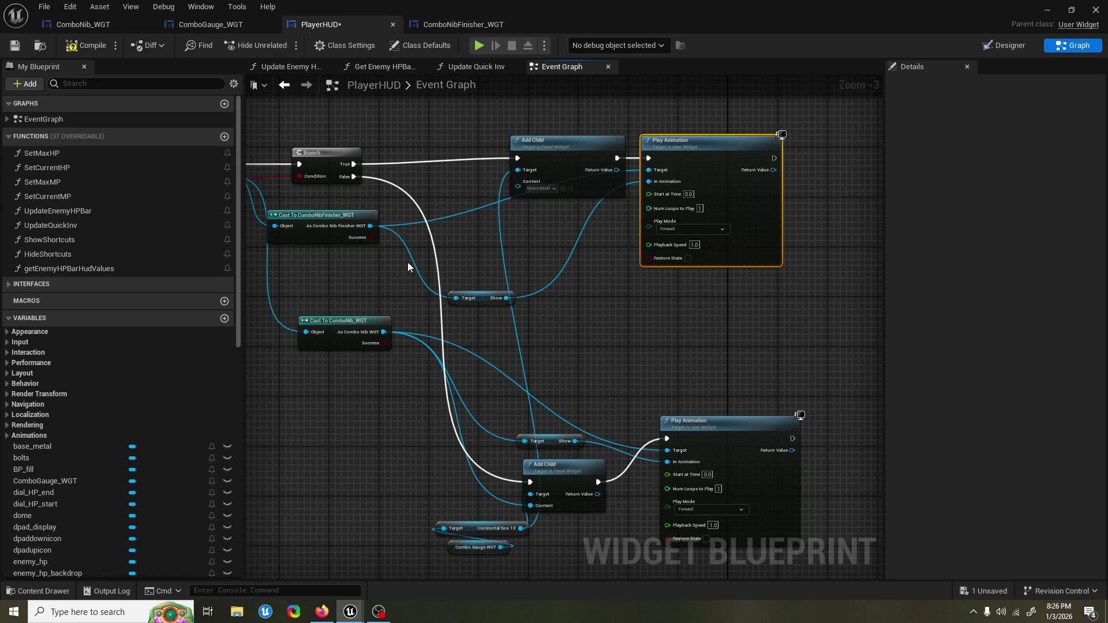
{"action": "left_click_drag", "start_coordinate": [408, 262], "coordinate": [431, 271]}
{"action": "left_click_drag", "start_coordinate": [395, 234], "coordinate": [550, 197]}
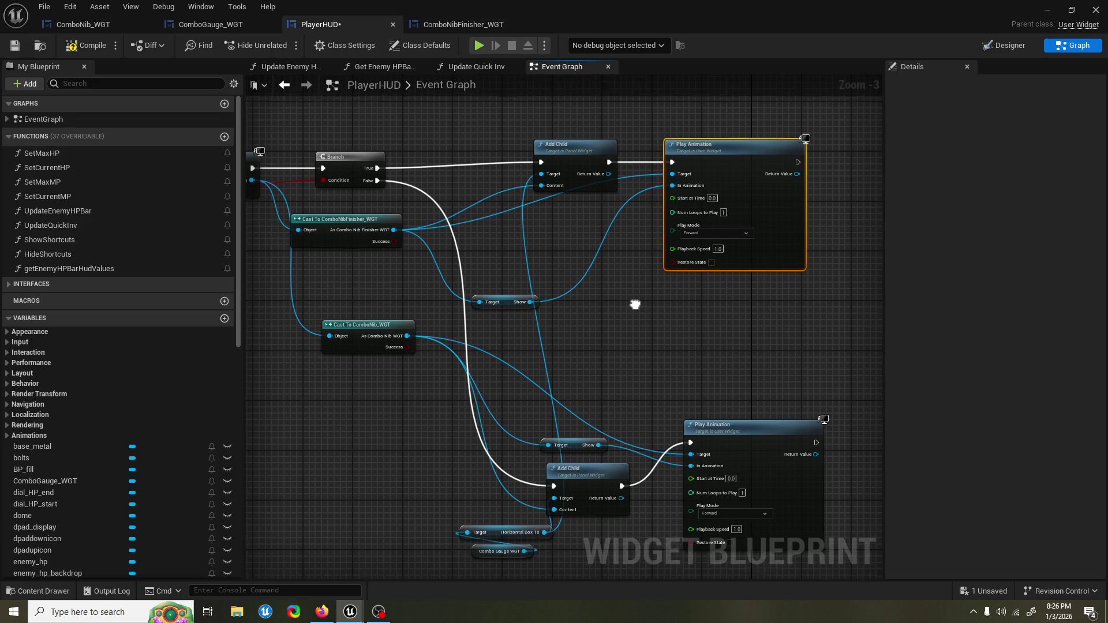
Step: Duplicate the Horizontal Box 10 getter as the upper Add Child's target and save PlayerHUD
{"action": "left_click", "coordinate": [487, 534]}
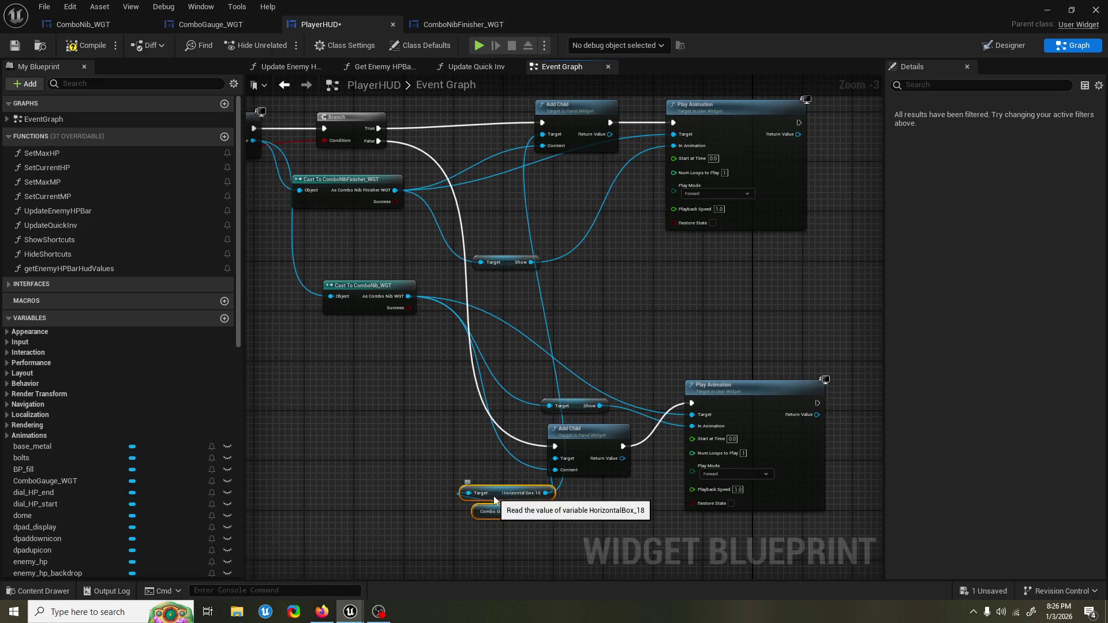
{"action": "mouse_move", "coordinate": [492, 493]}
{"action": "left_mouse_down"}
{"action": "mouse_move", "coordinate": [422, 456]}
{"action": "mouse_move", "coordinate": [404, 384]}
{"action": "mouse_move", "coordinate": [414, 237]}
{"action": "mouse_move", "coordinate": [415, 457]}
{"action": "left_mouse_up"}
{"action": "key", "text": "ctrl+d"}
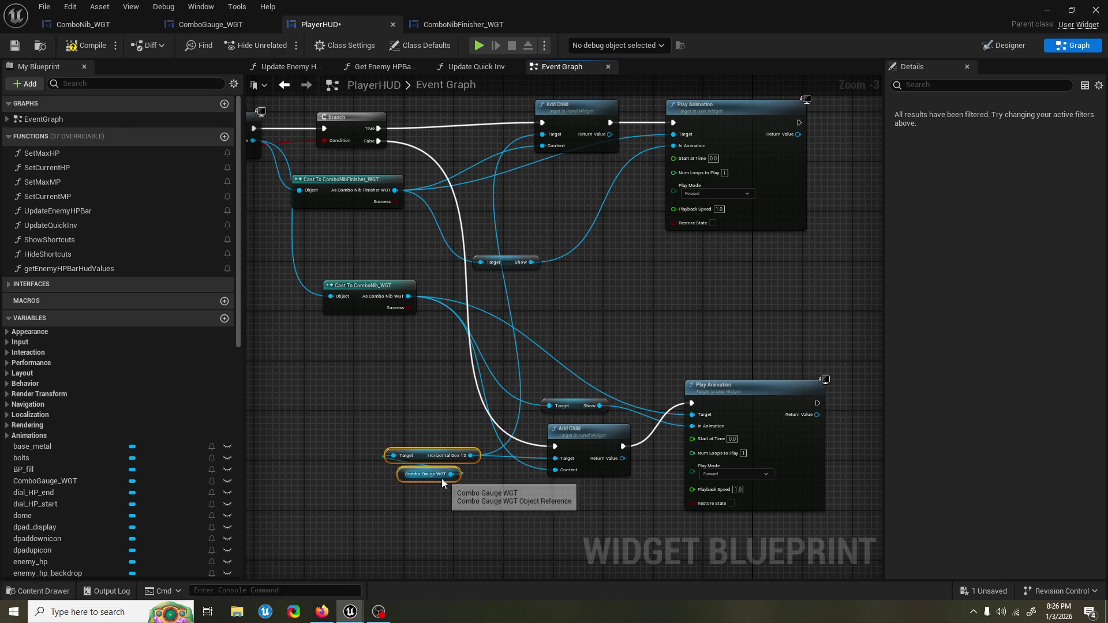
{"action": "mouse_move", "coordinate": [485, 480]}
{"action": "left_mouse_down"}
{"action": "mouse_move", "coordinate": [471, 226]}
{"action": "mouse_move", "coordinate": [480, 313]}
{"action": "mouse_move", "coordinate": [453, 161]}
{"action": "mouse_move", "coordinate": [513, 234]}
{"action": "mouse_move", "coordinate": [554, 238]}
{"action": "left_mouse_up"}
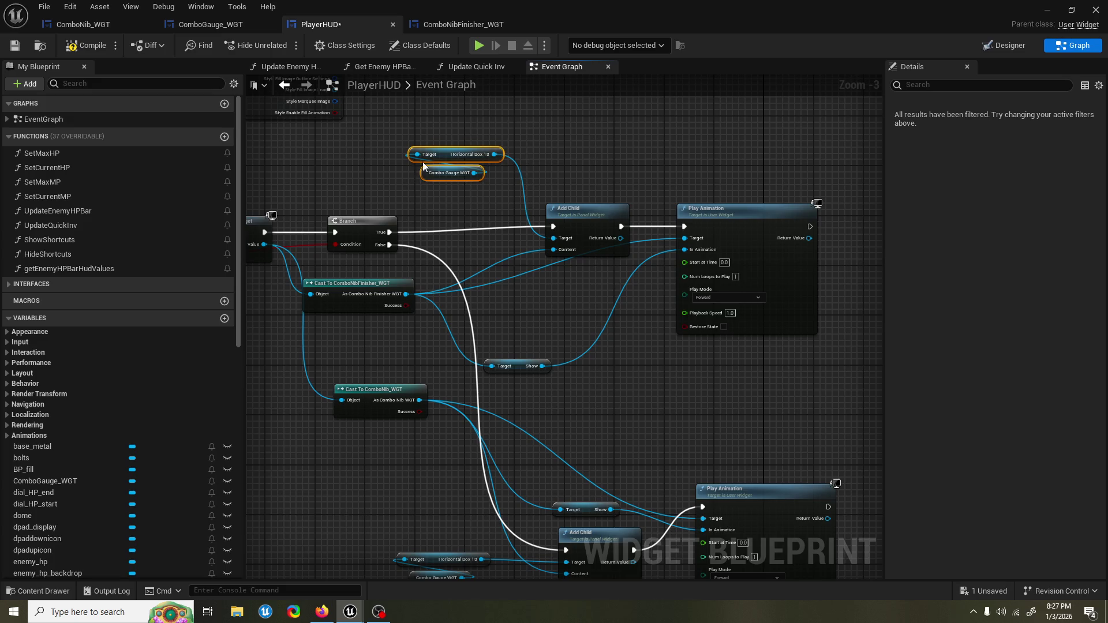
{"action": "left_click_drag", "start_coordinate": [523, 297], "coordinate": [532, 245]}
{"action": "key", "text": "ctrl+s"}
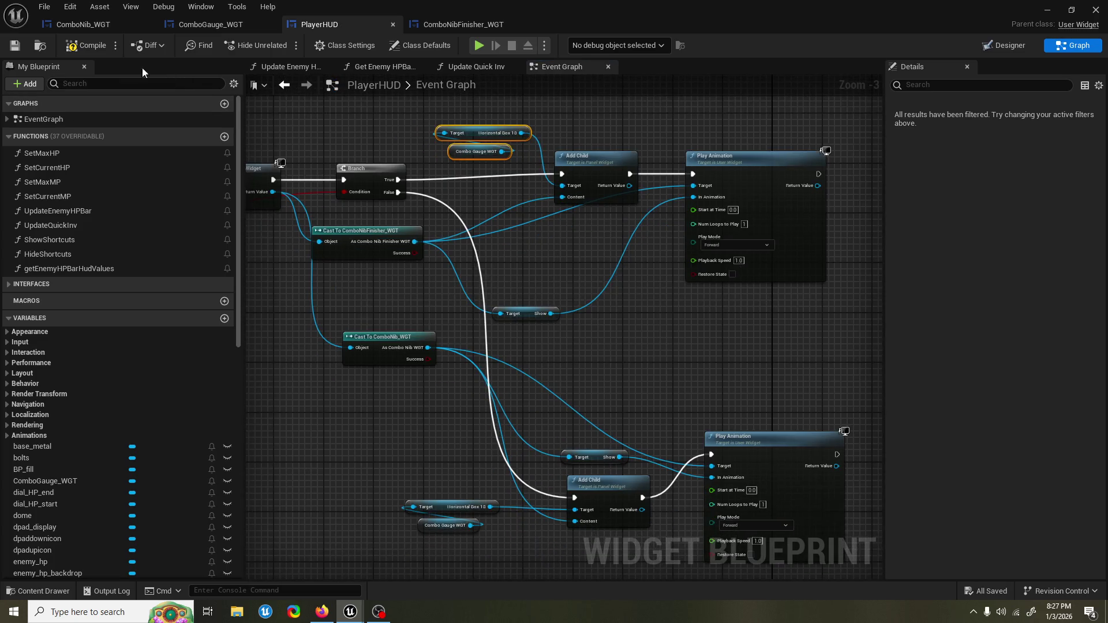
Step: Run a short Graveyard playtest, then restore PlayerHUD and browse the UI/HUD folder
{"action": "left_click", "coordinate": [1047, 10]}
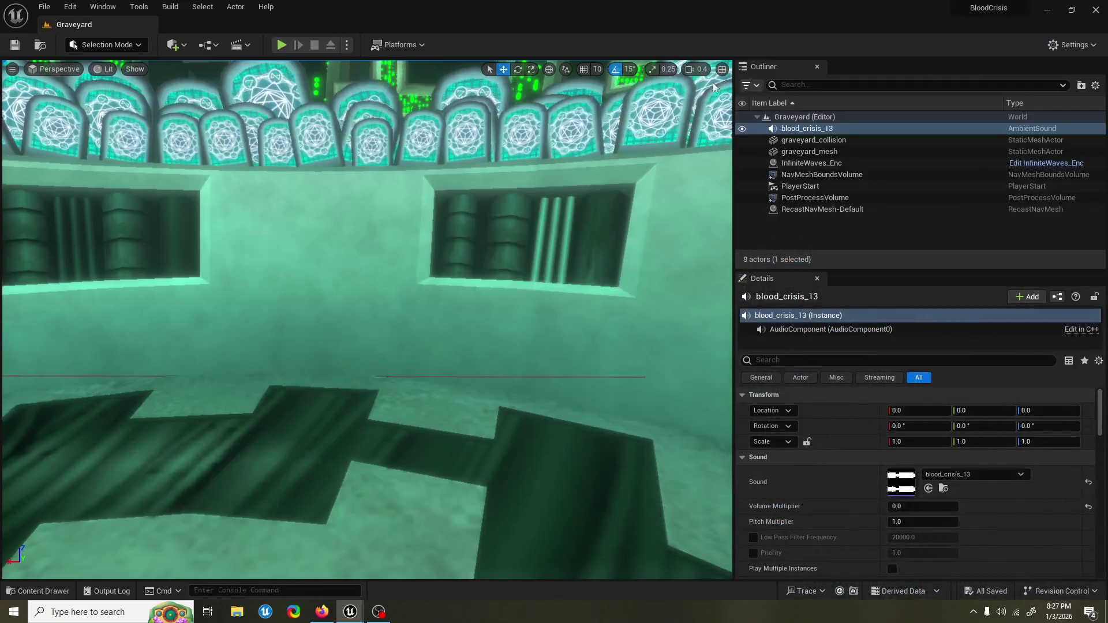
{"action": "left_click", "coordinate": [281, 45]}
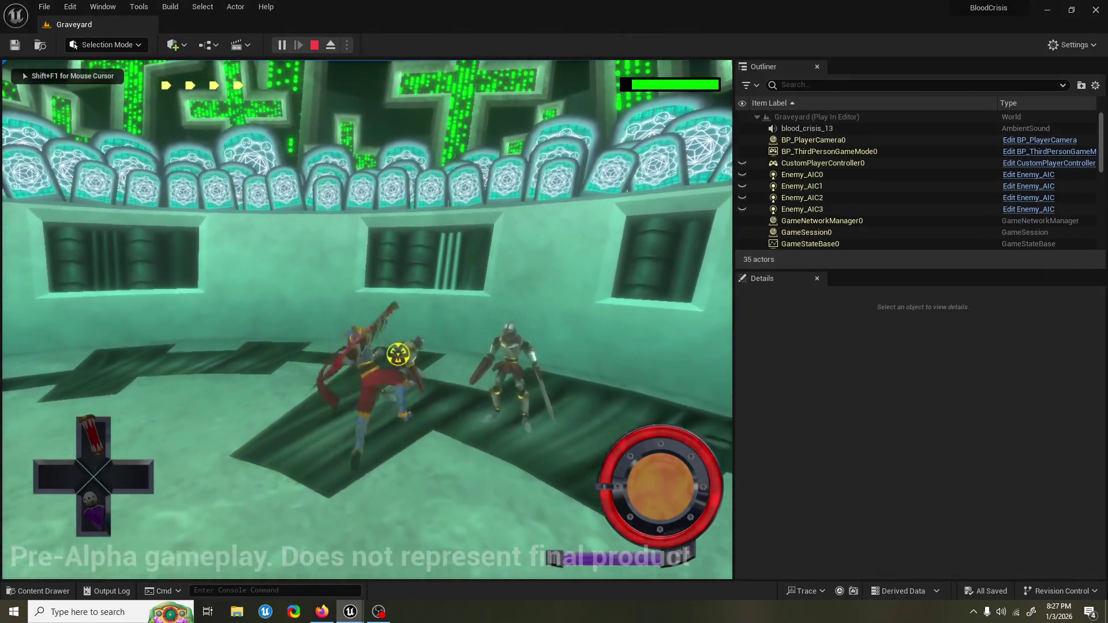
{"action": "key", "text": "Escape"}
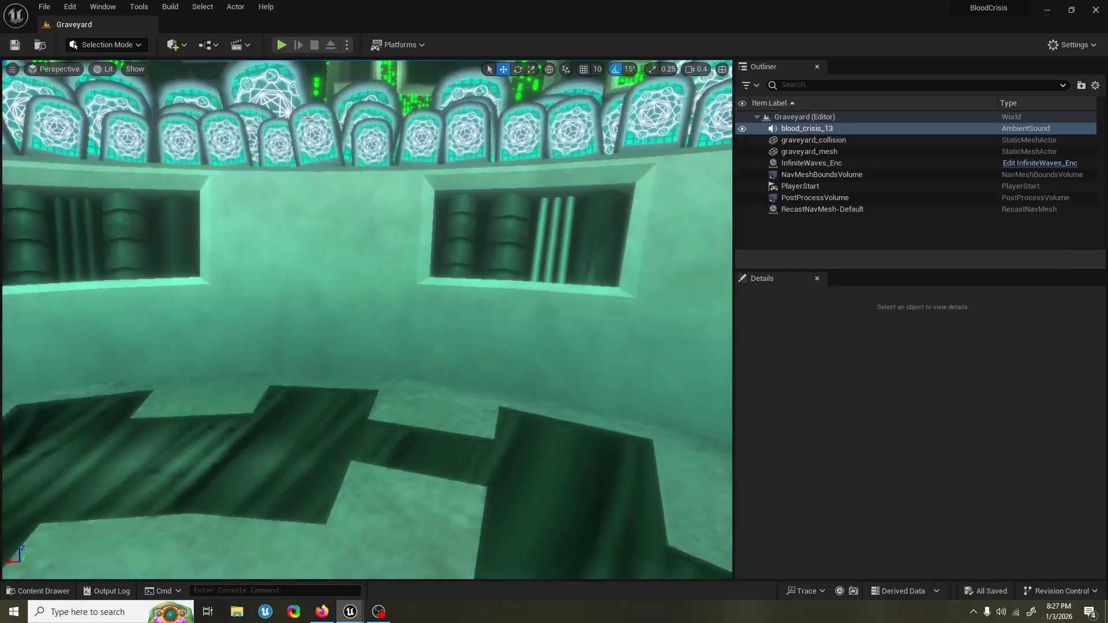
{"action": "left_click", "coordinate": [355, 595]}
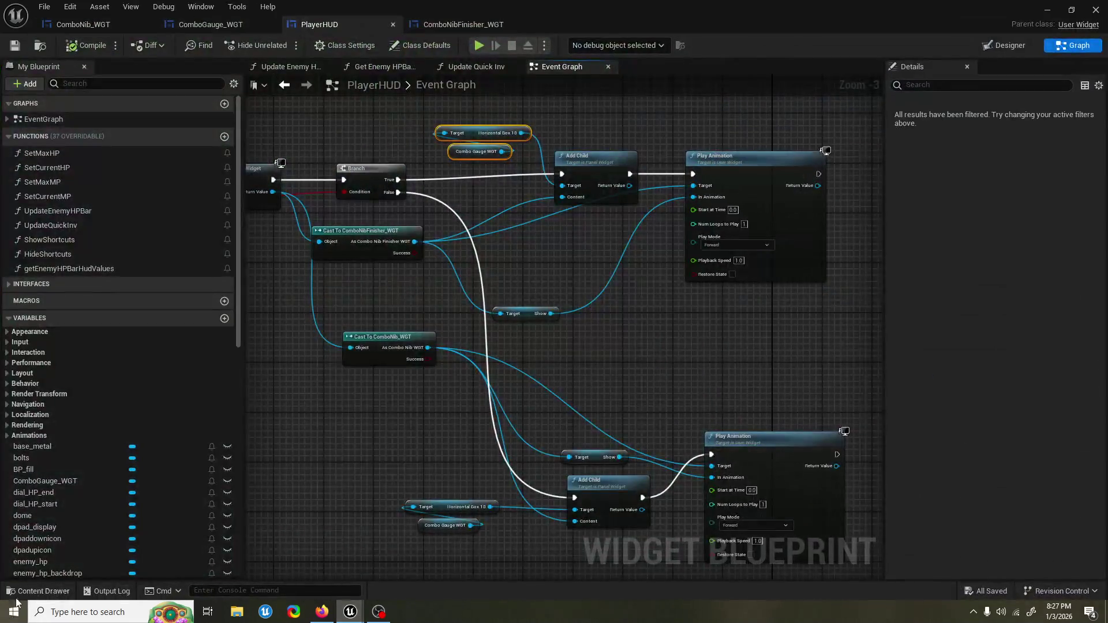
{"action": "left_click", "coordinate": [39, 591]}
Step: Set Image_84's Brush Image in ComboNibFinisher_WGT to the combofinishernib texture
{"action": "double_click", "coordinate": [471, 383]}
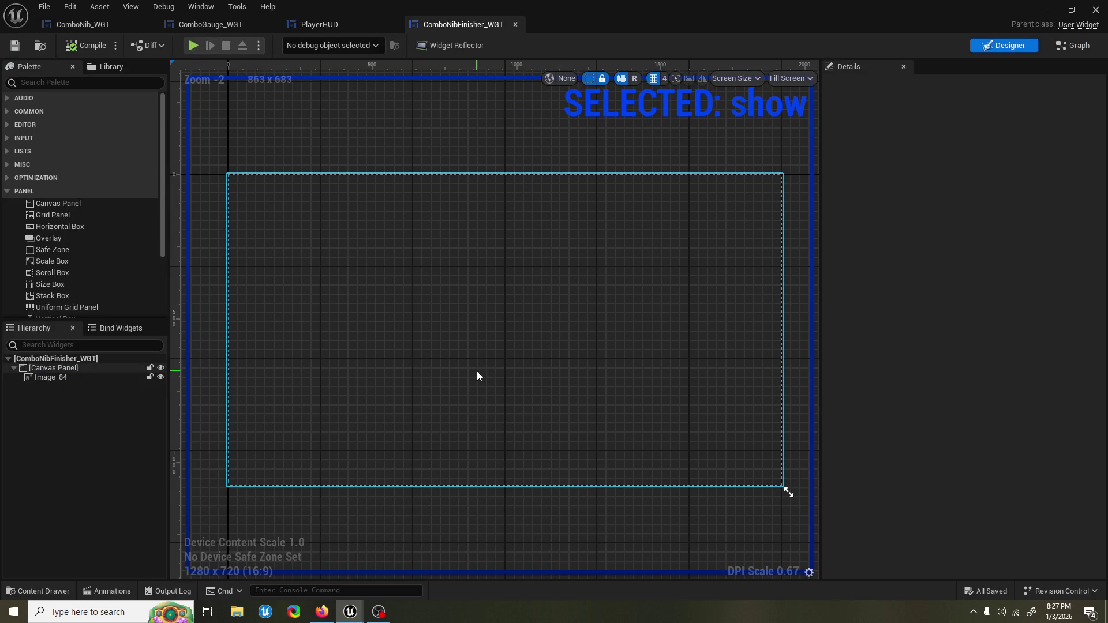
{"action": "left_click", "coordinate": [68, 378]}
{"action": "left_click", "coordinate": [990, 302]}
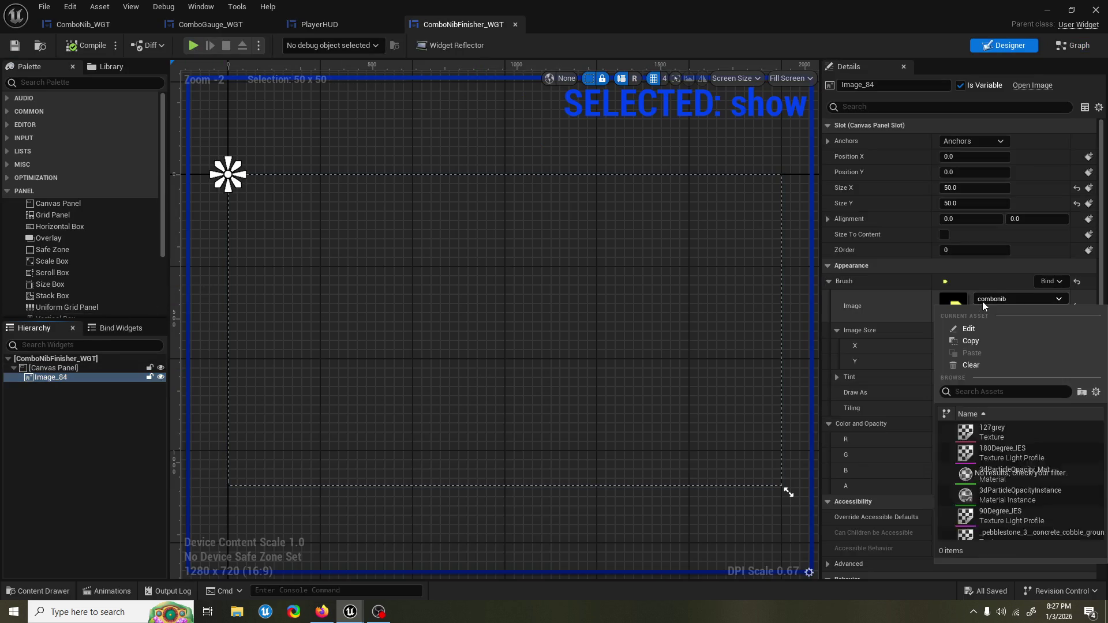
{"action": "left_click", "coordinate": [1005, 451]}
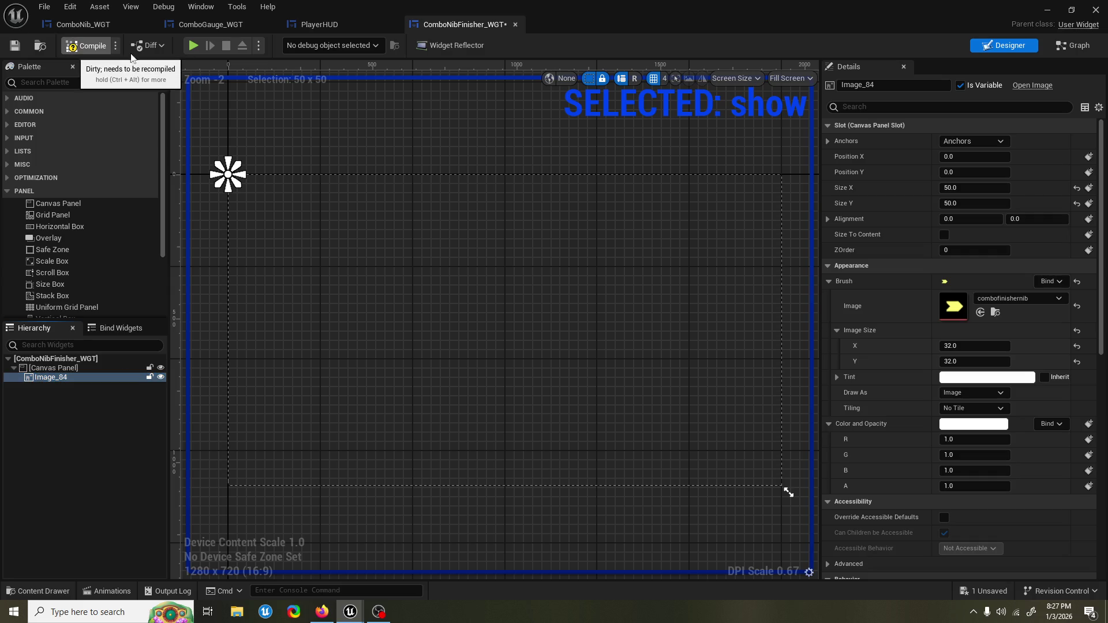
Step: Save ComboNibFinisher_WGT and start a new playtest of the Graveyard level
{"action": "key", "text": "ctrl+s"}
{"action": "left_click", "coordinate": [1047, 11]}
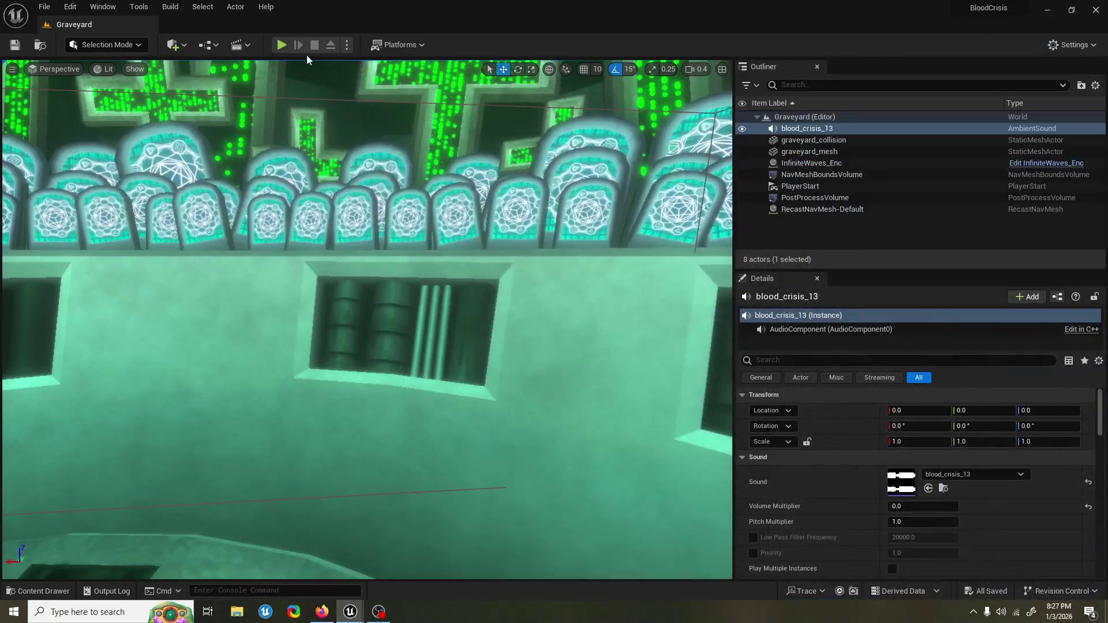
{"action": "left_click", "coordinate": [282, 45]}
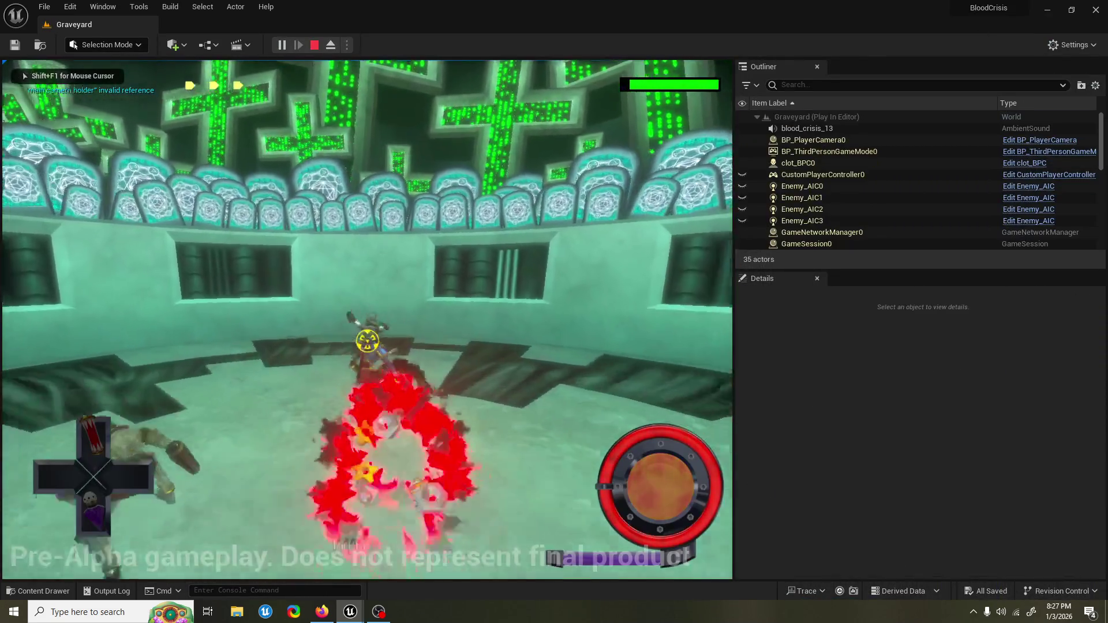
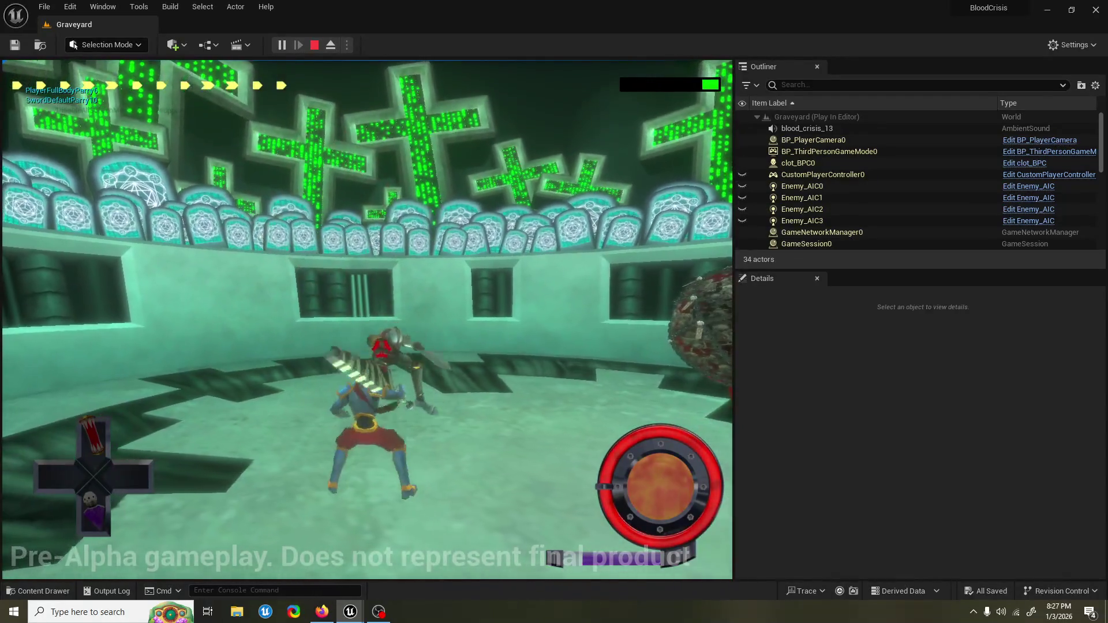
Step: End the play test and inspect ComboNibFinisher_WGT and the ComboGauge_WGT widget in PlayerHUD's layout
{"action": "key", "text": "Escape"}
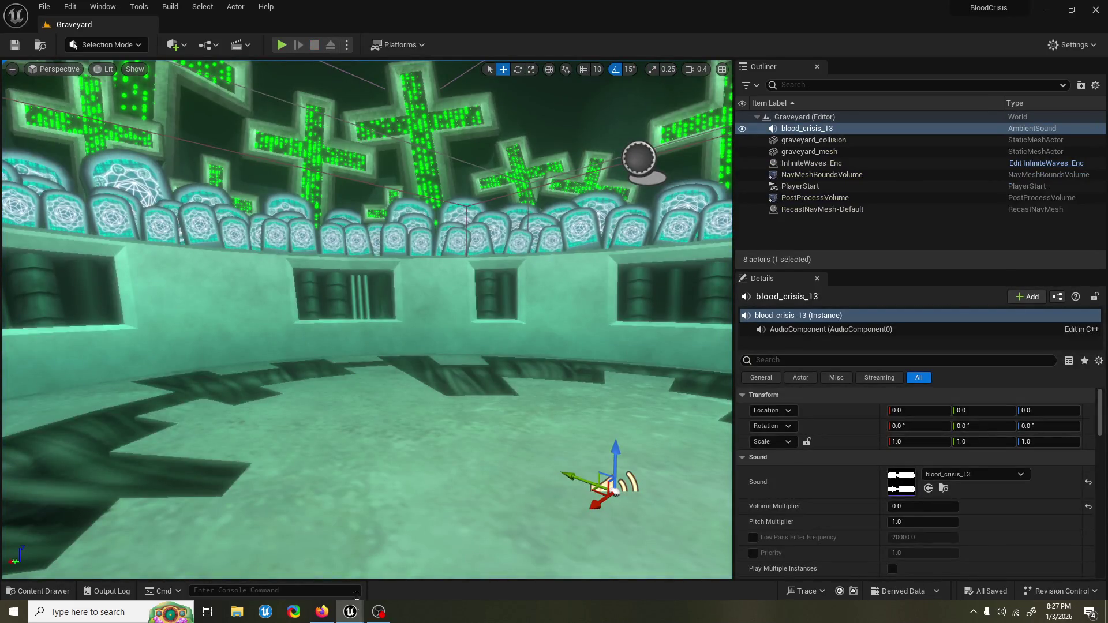
{"action": "mouse_move", "coordinate": [350, 612]}
{"action": "left_click", "coordinate": [373, 565]}
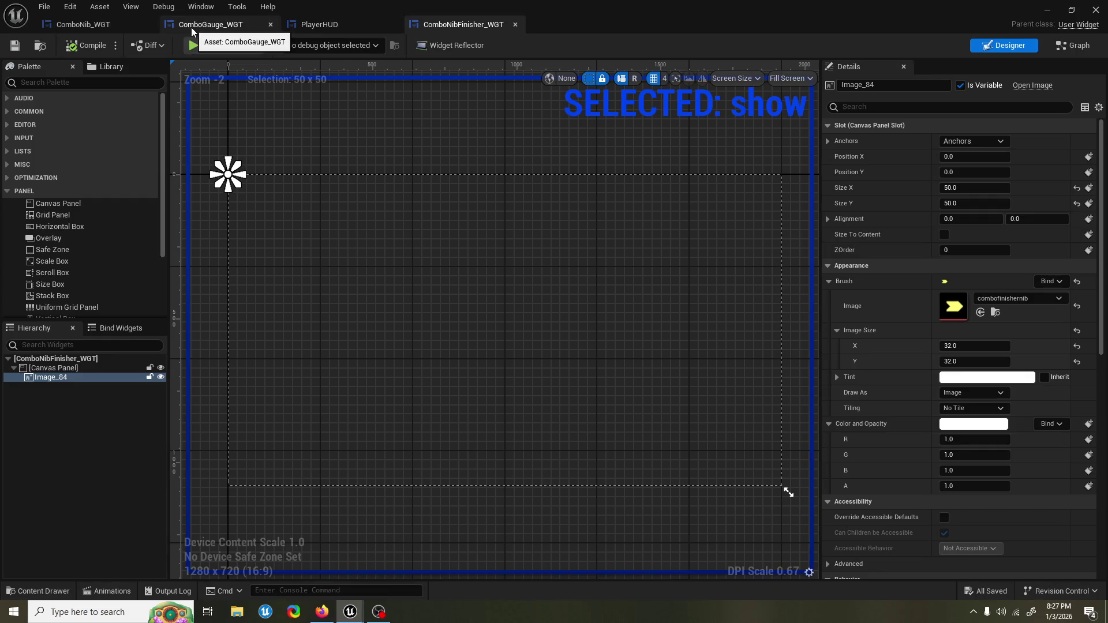
{"action": "left_click", "coordinate": [324, 26]}
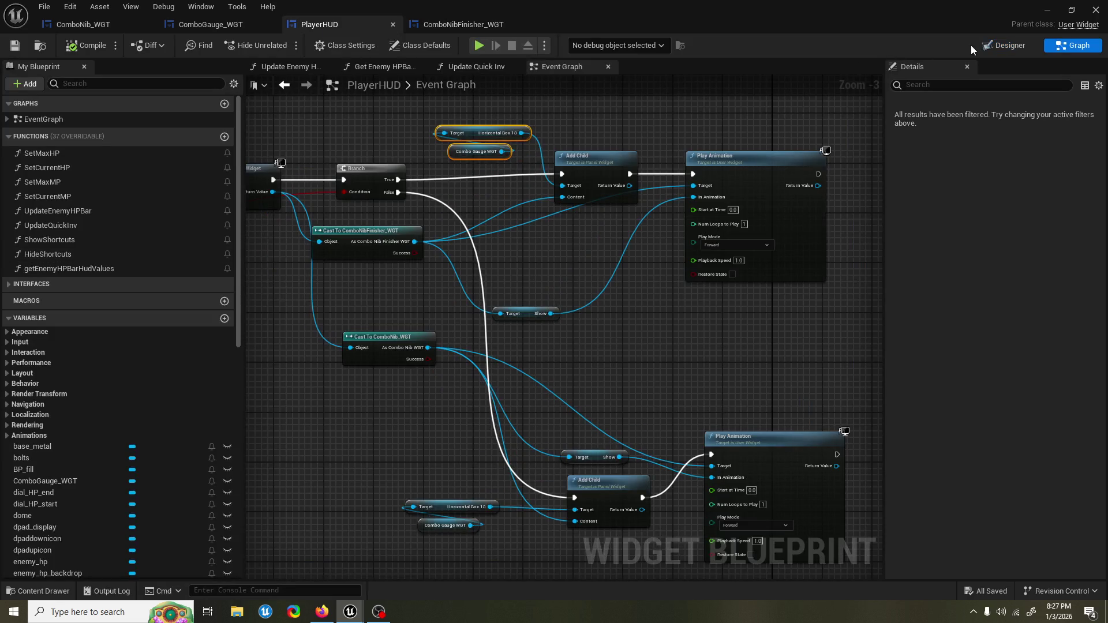
{"action": "left_click", "coordinate": [1003, 46]}
{"action": "left_click", "coordinate": [348, 138]}
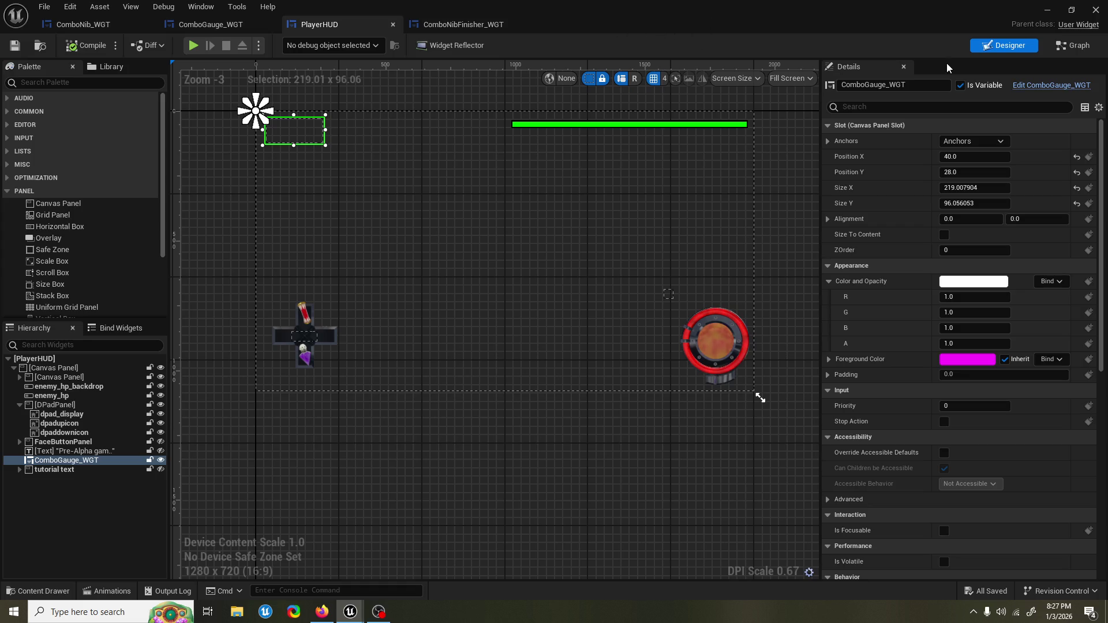
Step: Return to the Graveyard level and play-test the HUD twice, stopping each session
{"action": "left_click", "coordinate": [1054, 13]}
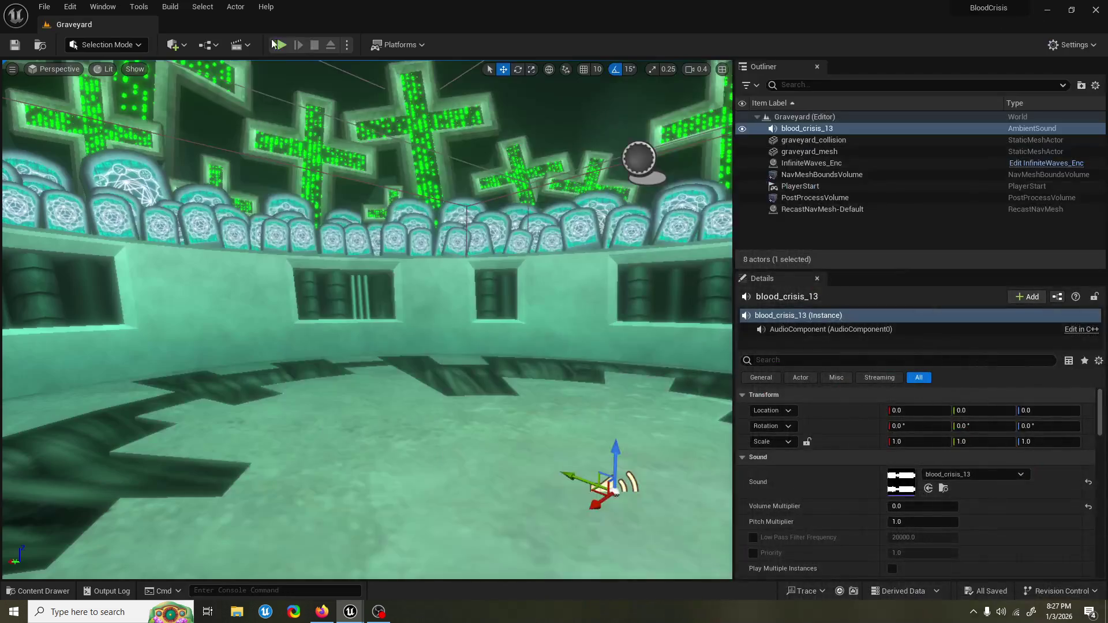
{"action": "left_click", "coordinate": [281, 45]}
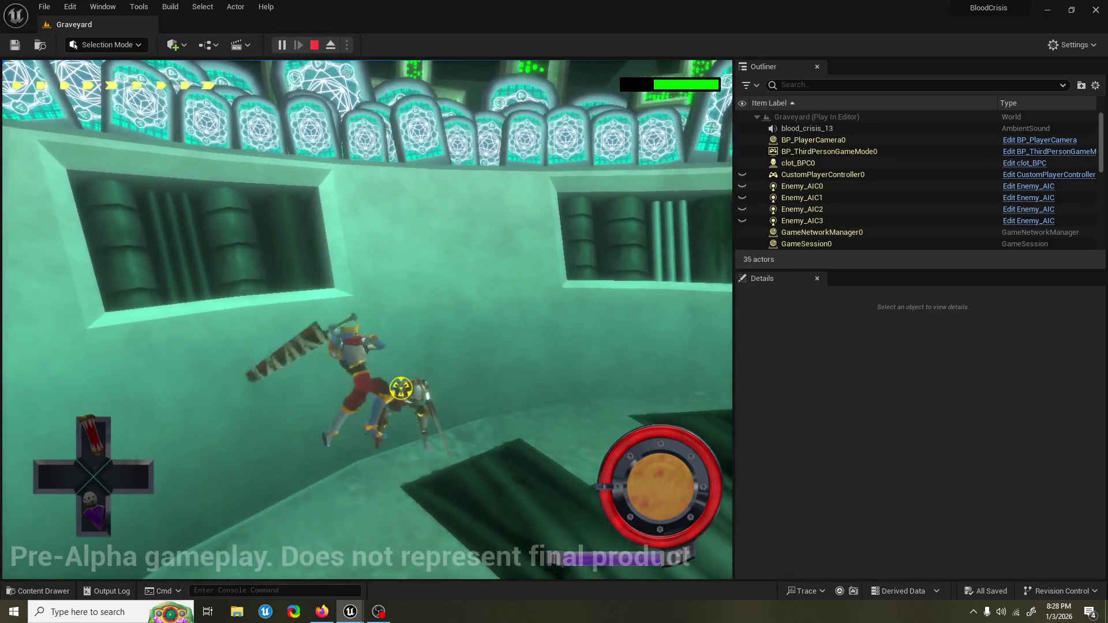
{"action": "key", "text": "Escape"}
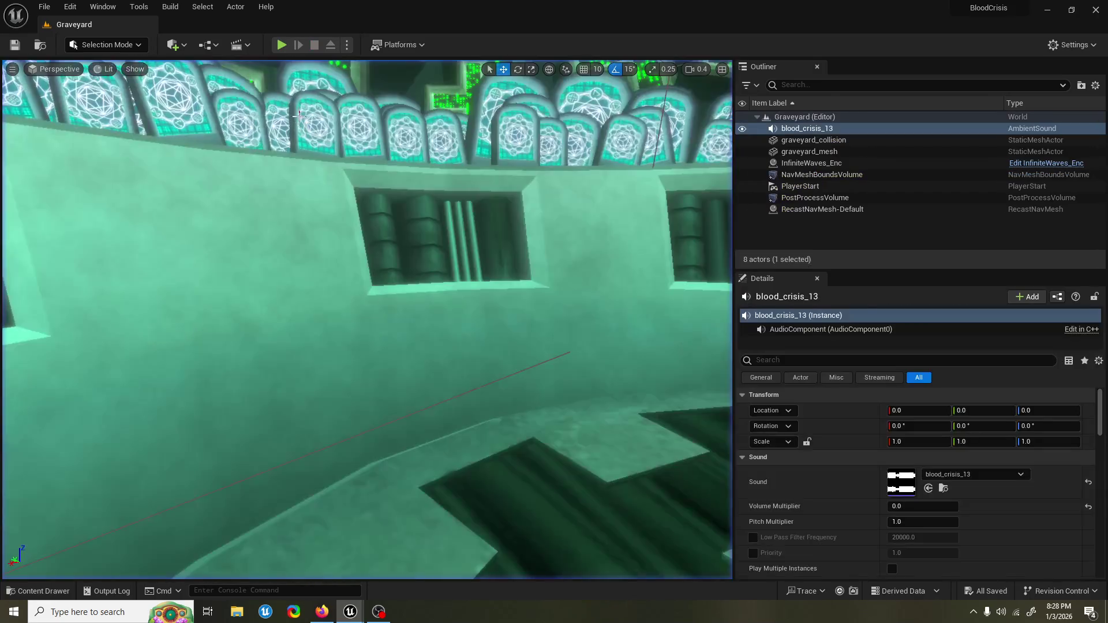
{"action": "left_click", "coordinate": [277, 46]}
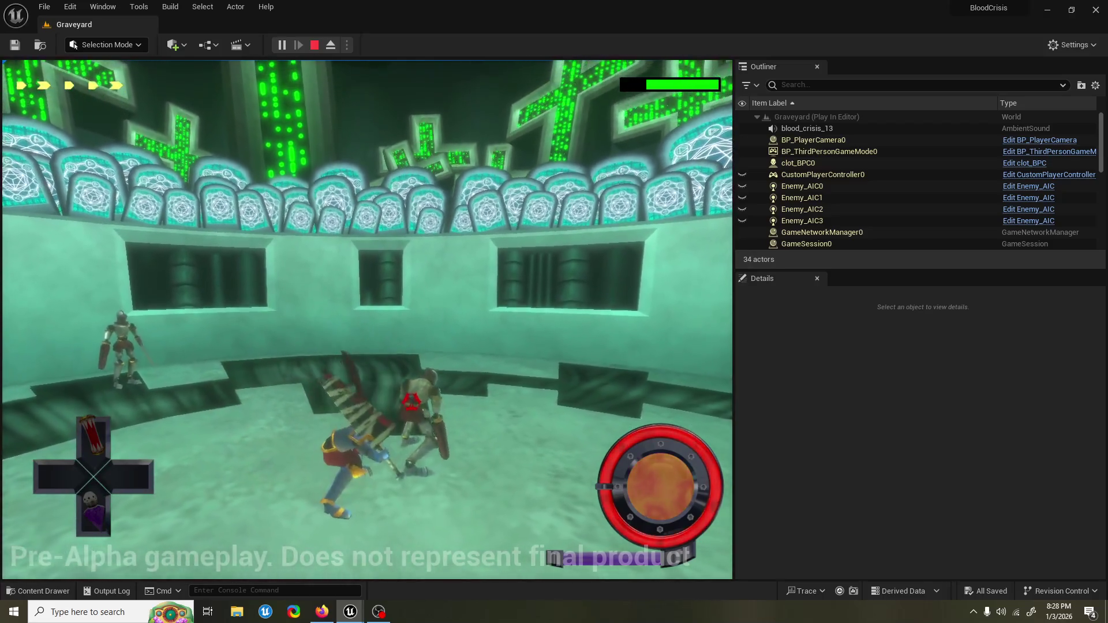
{"action": "key", "text": "Escape"}
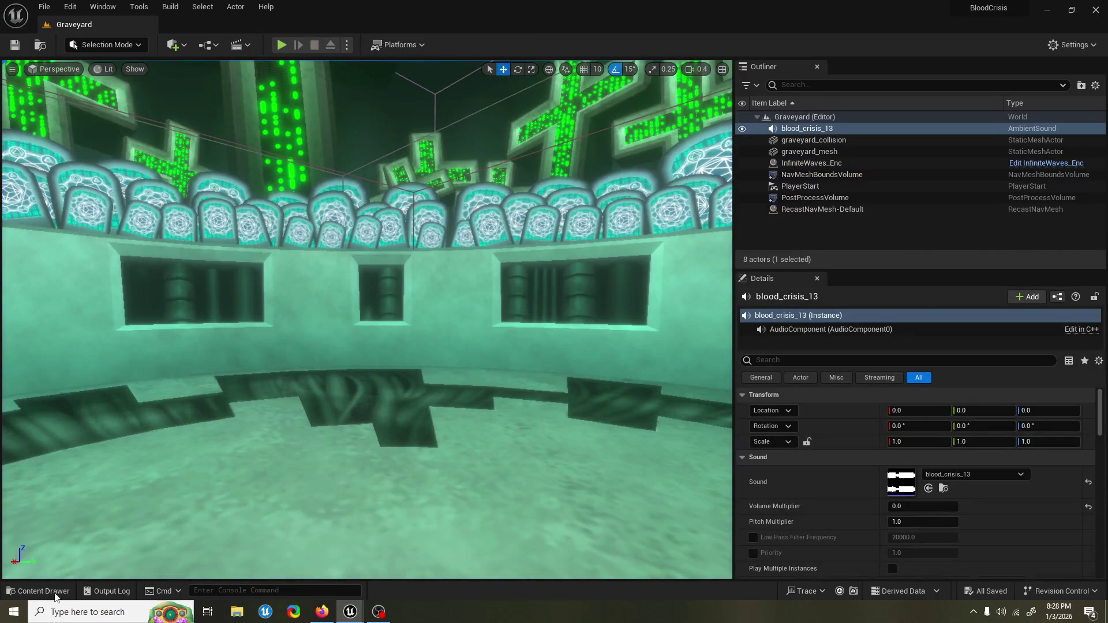
Step: Search the content drawer for 'air auto 2' and open the ComboAuto_Air_2 blueprint
{"action": "left_click", "coordinate": [56, 594]}
{"action": "type", "text": "air auto 2"}
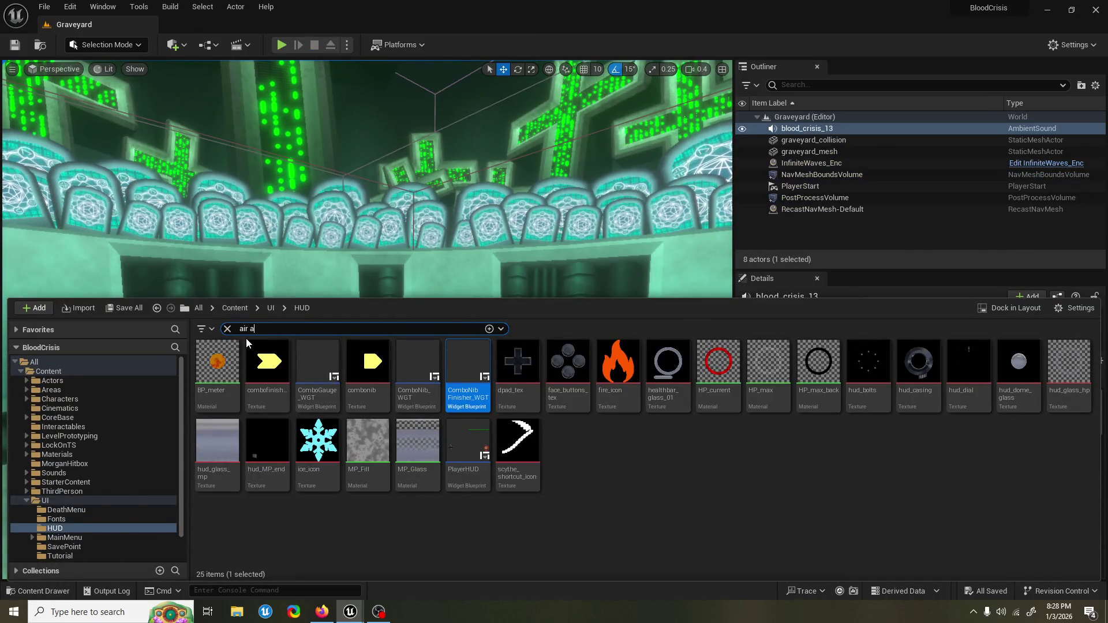
{"action": "left_click", "coordinate": [115, 361]}
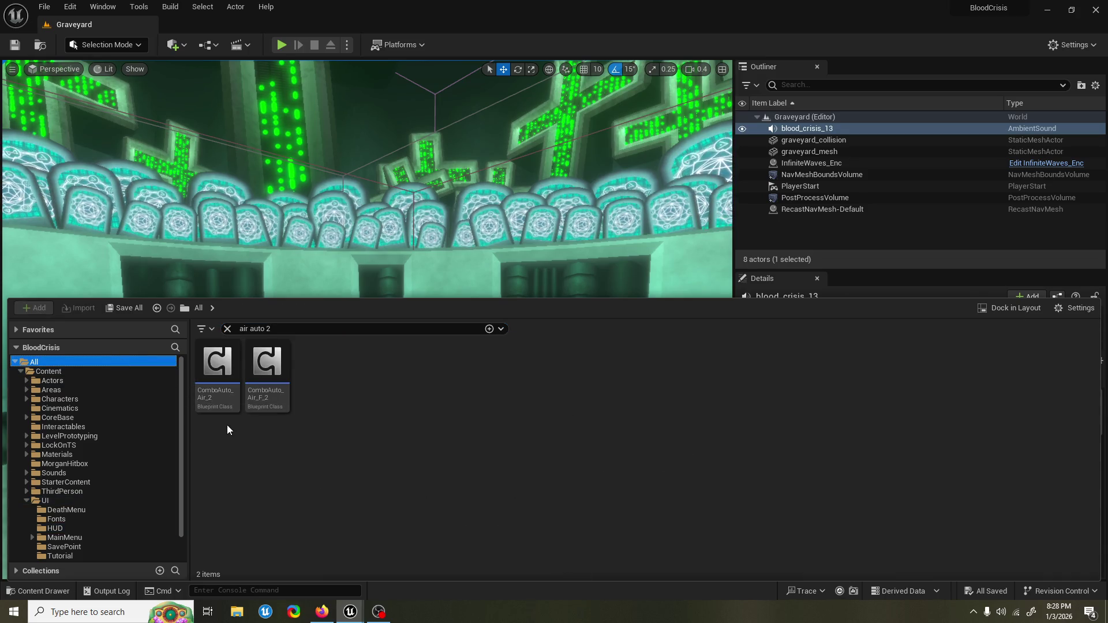
{"action": "double_click", "coordinate": [223, 398]}
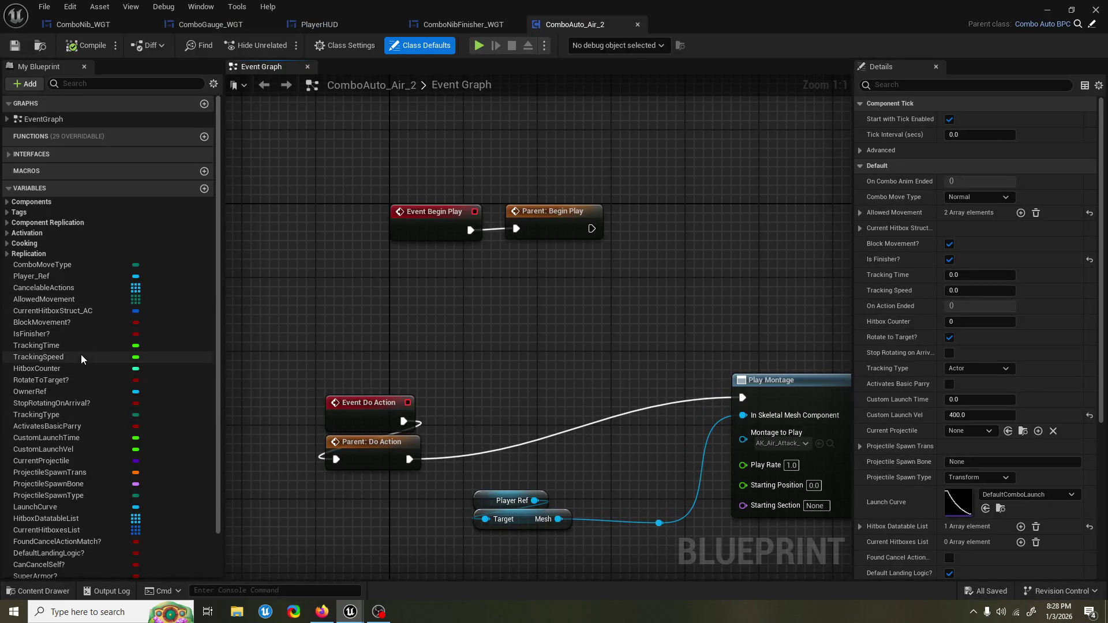
Step: Untick the IsFinisher? variable's default value, then compile and save the blueprint
{"action": "left_click", "coordinate": [84, 334]}
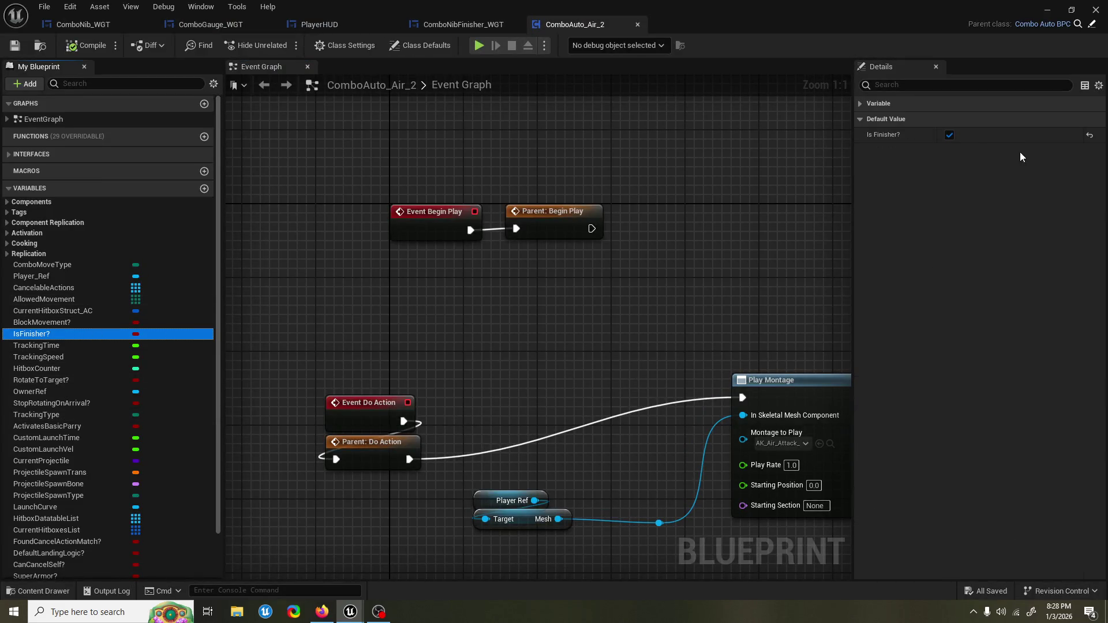
{"action": "left_click", "coordinate": [950, 134]}
{"action": "left_click", "coordinate": [104, 46]}
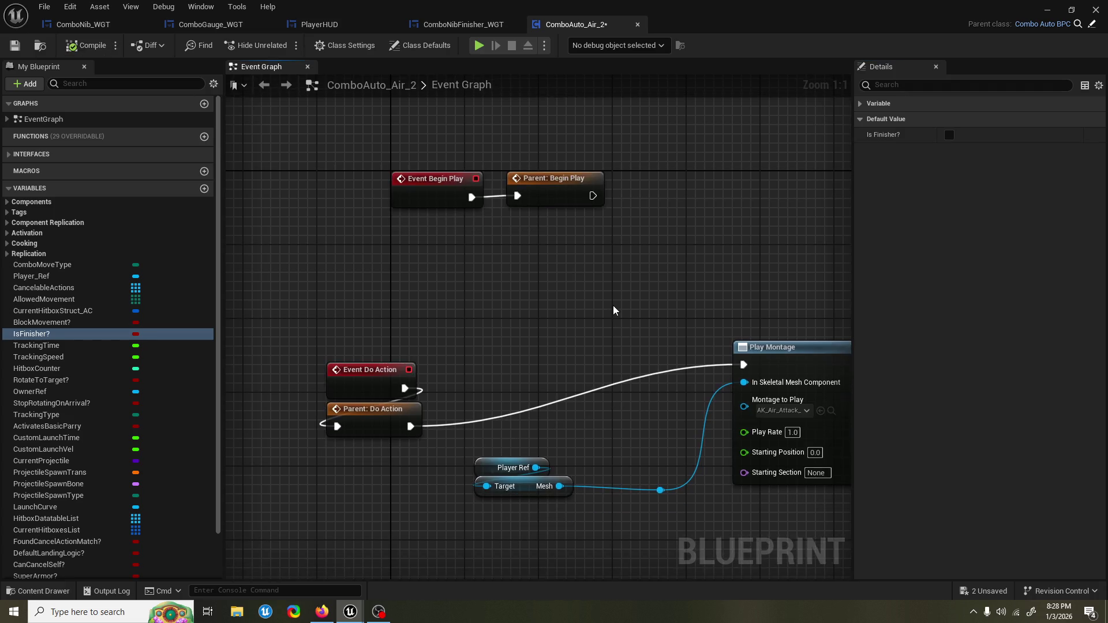
{"action": "key", "text": "ctrl+s"}
{"action": "left_click", "coordinate": [1047, 12]}
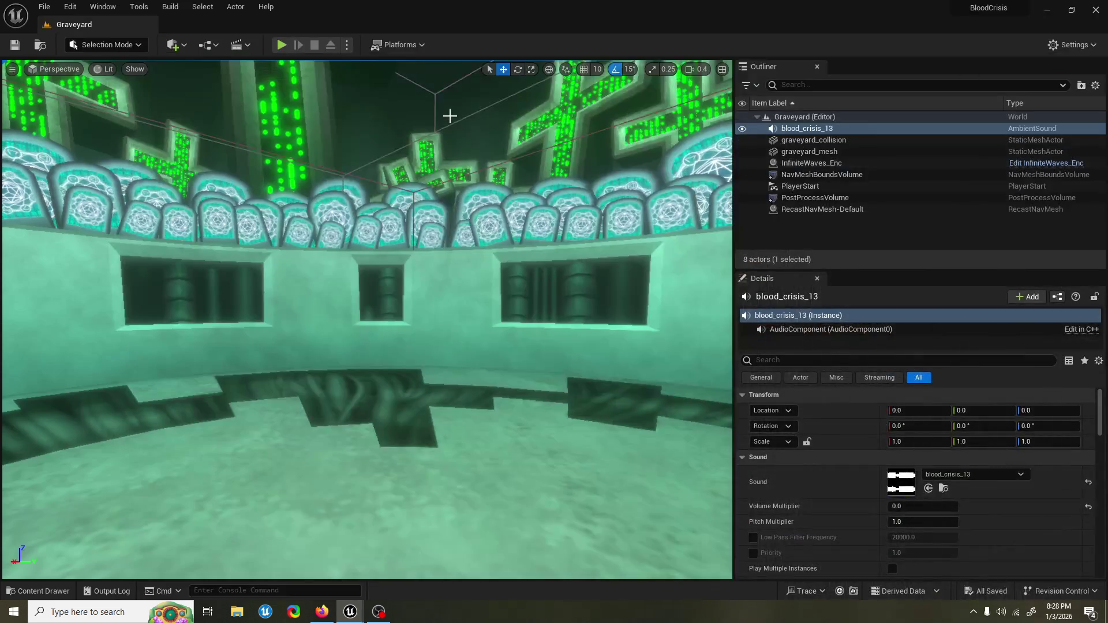
{"action": "left_click", "coordinate": [281, 44]}
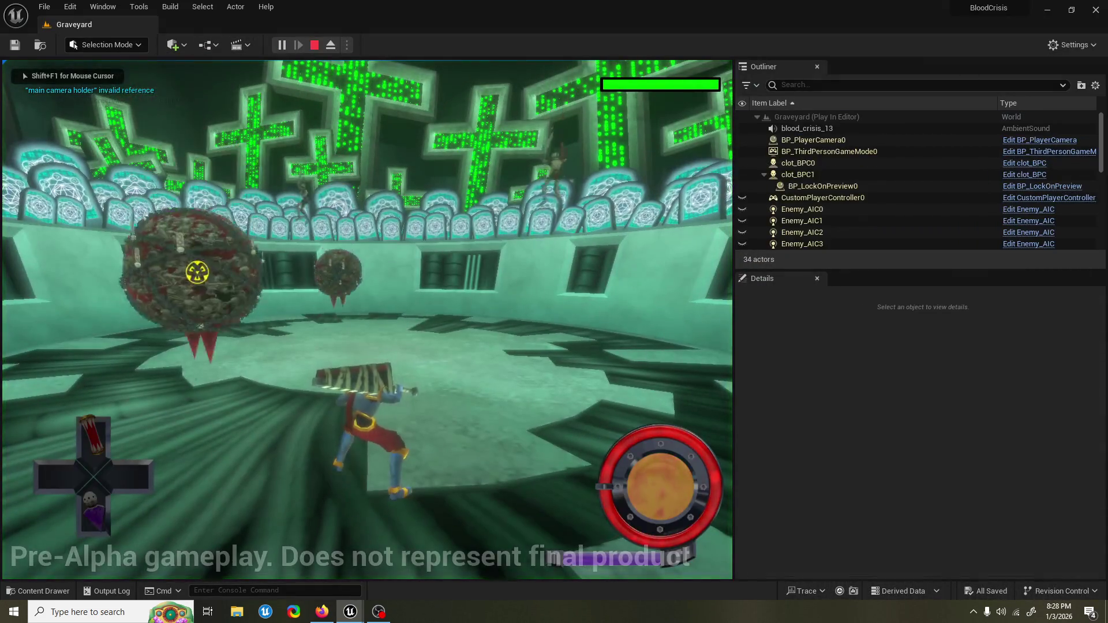
{"action": "key", "text": "w"}
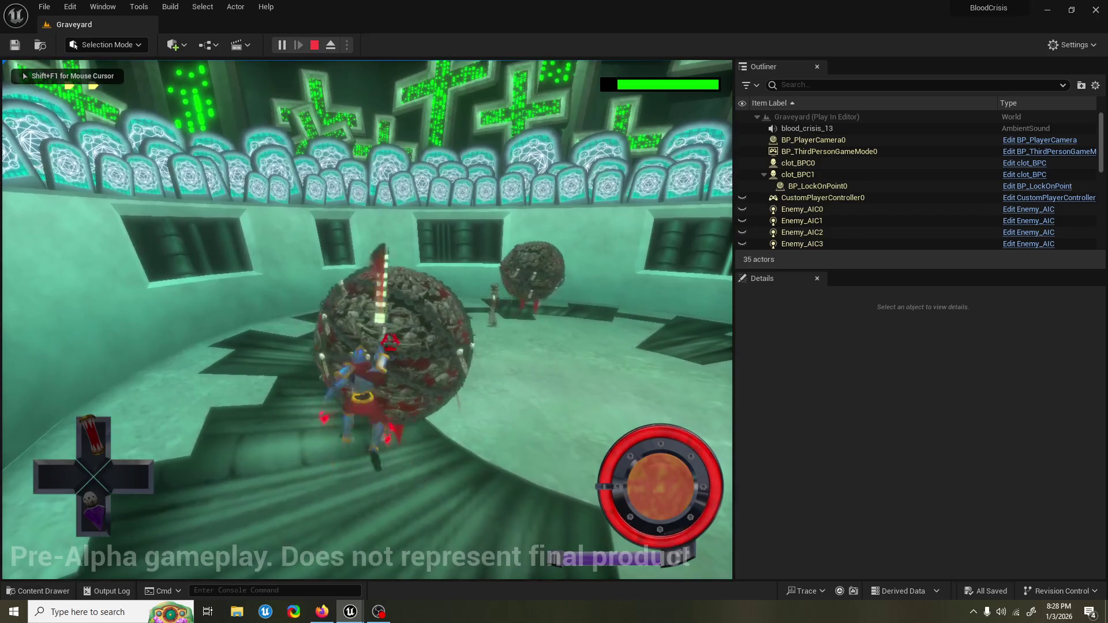
{"action": "key", "text": "w"}
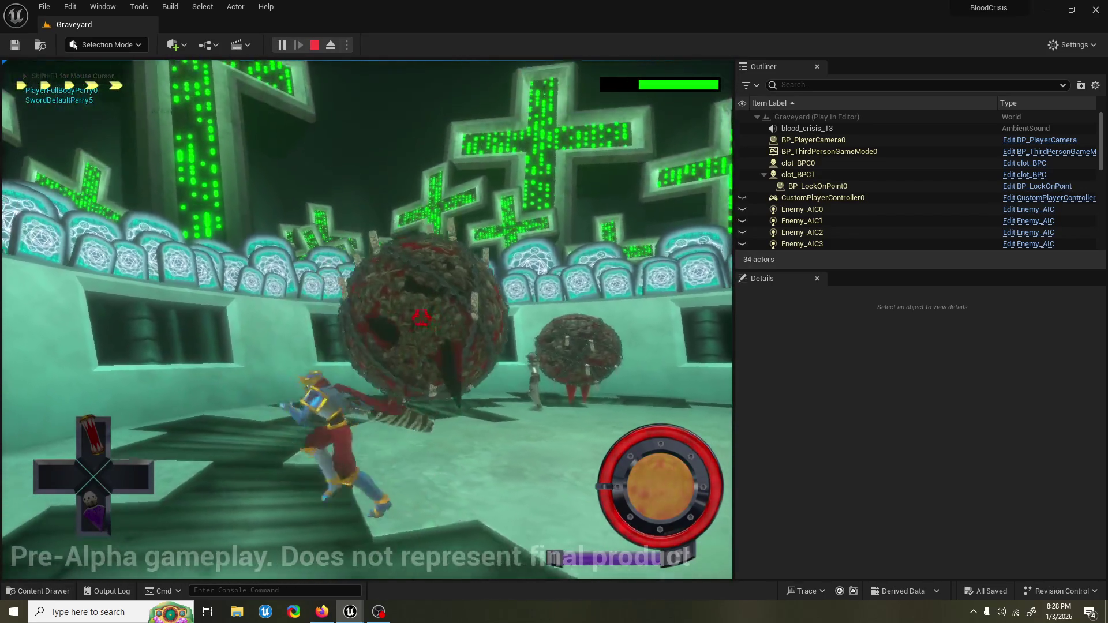
{"action": "key", "text": "w"}
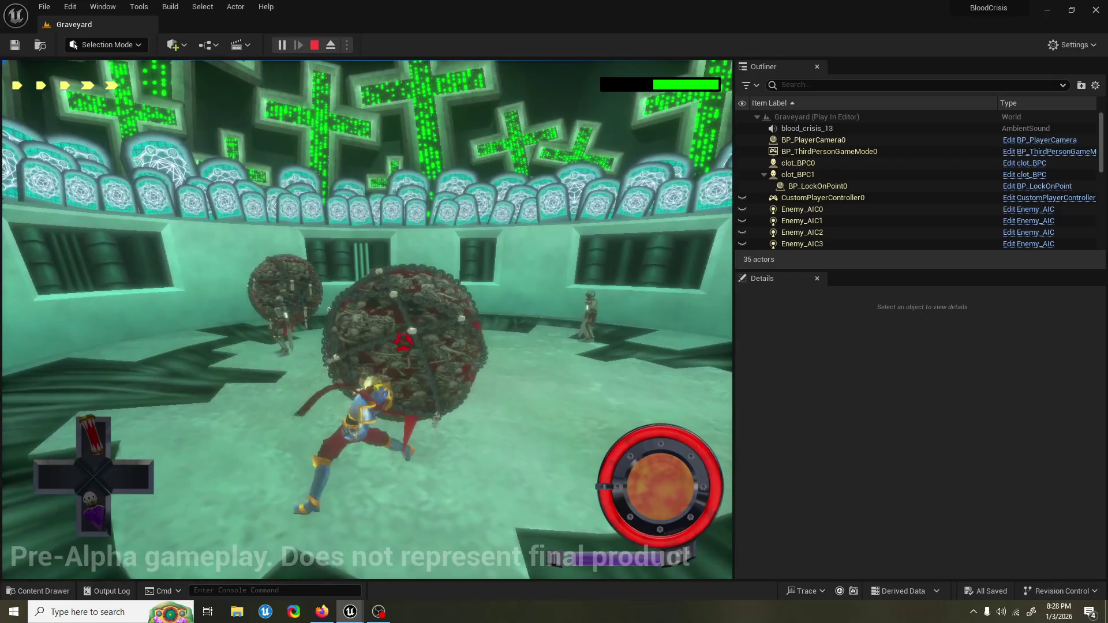
{"action": "key", "text": "w"}
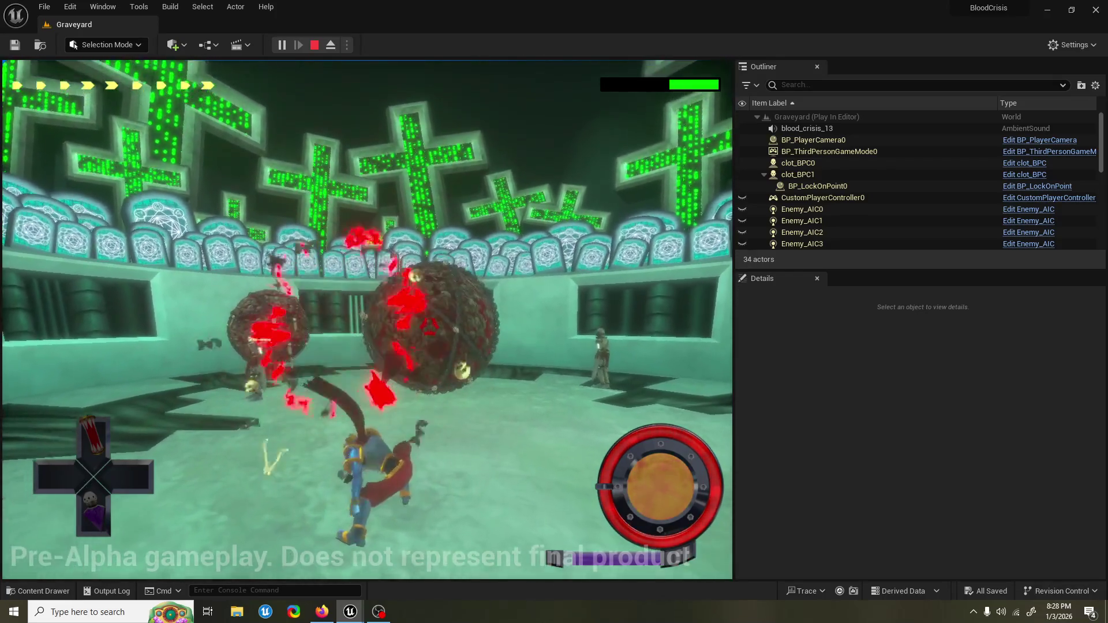
{"action": "key", "text": "w"}
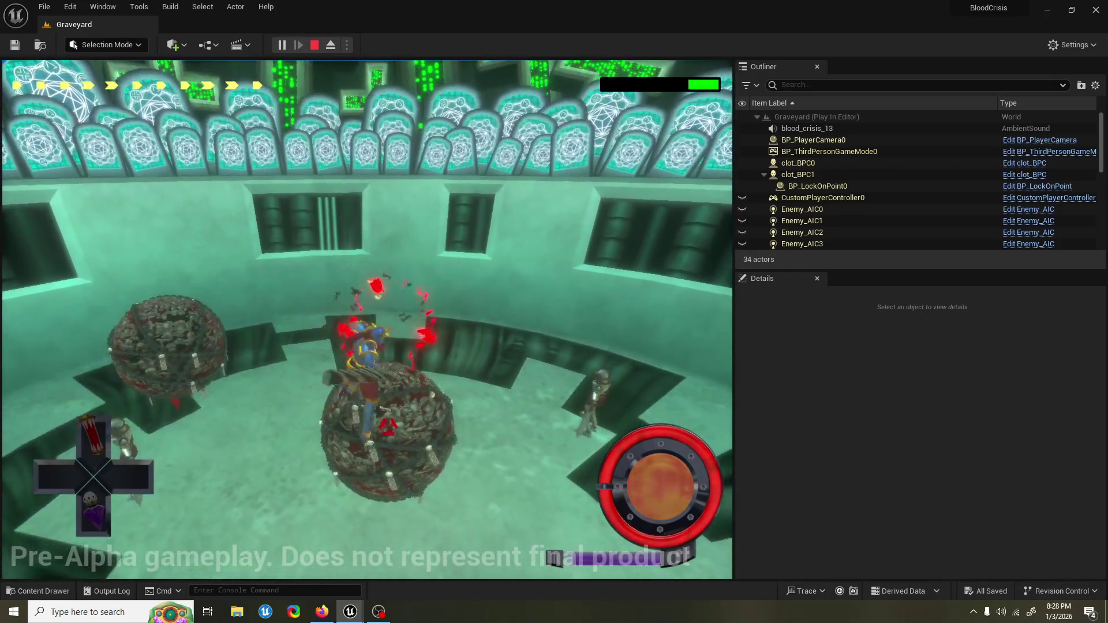
{"action": "key", "text": "w"}
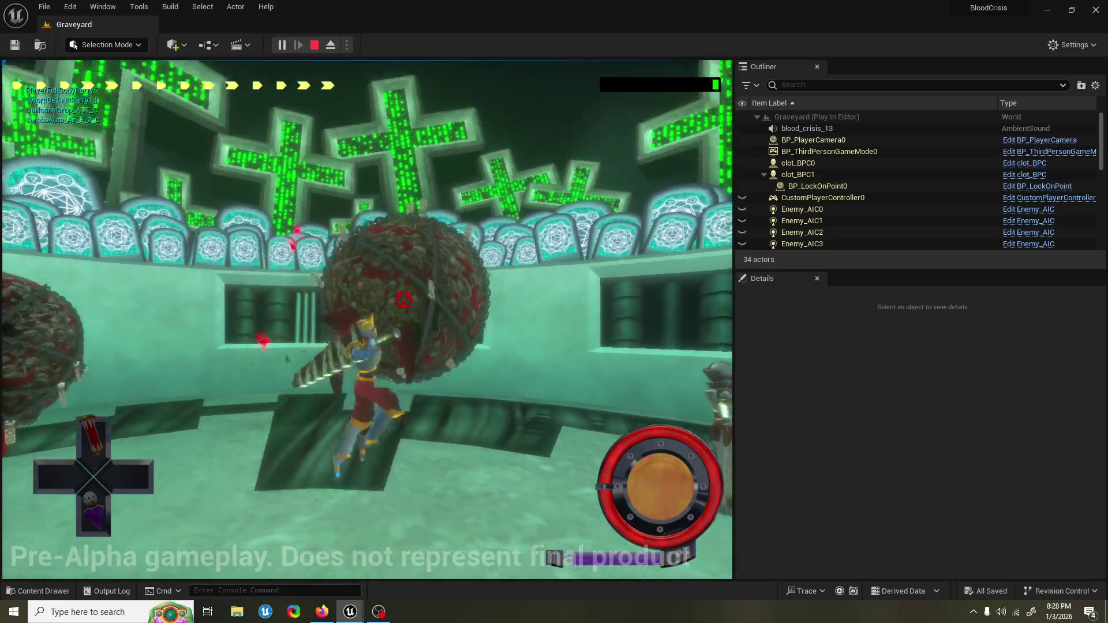
{"action": "key", "text": "w"}
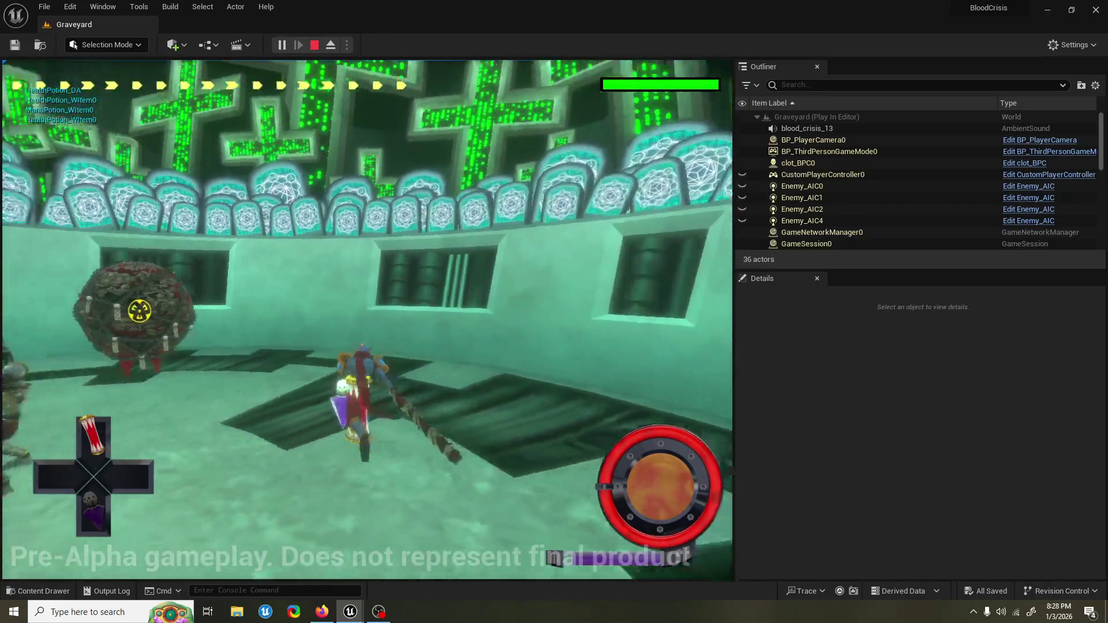
{"action": "key", "text": "w"}
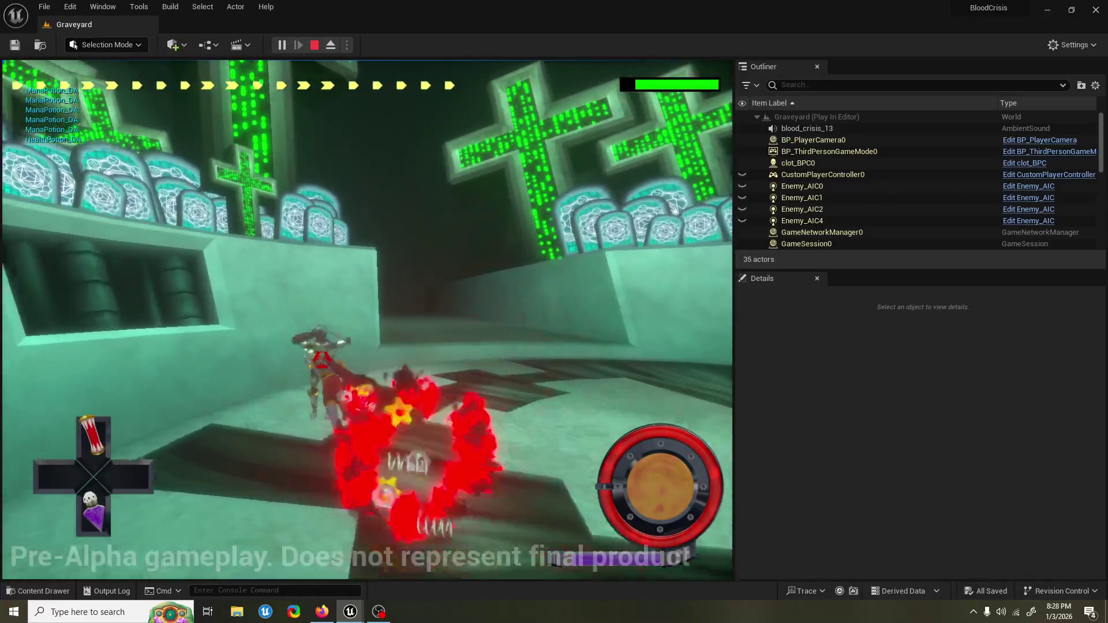
{"action": "key", "text": "w"}
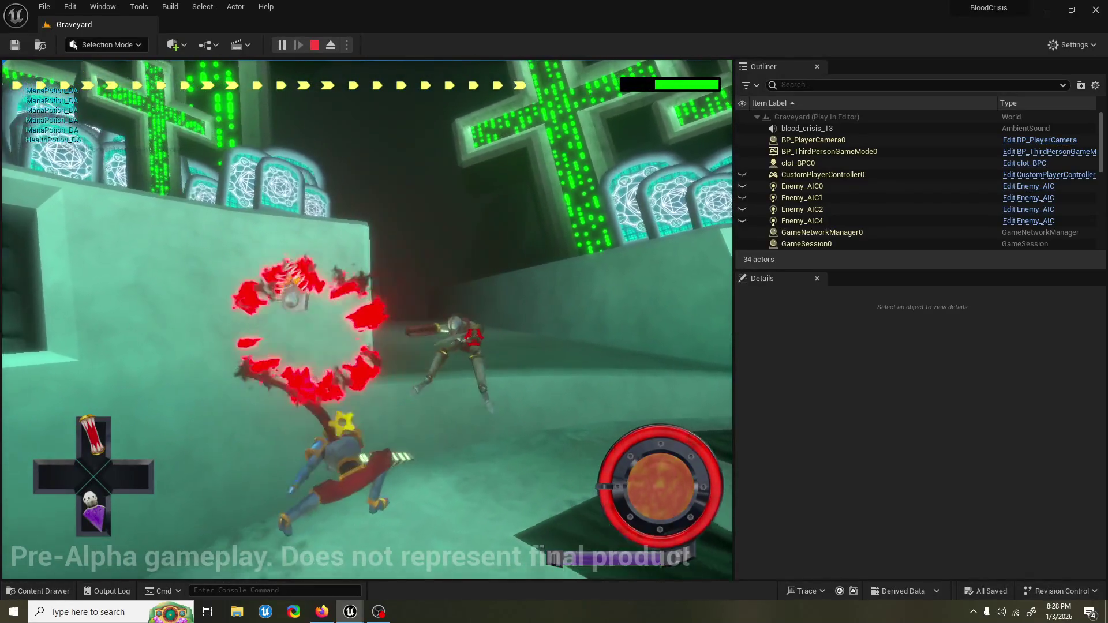
{"action": "key", "text": "w"}
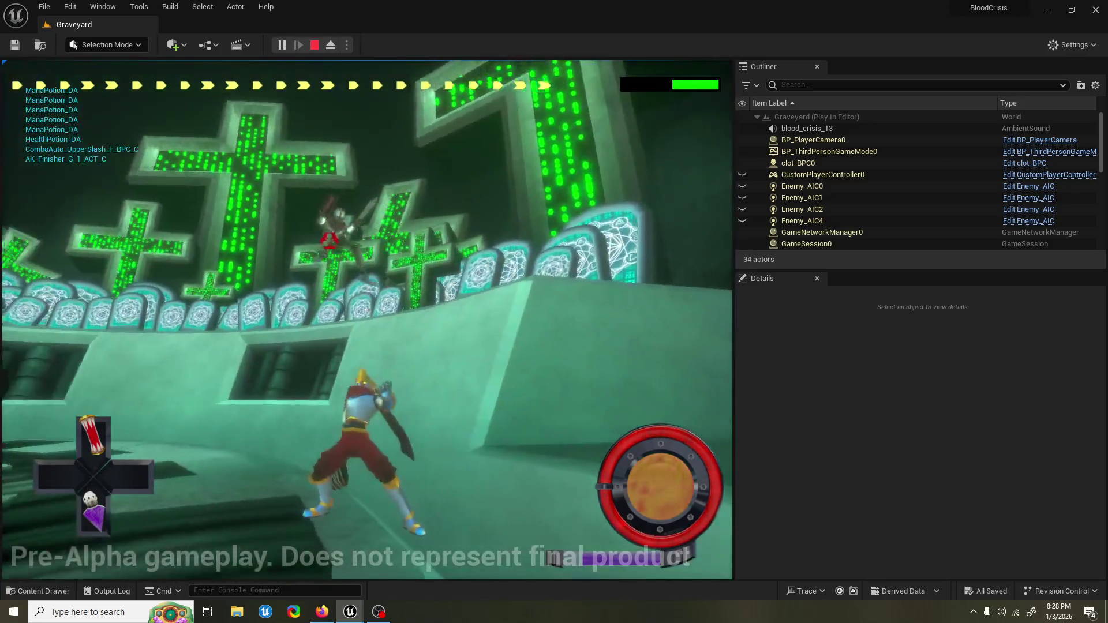
{"action": "key", "text": "Escape"}
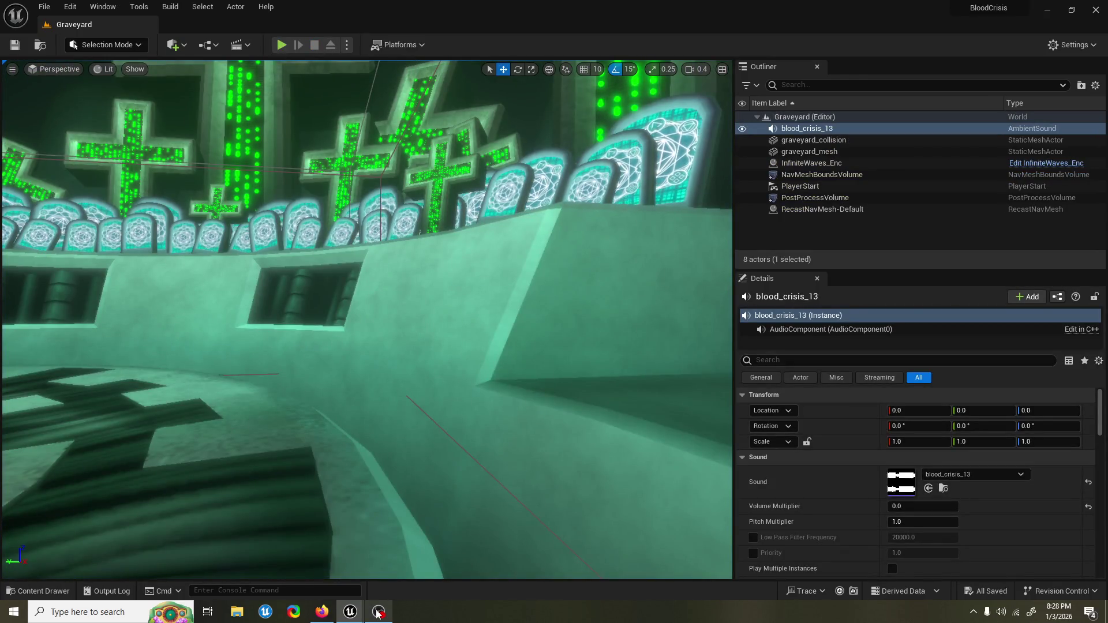
Step: Bring the blueprint editors back and view the ComboGauge_WGT event graph
{"action": "mouse_move", "coordinate": [377, 613]}
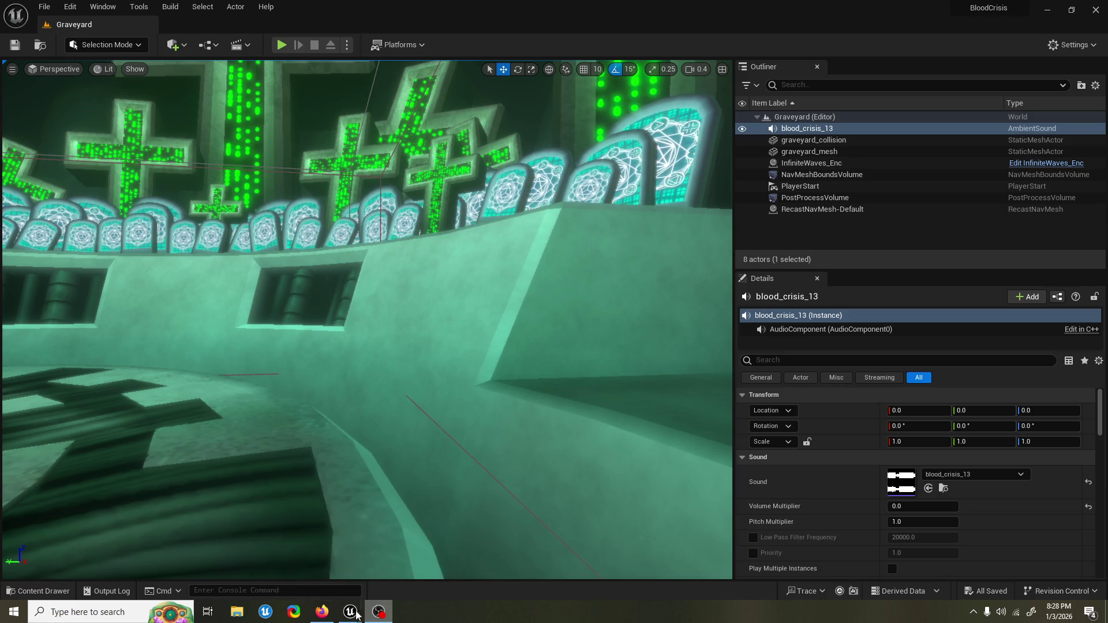
{"action": "left_click", "coordinate": [402, 562]}
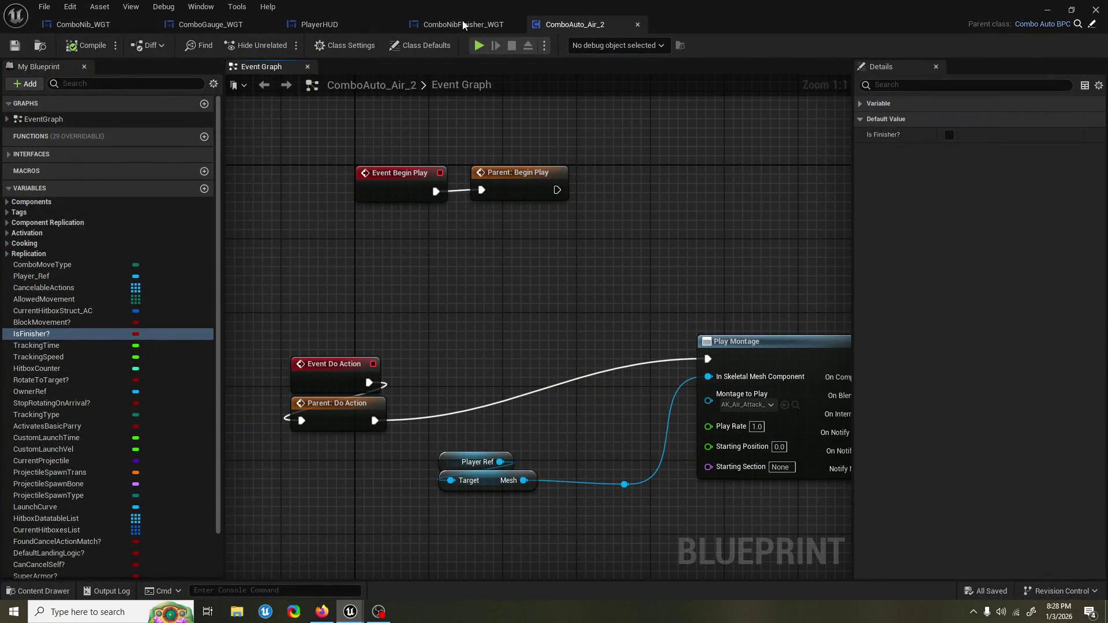
{"action": "left_click_drag", "start_coordinate": [393, 200], "coordinate": [392, 244]}
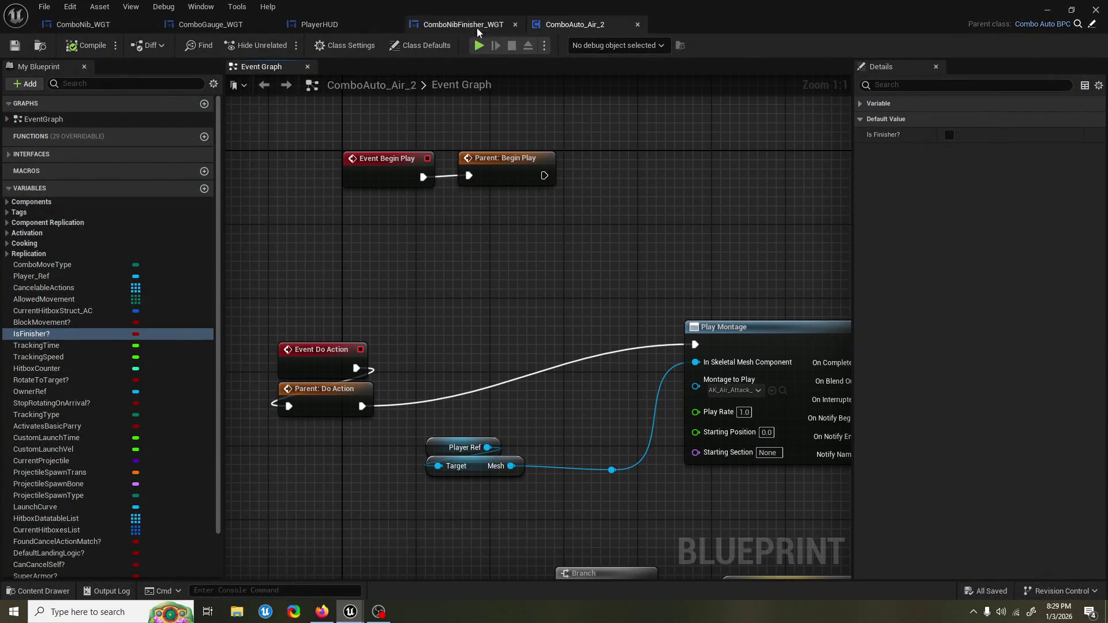
{"action": "left_click", "coordinate": [332, 24]}
{"action": "left_click", "coordinate": [221, 27]}
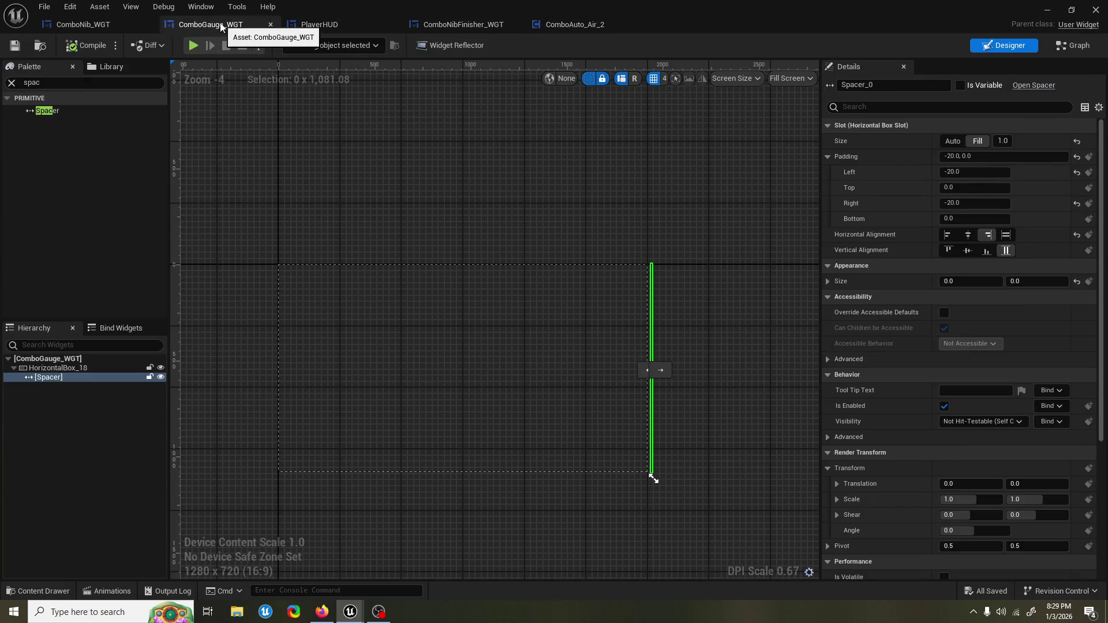
{"action": "left_click", "coordinate": [1060, 46]}
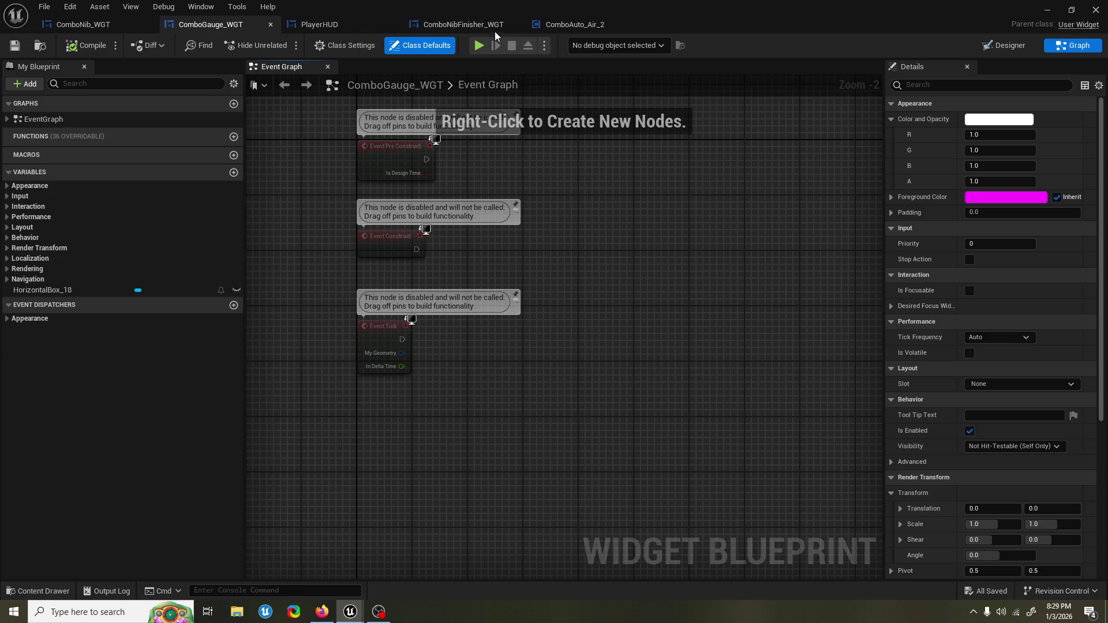
Step: View PlayerHUD's event graph, panning across its Play Animation and widget creation nodes
{"action": "left_click", "coordinate": [343, 25]}
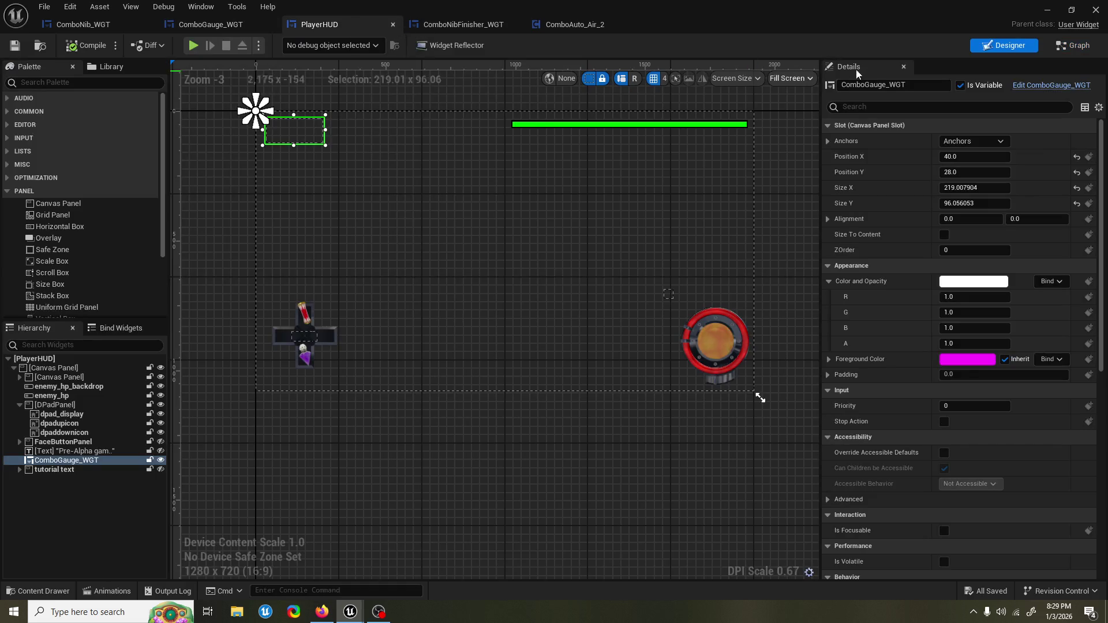
{"action": "left_click", "coordinate": [1074, 45]}
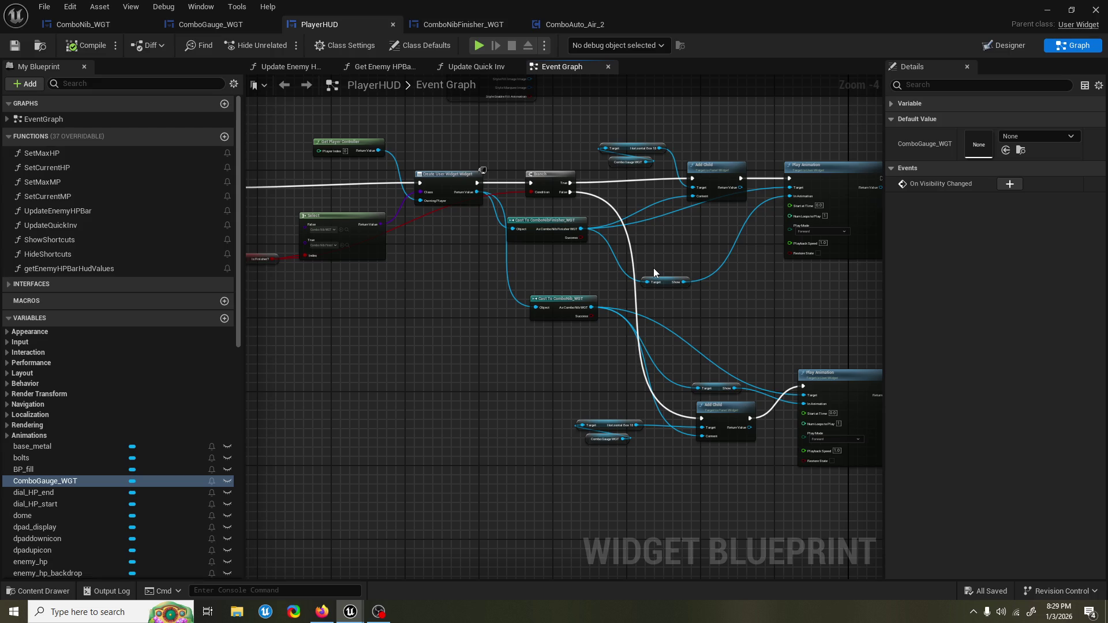
{"action": "left_click_drag", "start_coordinate": [796, 273], "coordinate": [706, 271]}
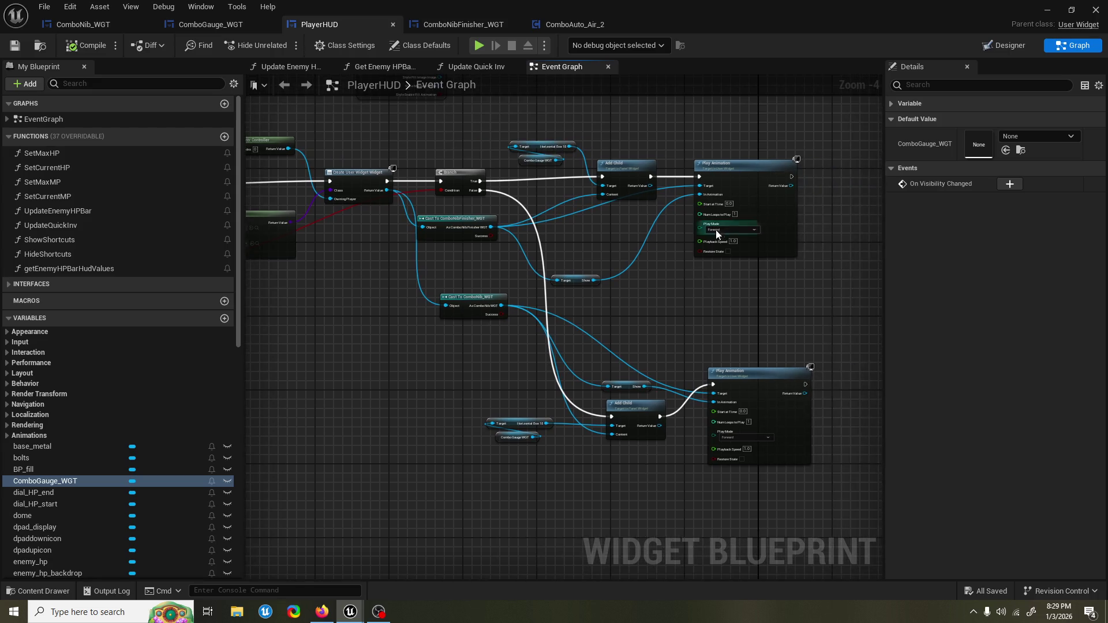
{"action": "left_click_drag", "start_coordinate": [612, 282], "coordinate": [579, 298]}
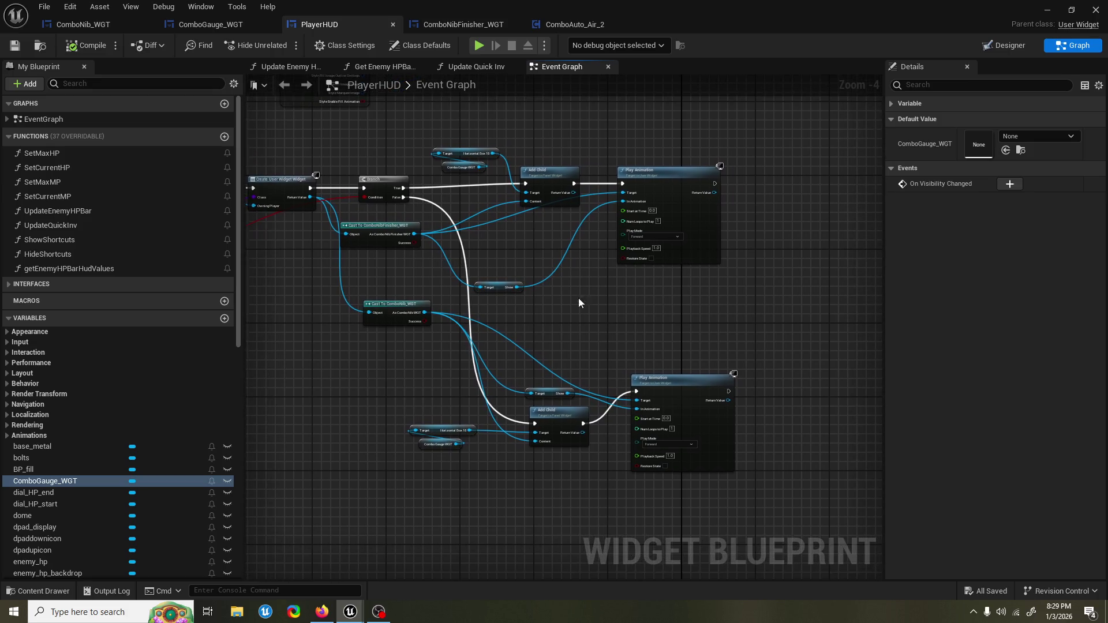
Step: In ComboNib_WGT's event graph, move Event Tick aside to clear space near Event Construct
{"action": "left_click", "coordinate": [88, 27]}
{"action": "left_click", "coordinate": [1077, 45]}
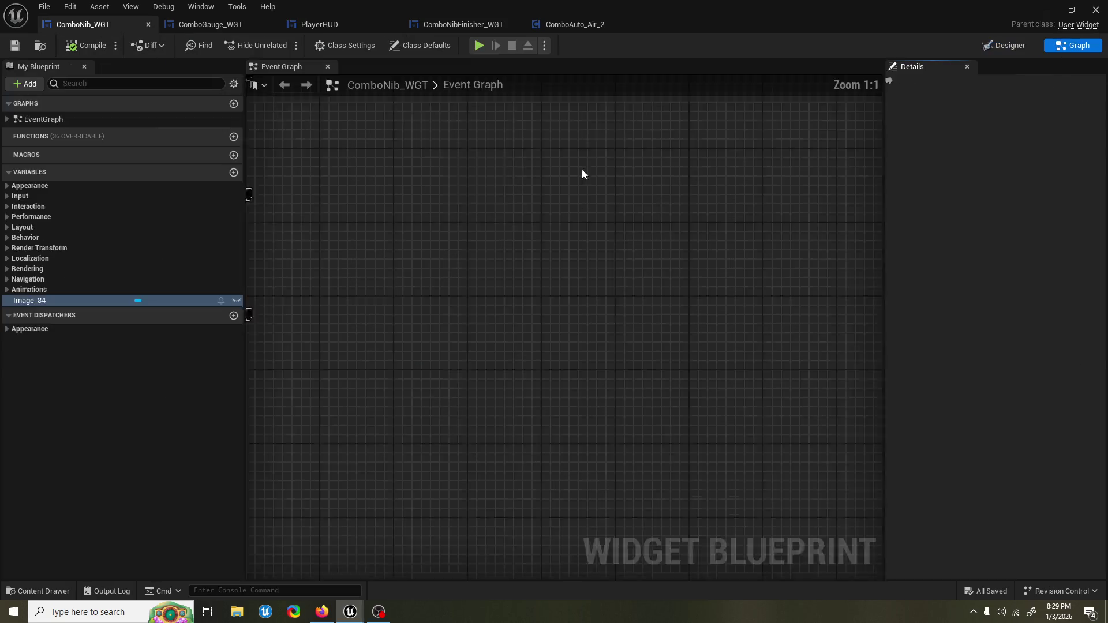
{"action": "left_click_drag", "start_coordinate": [417, 309], "coordinate": [429, 296]}
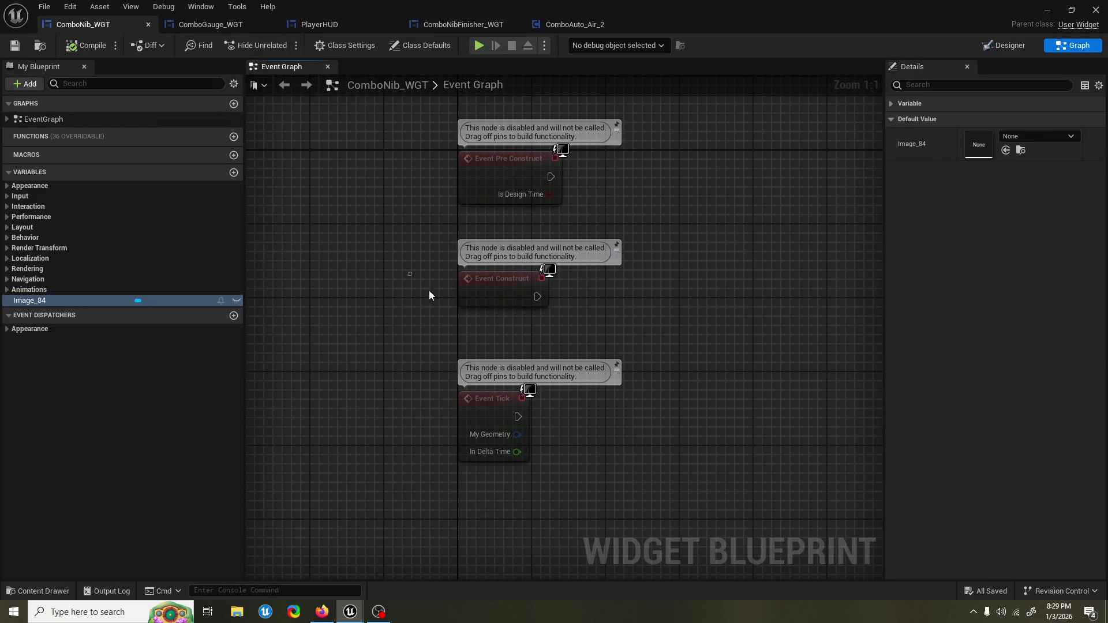
{"action": "left_click_drag", "start_coordinate": [560, 427], "coordinate": [559, 426]}
{"action": "left_click_drag", "start_coordinate": [475, 402], "coordinate": [306, 201]}
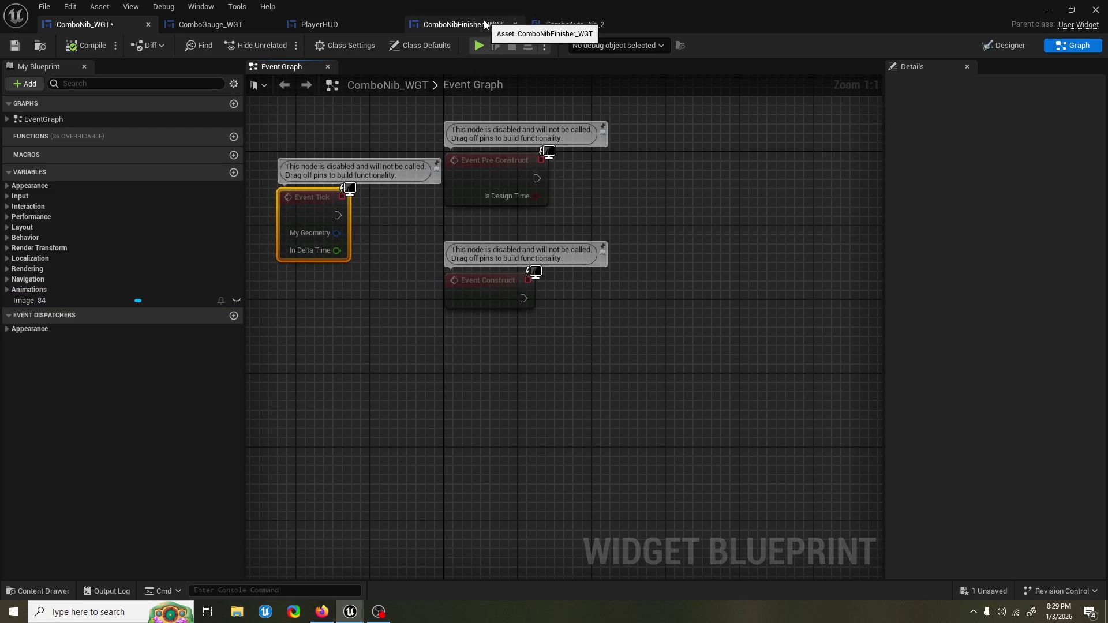
{"action": "left_click_drag", "start_coordinate": [719, 196], "coordinate": [680, 213]}
{"action": "left_click", "coordinate": [84, 301]}
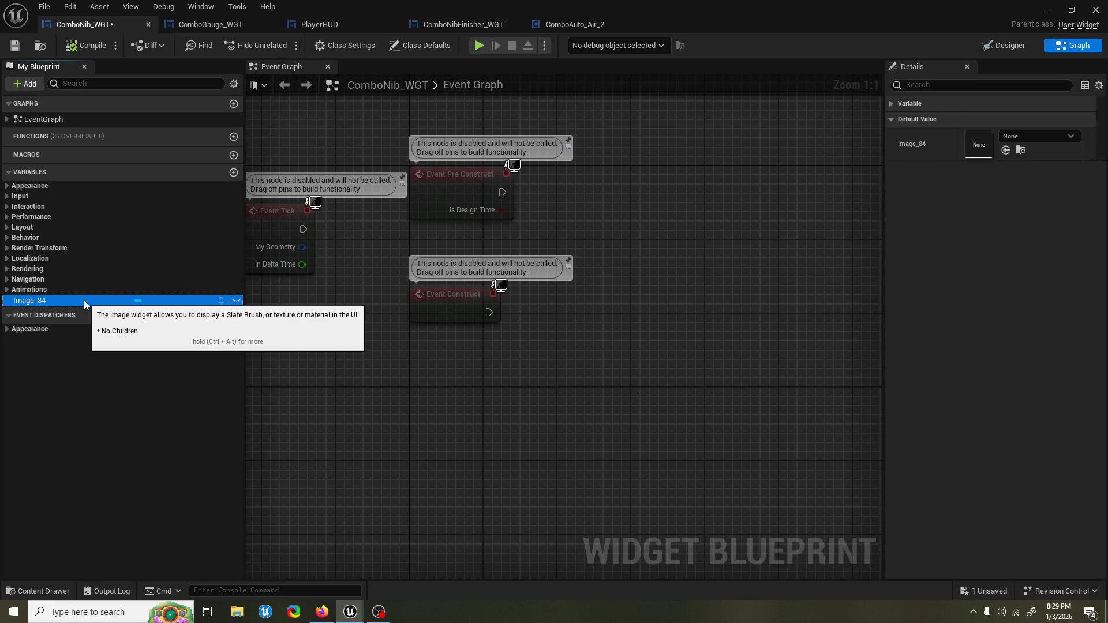
Step: Add a Show getter feeding a Play Animation node triggered by Event Construct
{"action": "right_click", "coordinate": [431, 411]}
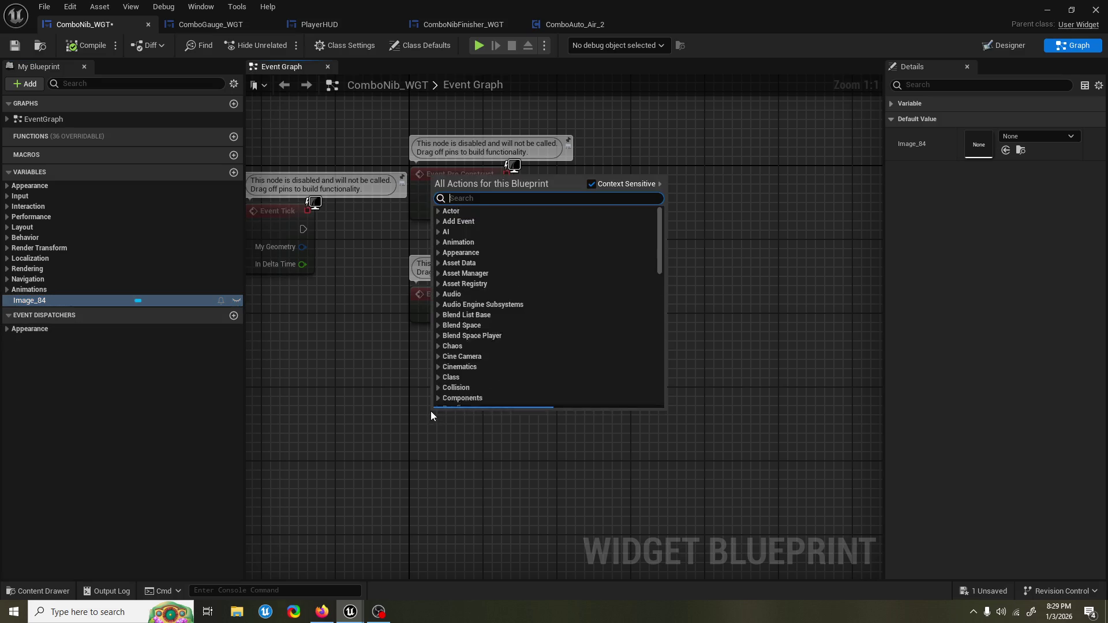
{"action": "type", "text": "get show"}
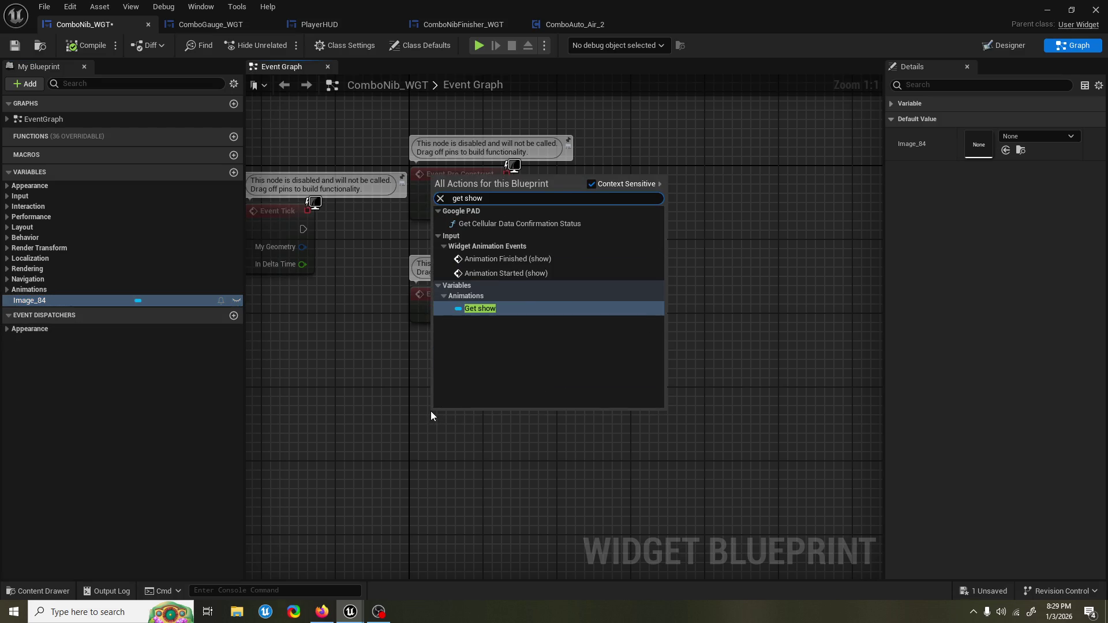
{"action": "left_click", "coordinate": [483, 320]}
{"action": "left_click_drag", "start_coordinate": [497, 421], "coordinate": [569, 362]}
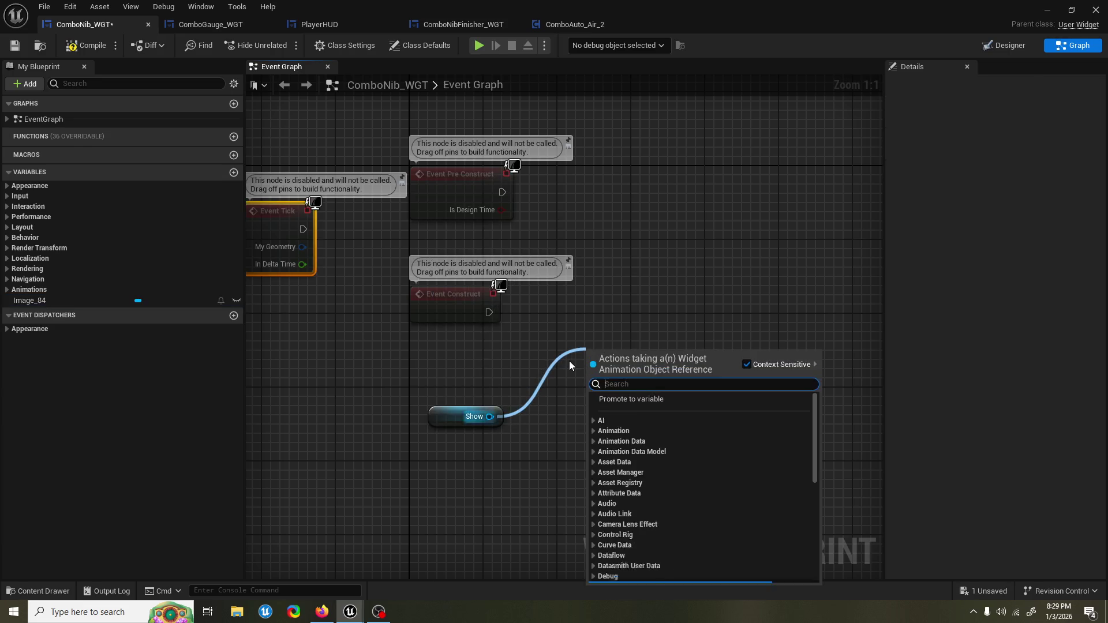
{"action": "type", "text": "play animati"}
{"action": "key", "text": "Return"}
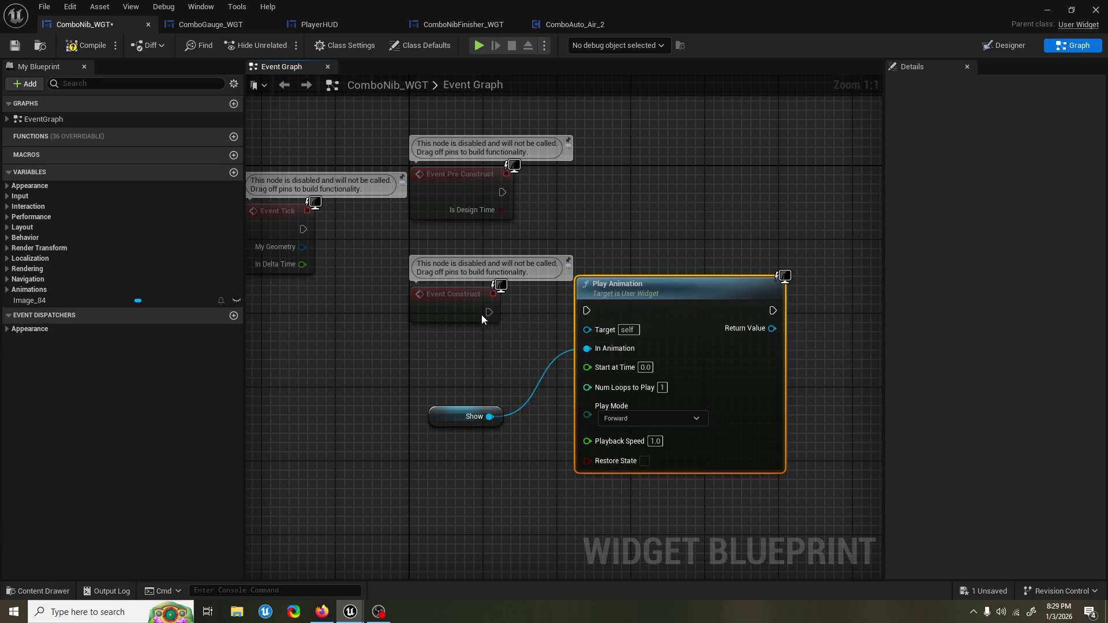
{"action": "left_click_drag", "start_coordinate": [606, 318], "coordinate": [587, 310]}
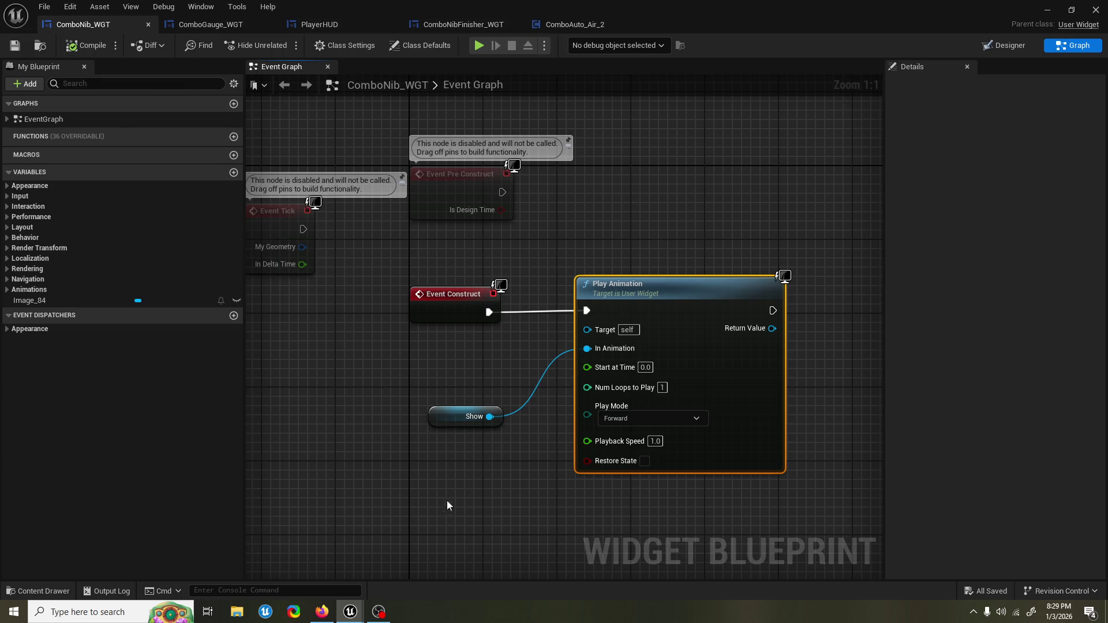
{"action": "left_click", "coordinate": [464, 417], "text": "shift"}
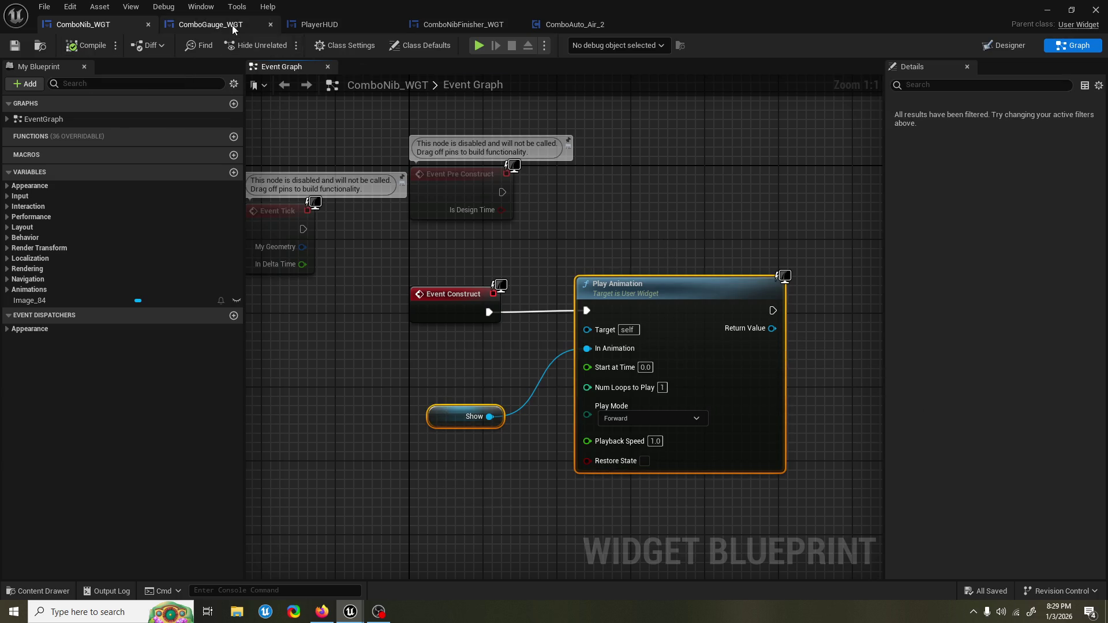
Step: Paste the Show and Play Animation nodes into ComboNibFinisher_WGT's graph and wire Event Construct to them
{"action": "left_click", "coordinate": [470, 26]}
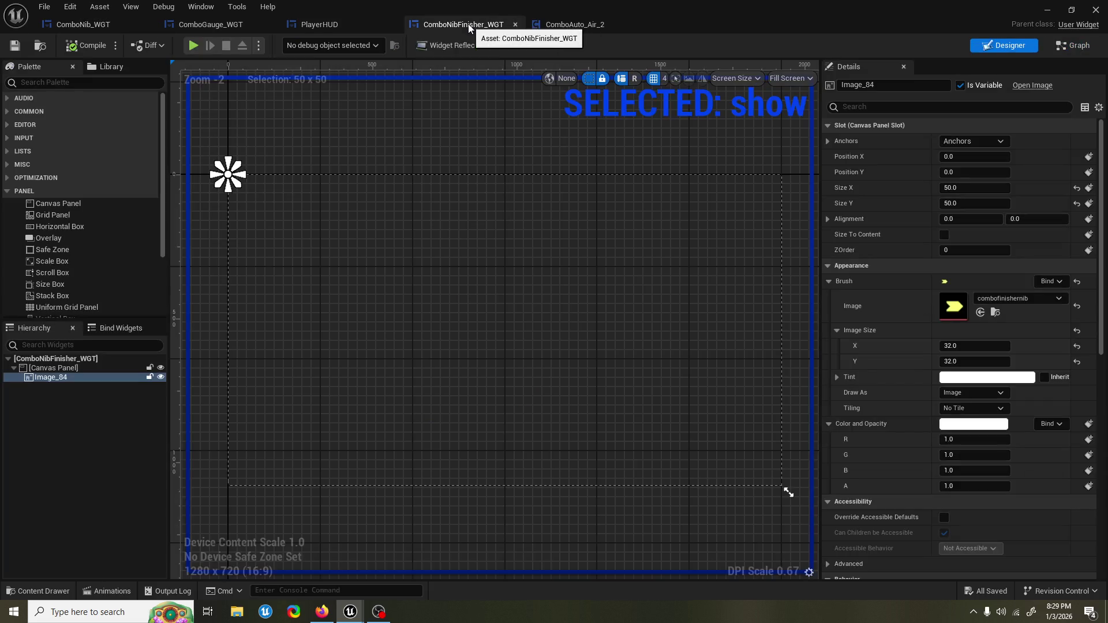
{"action": "left_click", "coordinate": [1054, 50]}
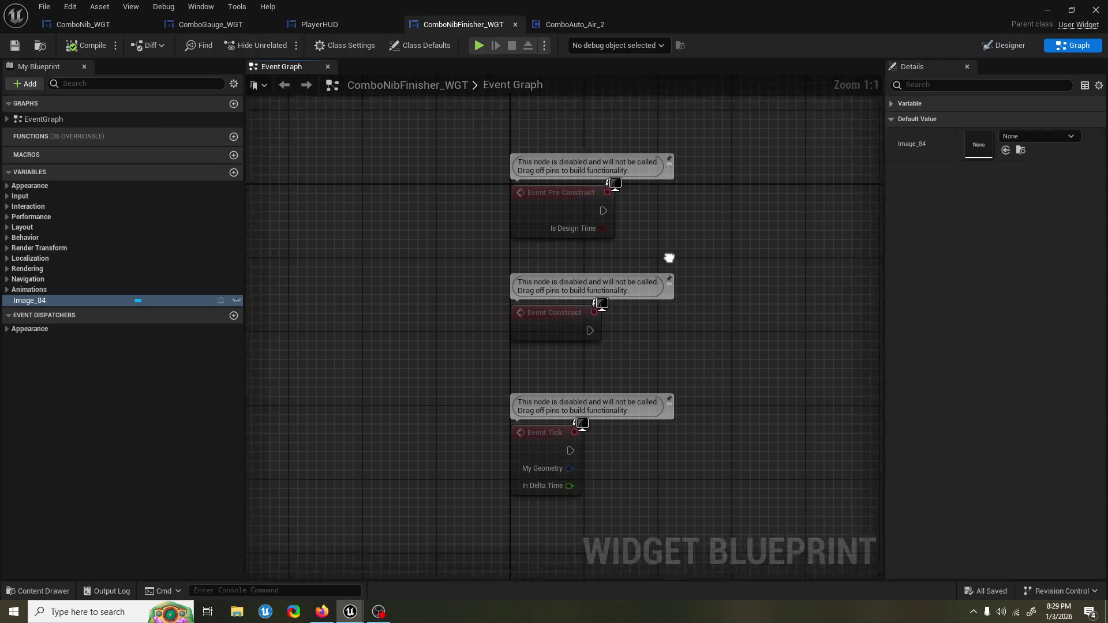
{"action": "key", "text": "ctrl+v"}
{"action": "left_click_drag", "start_coordinate": [788, 270], "coordinate": [760, 270]}
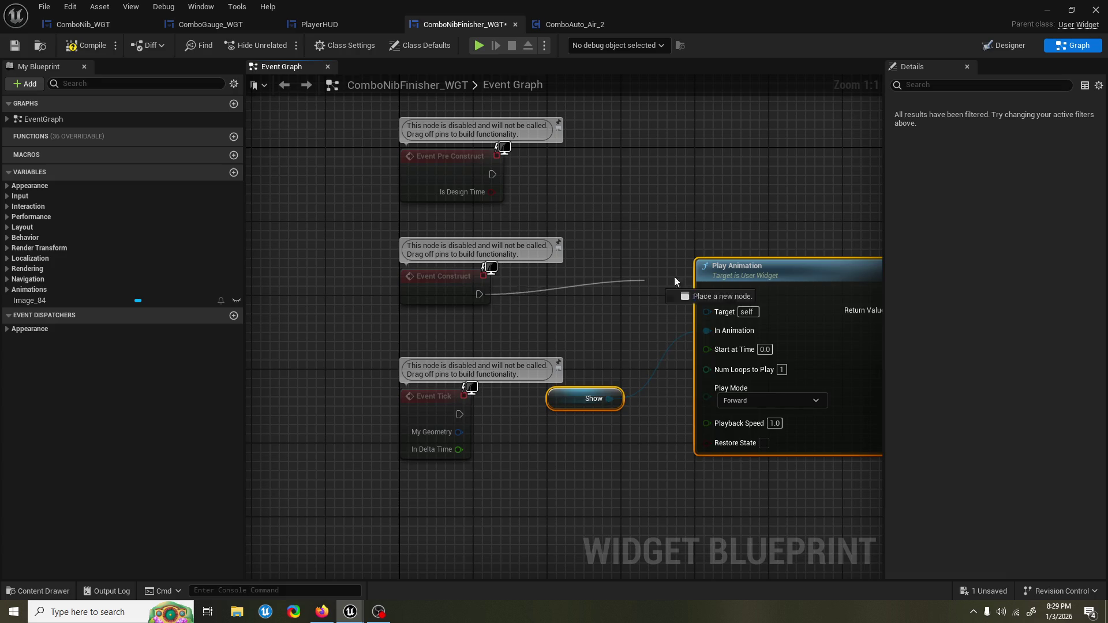
{"action": "left_click_drag", "start_coordinate": [703, 295], "coordinate": [705, 294]}
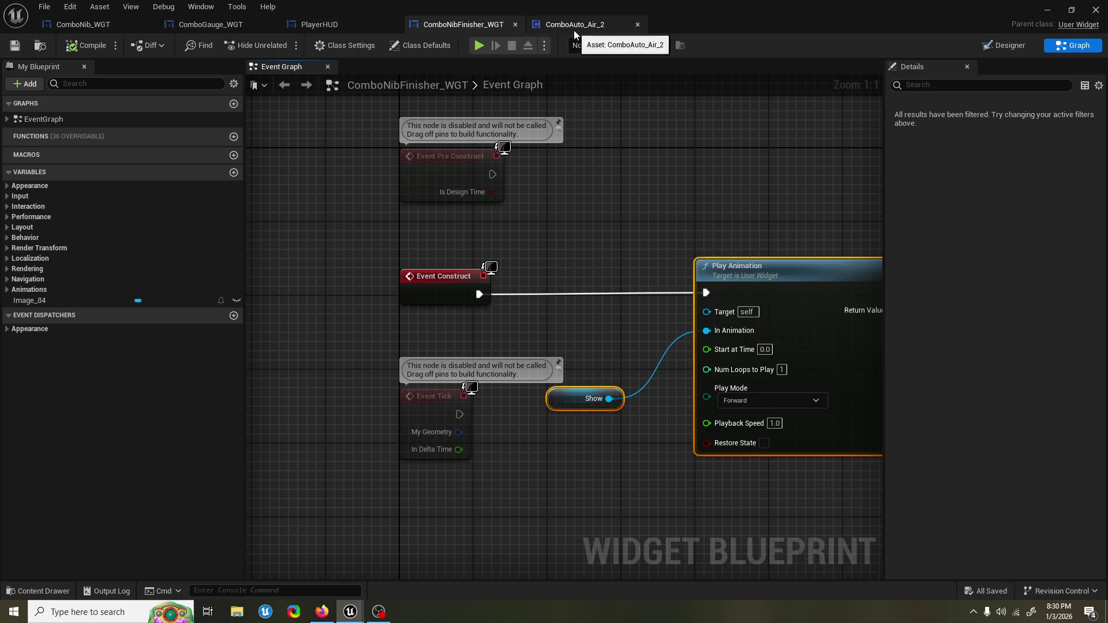
{"action": "left_click", "coordinate": [228, 26]}
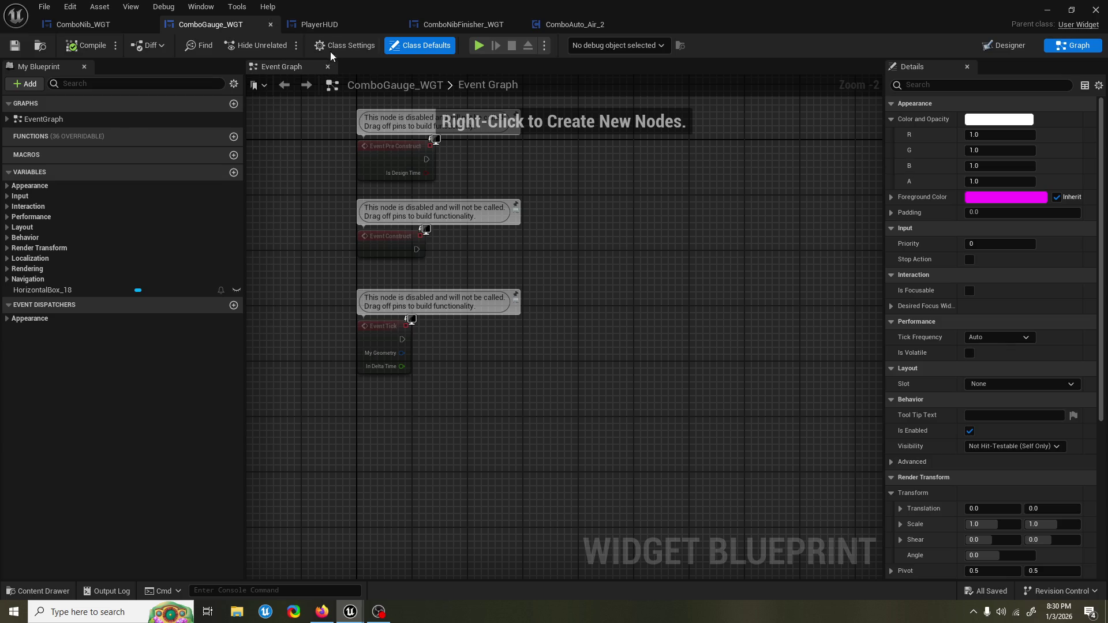
Step: In PlayerHUD's event graph, delete both Play Animation nodes and their two Show target nodes
{"action": "left_click", "coordinate": [337, 24]}
{"action": "left_click_drag", "start_coordinate": [335, 243], "coordinate": [471, 223]}
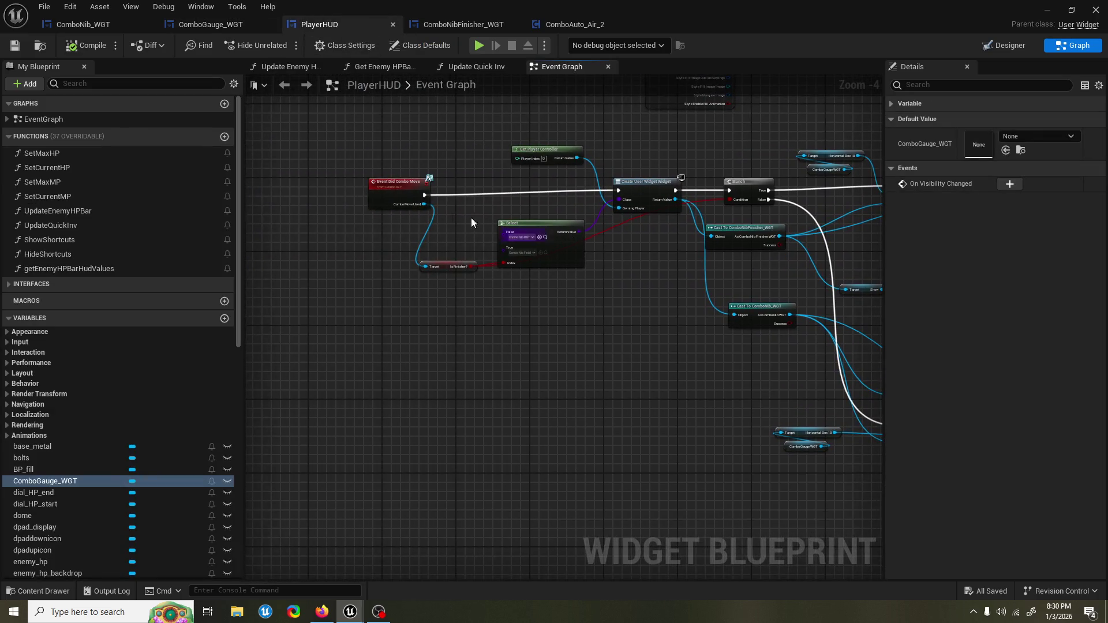
{"action": "left_click_drag", "start_coordinate": [657, 247], "coordinate": [463, 247]}
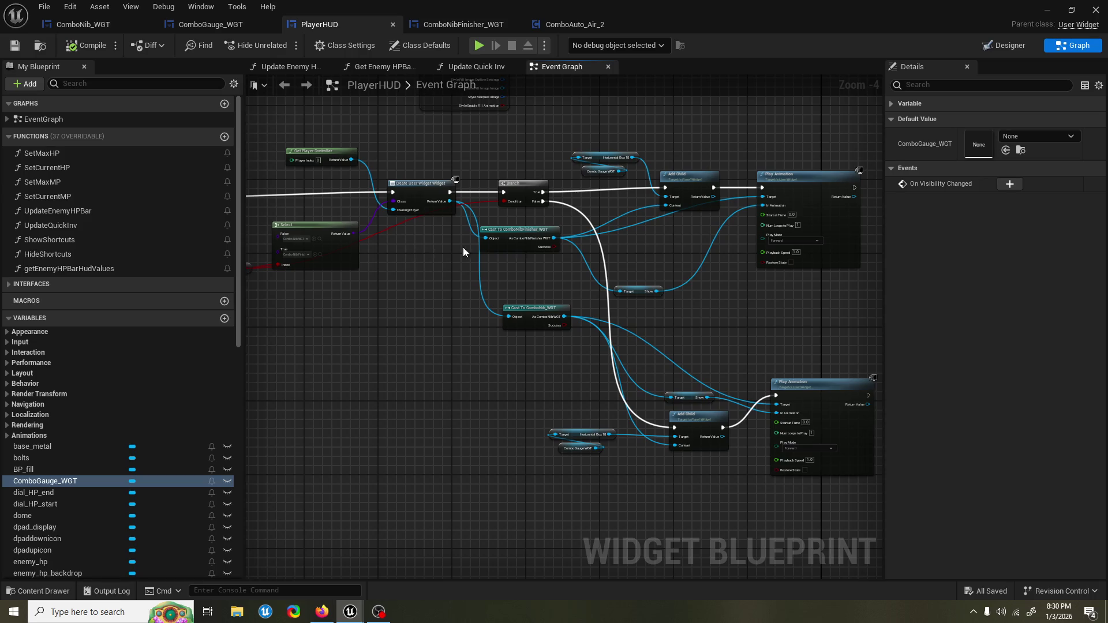
{"action": "left_click_drag", "start_coordinate": [832, 202], "coordinate": [663, 203]}
{"action": "left_click_drag", "start_coordinate": [789, 457], "coordinate": [790, 458]}
{"action": "key", "text": "Delete"}
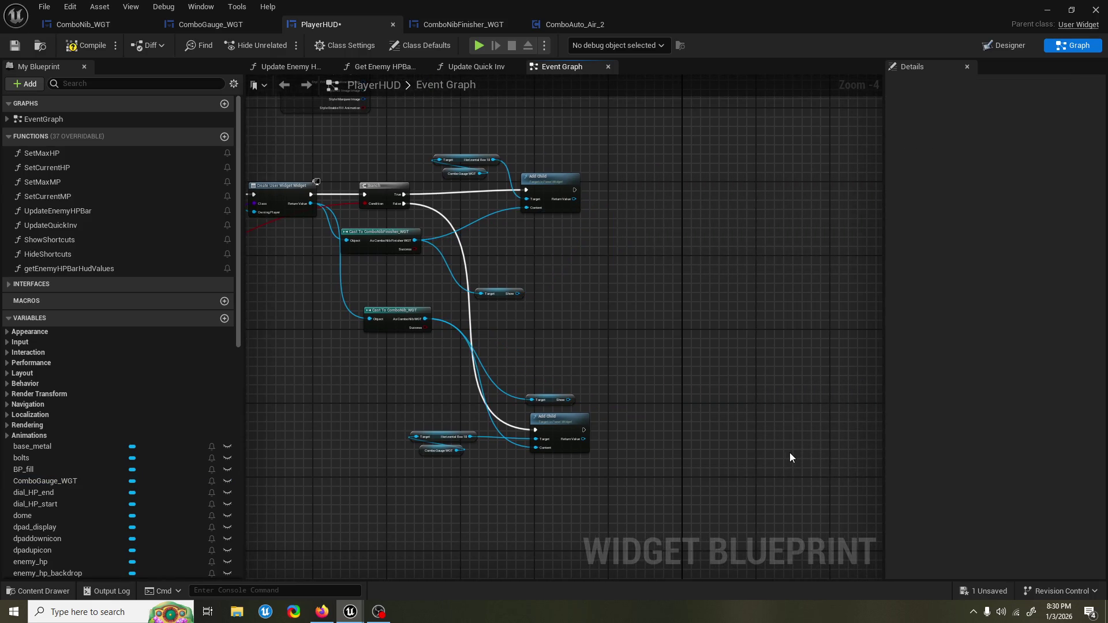
{"action": "left_click_drag", "start_coordinate": [587, 256], "coordinate": [609, 253]}
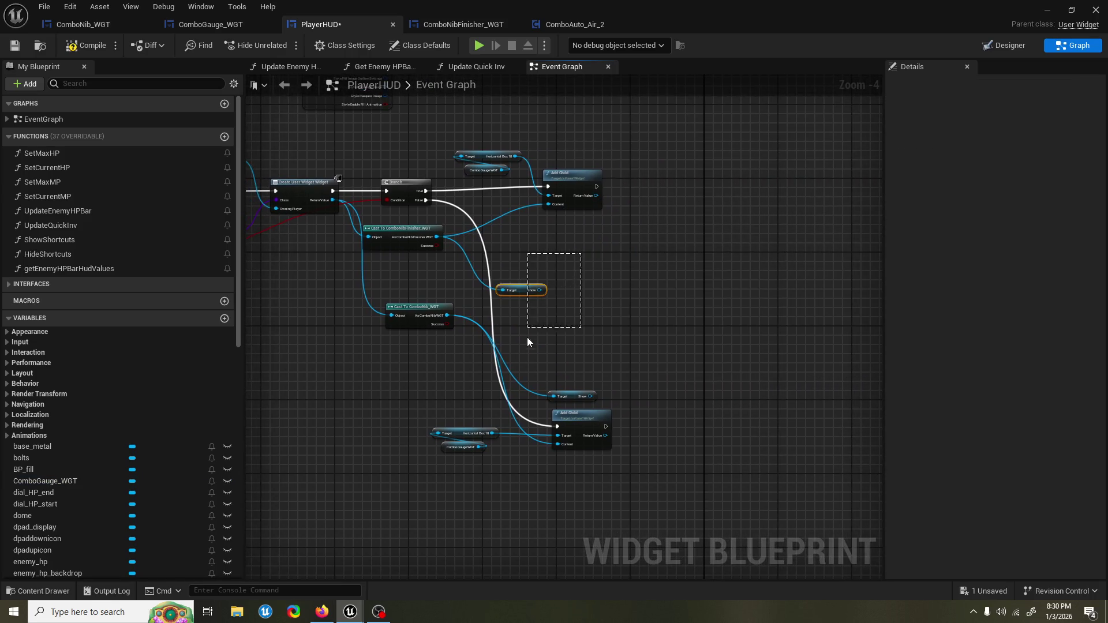
{"action": "left_click_drag", "start_coordinate": [528, 401], "coordinate": [529, 401]}
{"action": "key", "text": "Delete"}
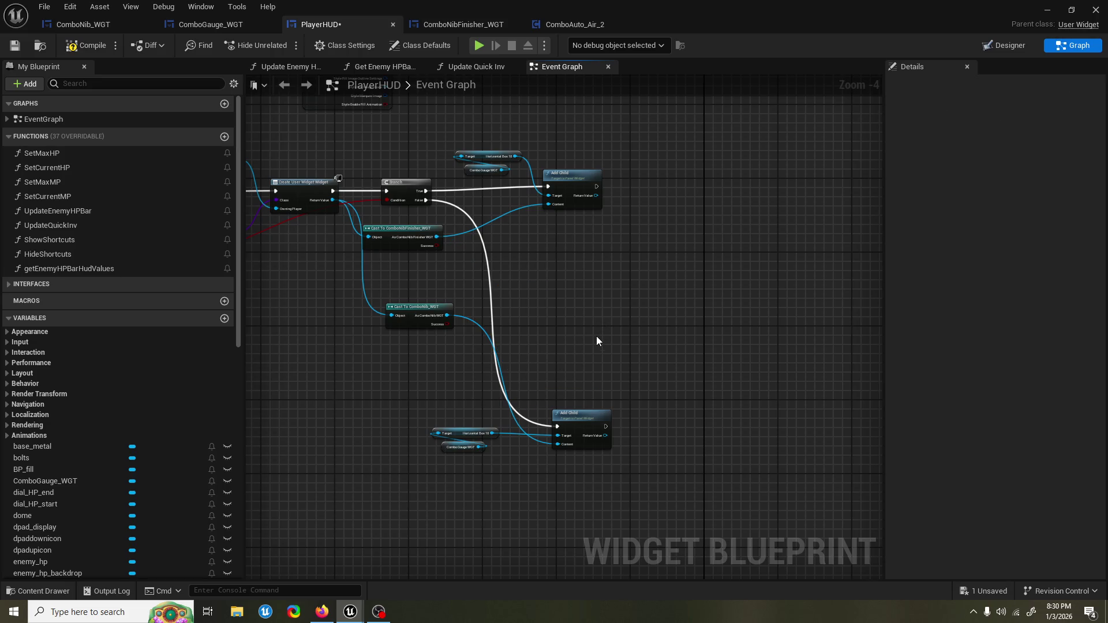
Step: Remove the cast nodes, lower Add Child and Branch, then move the remaining Add Child left
{"action": "mouse_move", "coordinate": [452, 400]}
{"action": "left_mouse_down"}
{"action": "mouse_move", "coordinate": [612, 513]}
{"action": "mouse_move", "coordinate": [310, 224]}
{"action": "left_mouse_up"}
{"action": "key", "text": "Delete"}
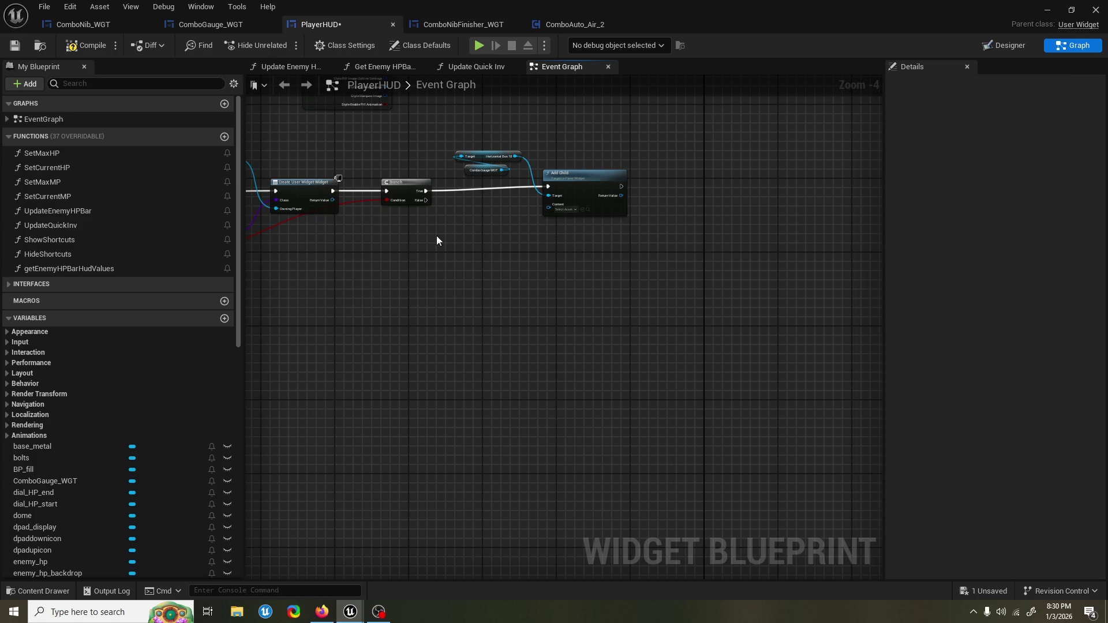
{"action": "left_click_drag", "start_coordinate": [437, 236], "coordinate": [512, 259]}
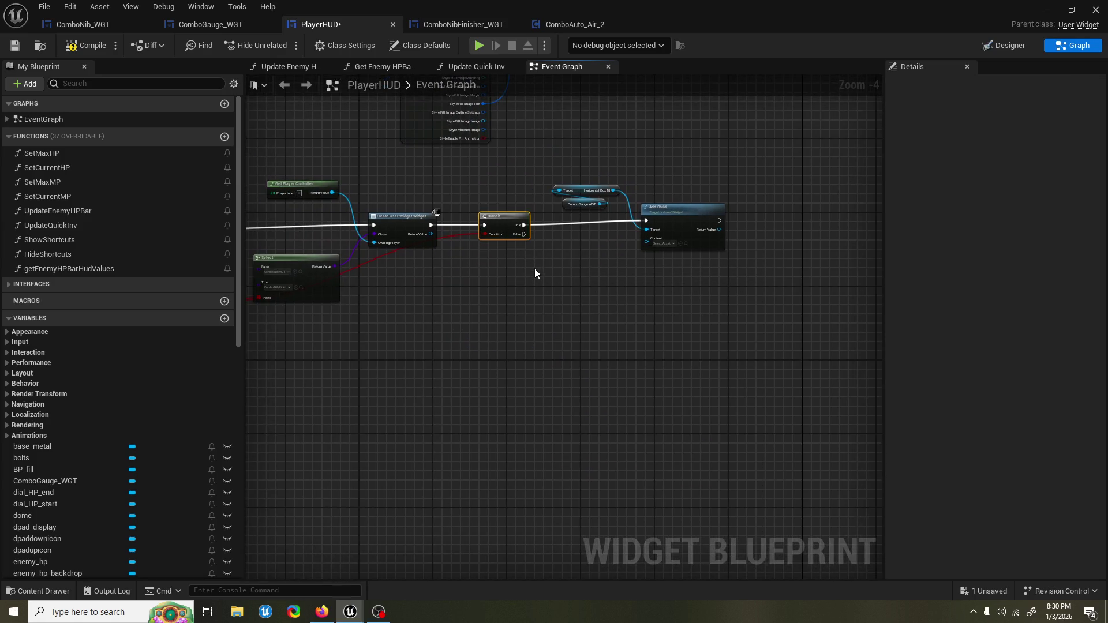
{"action": "key", "text": "Delete"}
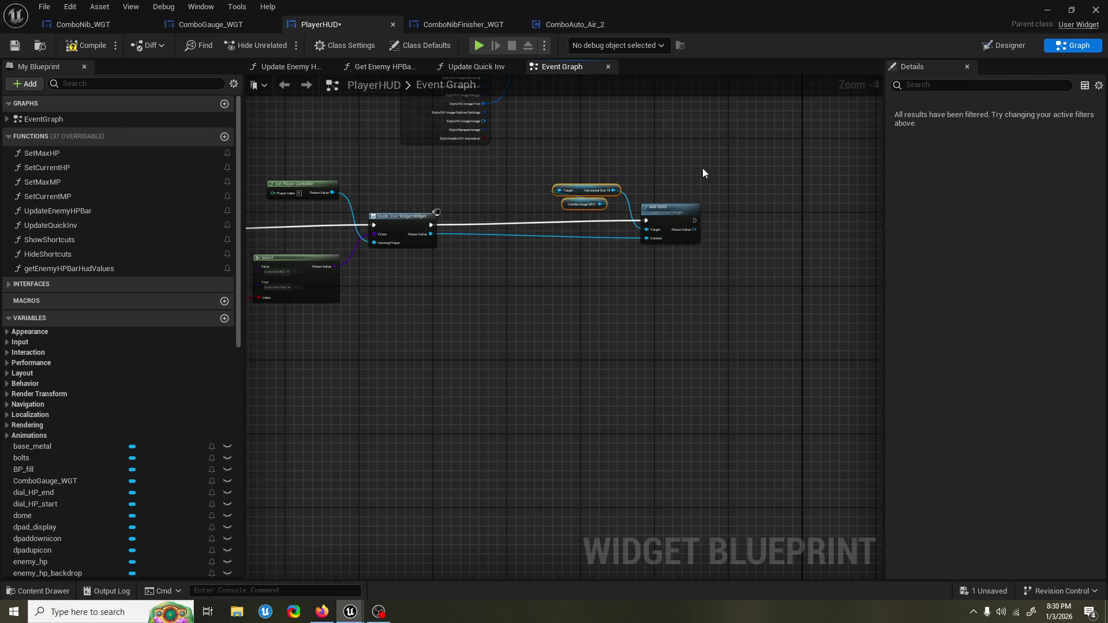
{"action": "left_click_drag", "start_coordinate": [694, 212], "coordinate": [560, 211]}
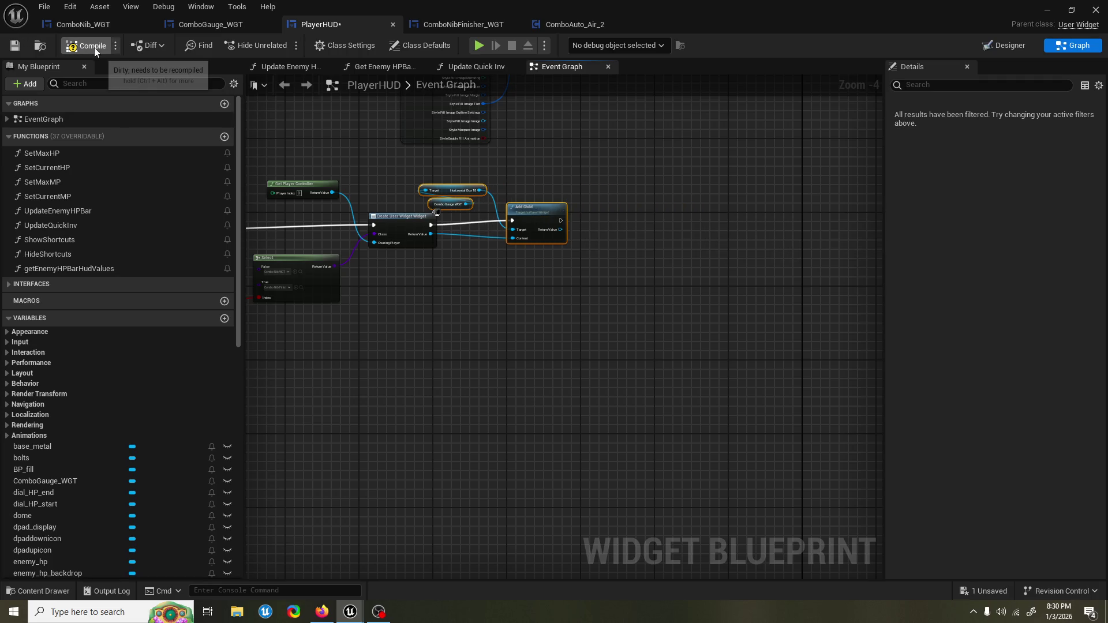
Step: Stop the running Graveyard play test and bring the PlayerHUD event graph back to front
{"action": "left_click", "coordinate": [1049, 10]}
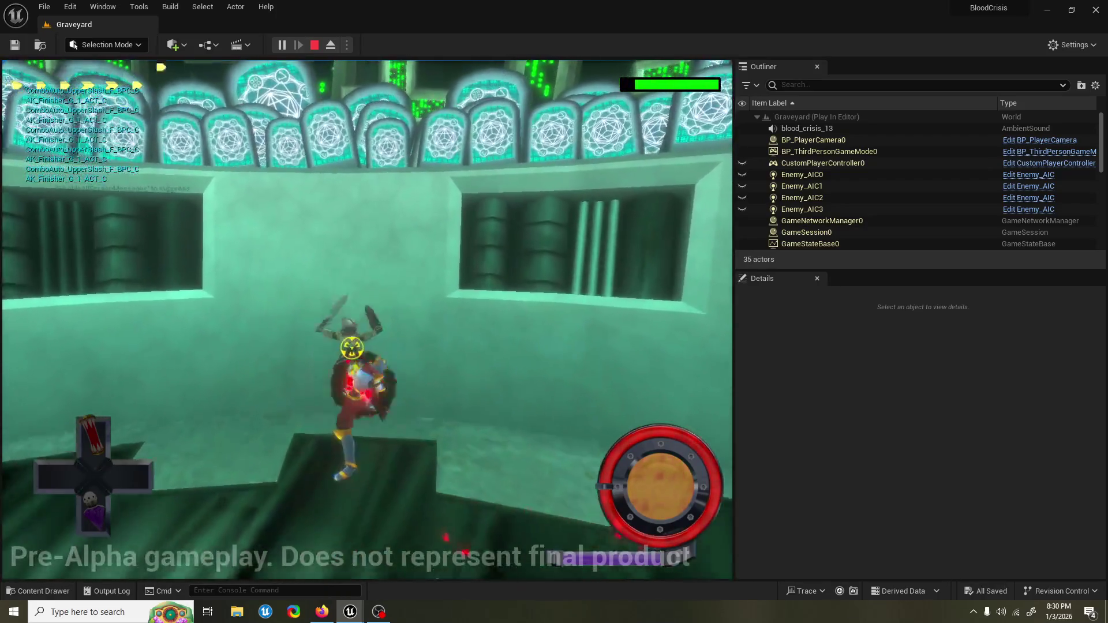
{"action": "key", "text": "Escape"}
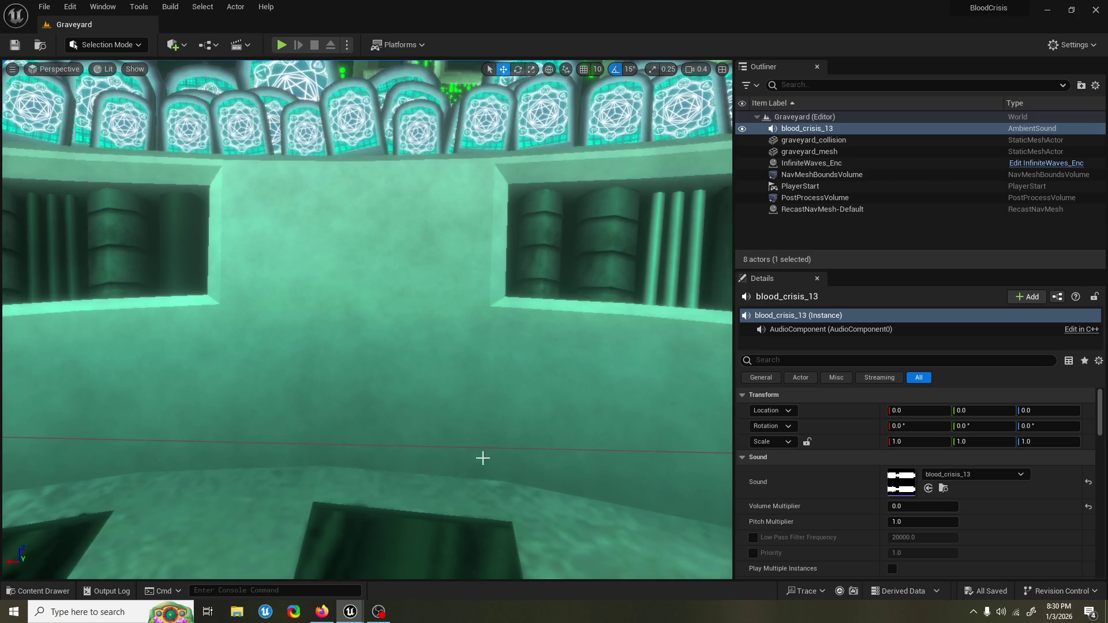
{"action": "mouse_move", "coordinate": [350, 612]}
{"action": "left_click", "coordinate": [421, 560]}
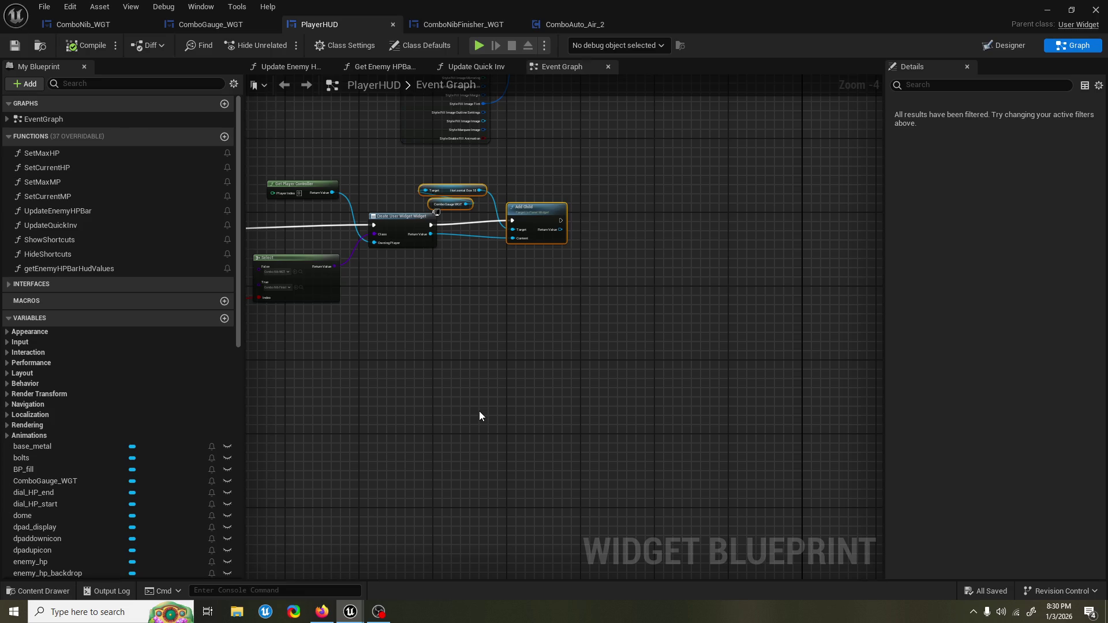
Step: Rearrange the Event Did Combo Move, Is Finisher?, Select and Add Child nodes, right-aligning the getters
{"action": "mouse_move", "coordinate": [395, 358]}
{"action": "left_mouse_down"}
{"action": "mouse_move", "coordinate": [525, 329]}
{"action": "mouse_move", "coordinate": [528, 317]}
{"action": "left_mouse_up"}
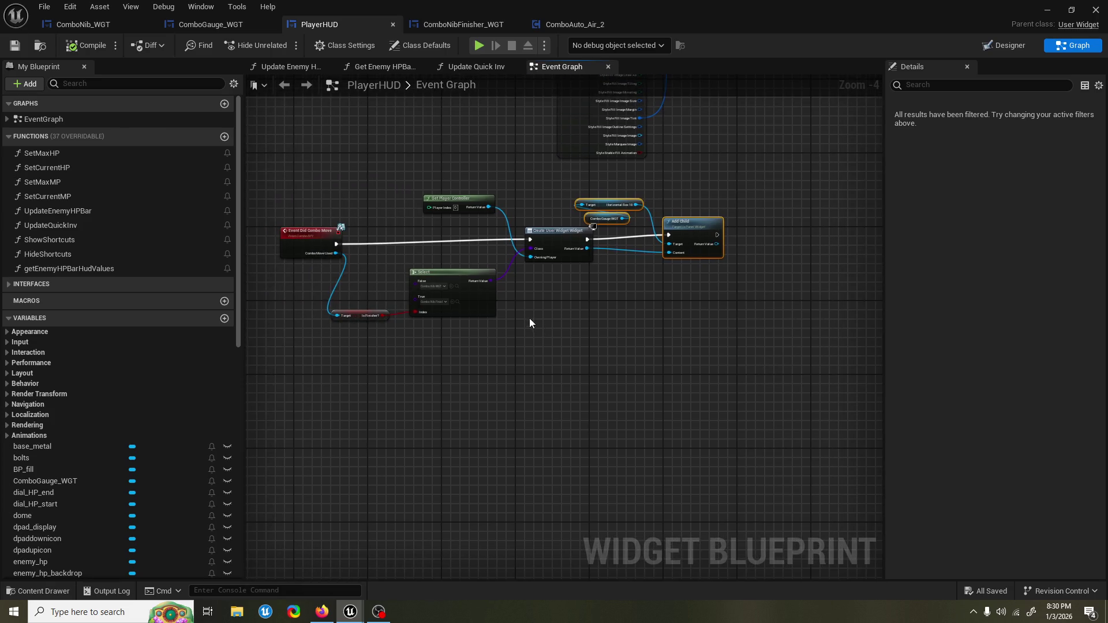
{"action": "left_click_drag", "start_coordinate": [327, 264], "coordinate": [336, 259]}
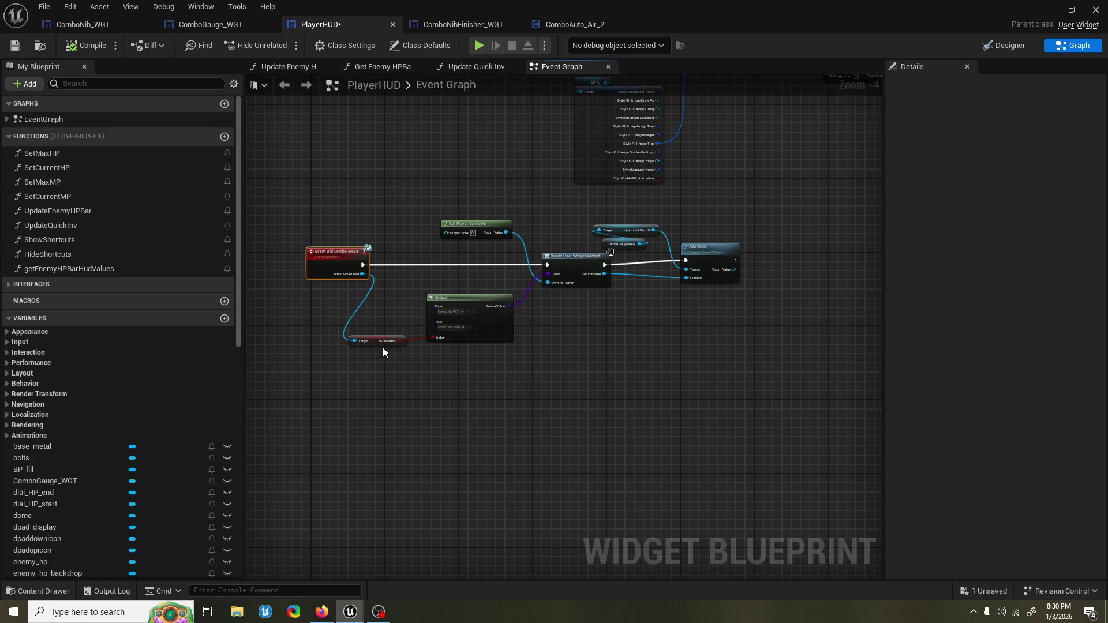
{"action": "left_click_drag", "start_coordinate": [376, 340], "coordinate": [379, 317]}
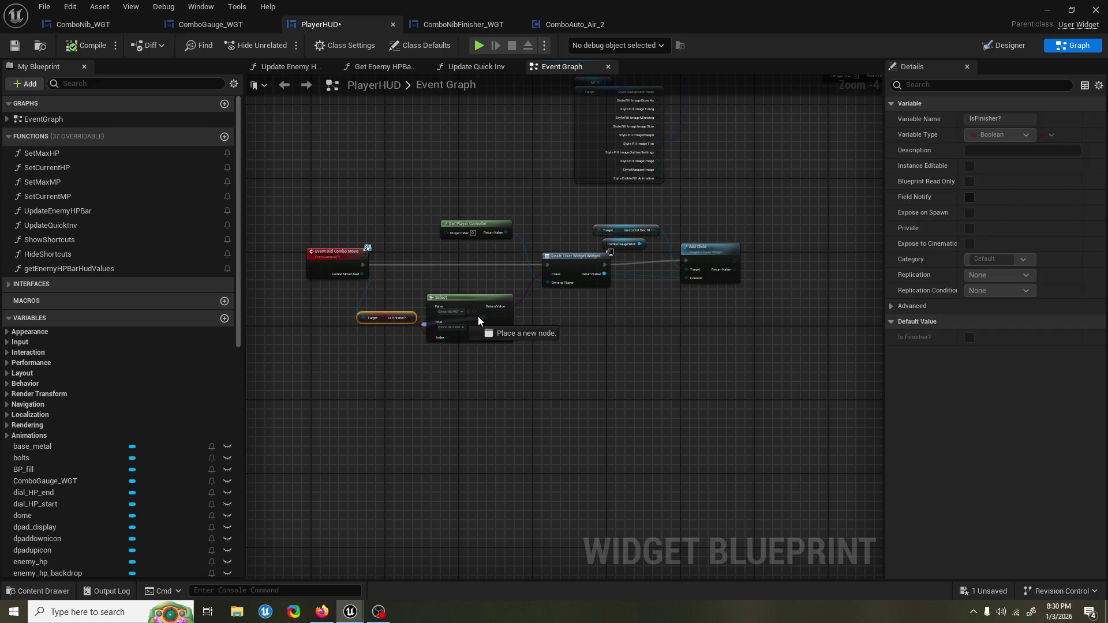
{"action": "left_click_drag", "start_coordinate": [479, 314], "coordinate": [501, 295]}
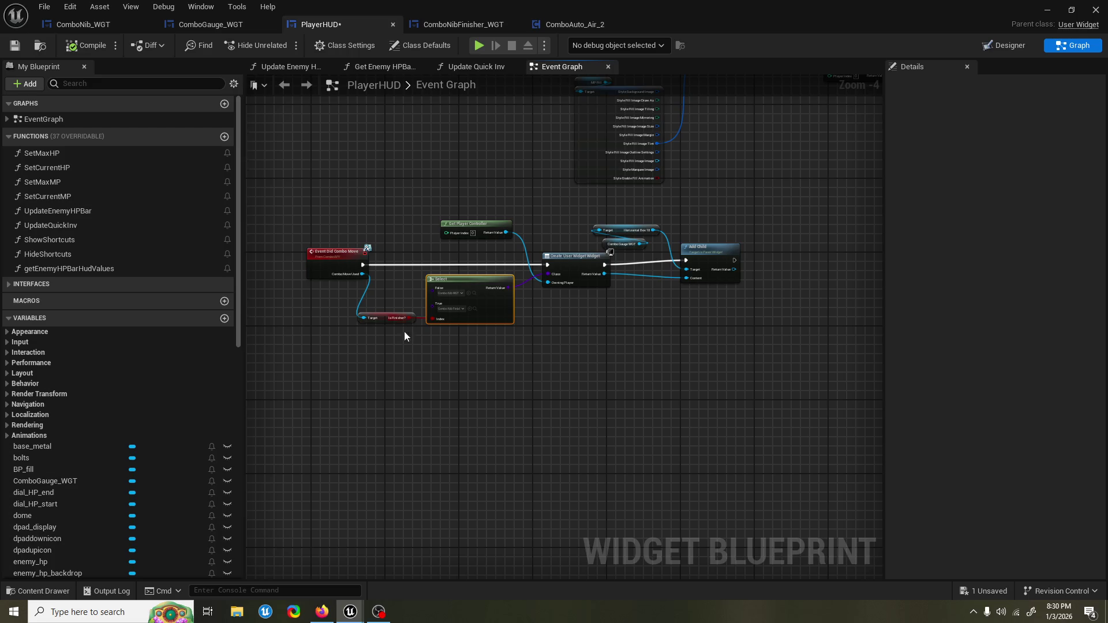
{"action": "left_click_drag", "start_coordinate": [468, 346], "coordinate": [419, 370]}
{"action": "left_click_drag", "start_coordinate": [657, 284], "coordinate": [628, 288]}
{"action": "mouse_move", "coordinate": [602, 247]}
{"action": "left_mouse_down"}
{"action": "mouse_move", "coordinate": [551, 274]}
{"action": "mouse_move", "coordinate": [607, 263]}
{"action": "mouse_move", "coordinate": [596, 239]}
{"action": "mouse_move", "coordinate": [632, 265]}
{"action": "mouse_move", "coordinate": [673, 348]}
{"action": "left_mouse_up"}
{"action": "left_click", "coordinate": [600, 267]}
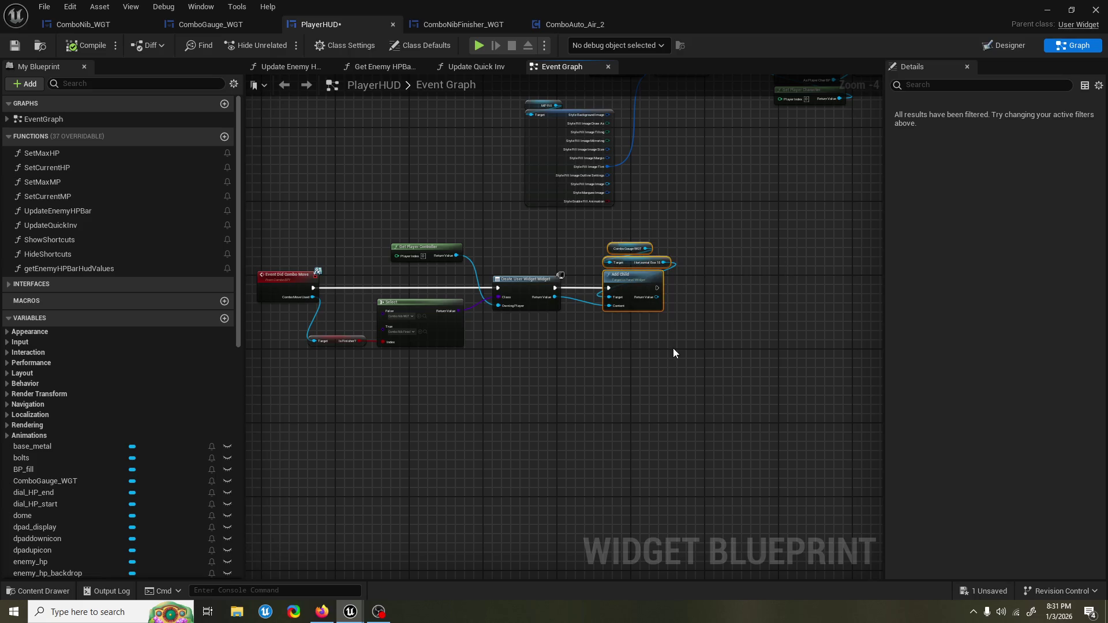
{"action": "key", "text": "shift+d"}
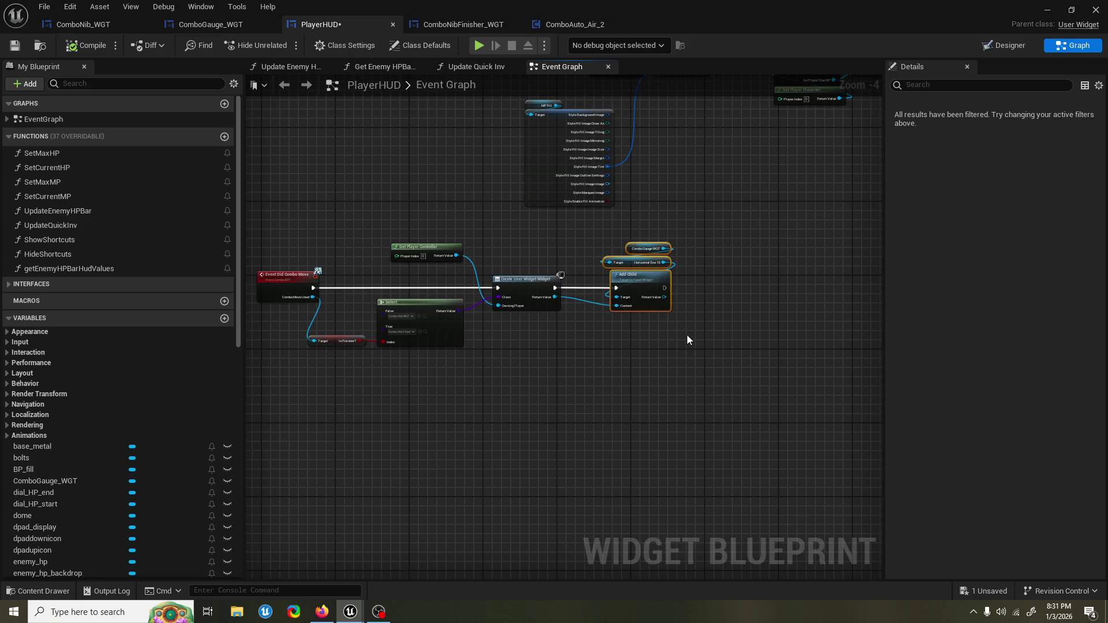
{"action": "left_click", "coordinate": [687, 335]}
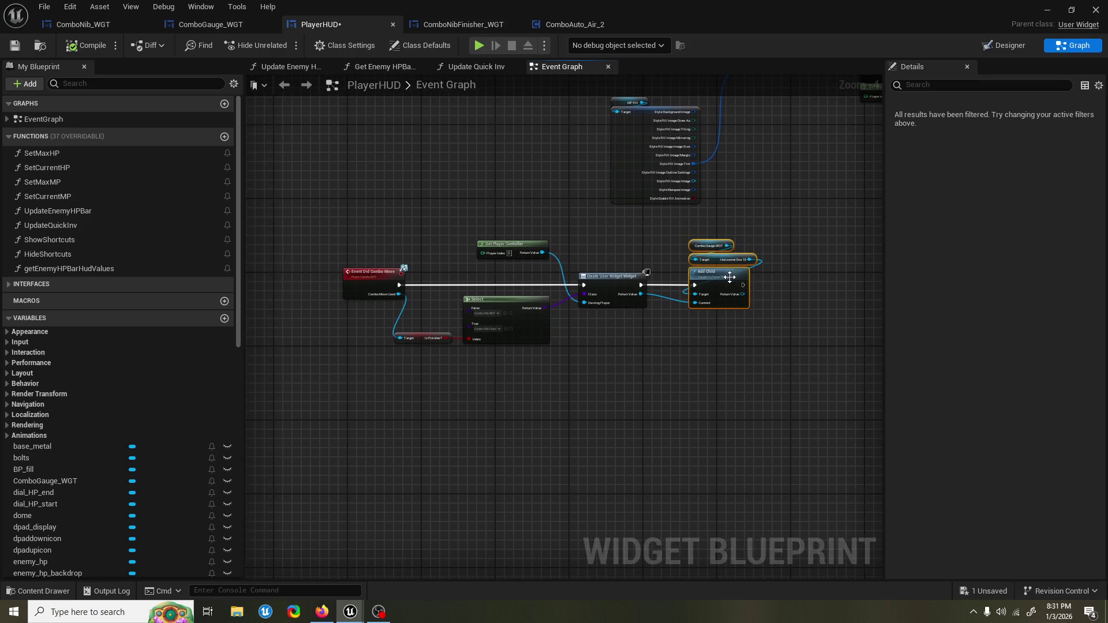
Step: Nudge Get Player Controller down, save PlayerHUD, and select the whole combo-move node chain
{"action": "left_click_drag", "start_coordinate": [518, 245], "coordinate": [518, 254]}
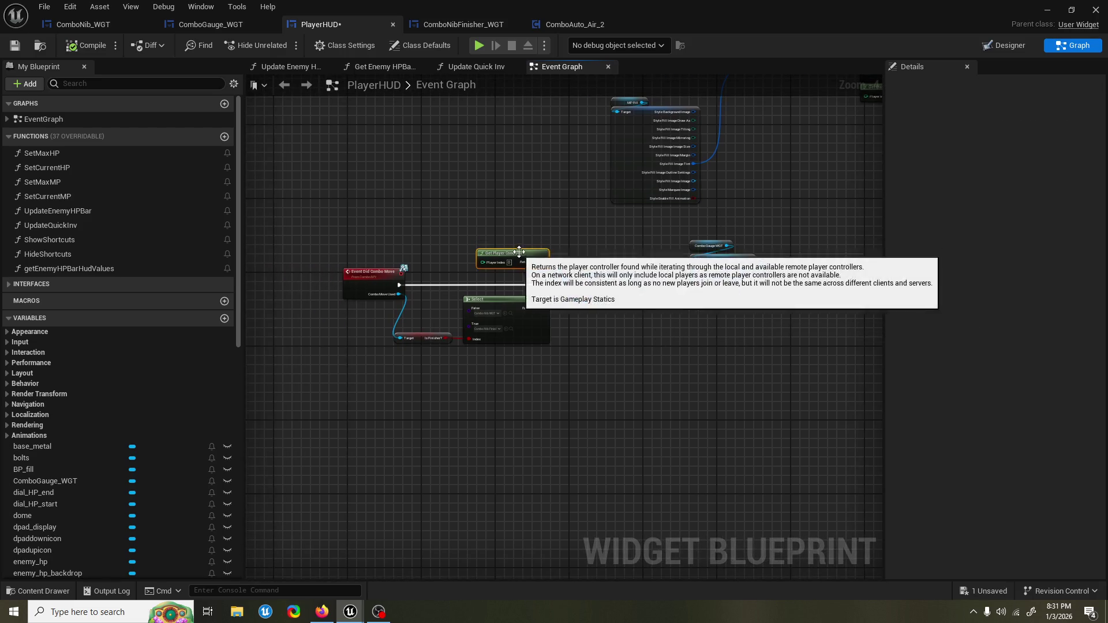
{"action": "scroll", "coordinate": [519, 265], "scroll_direction": "down", "scroll_amount": 2}
{"action": "scroll", "coordinate": [527, 297], "scroll_direction": "up", "scroll_amount": 2}
{"action": "scroll", "coordinate": [530, 296], "scroll_direction": "down", "scroll_amount": 2}
{"action": "scroll", "coordinate": [530, 293], "scroll_direction": "up", "scroll_amount": 2}
{"action": "key", "text": "ctrl+s"}
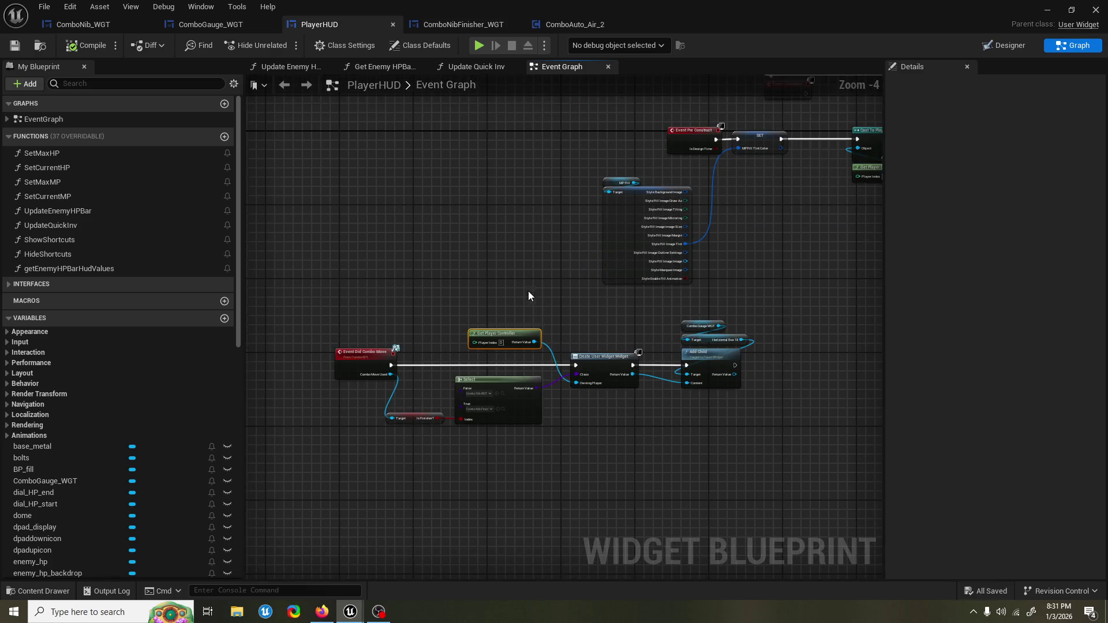
{"action": "scroll", "coordinate": [520, 277], "scroll_direction": "up", "scroll_amount": 1}
{"action": "left_click_drag", "start_coordinate": [519, 263], "coordinate": [531, 238]}
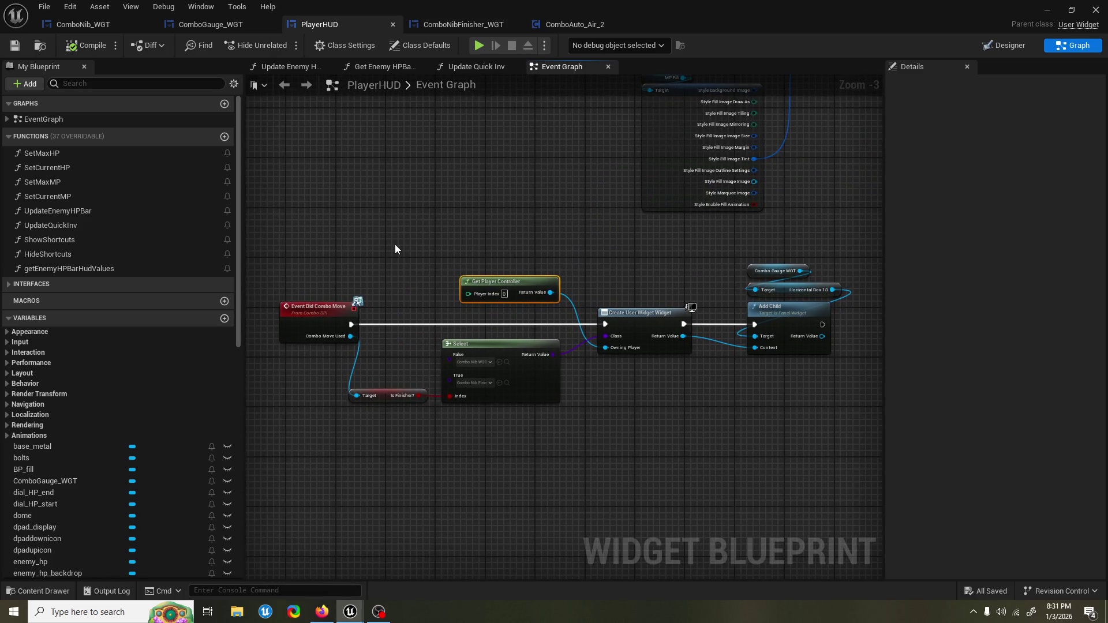
{"action": "mouse_move", "coordinate": [395, 244]}
{"action": "left_mouse_down"}
{"action": "mouse_move", "coordinate": [660, 442]}
{"action": "mouse_move", "coordinate": [807, 471]}
{"action": "left_mouse_up"}
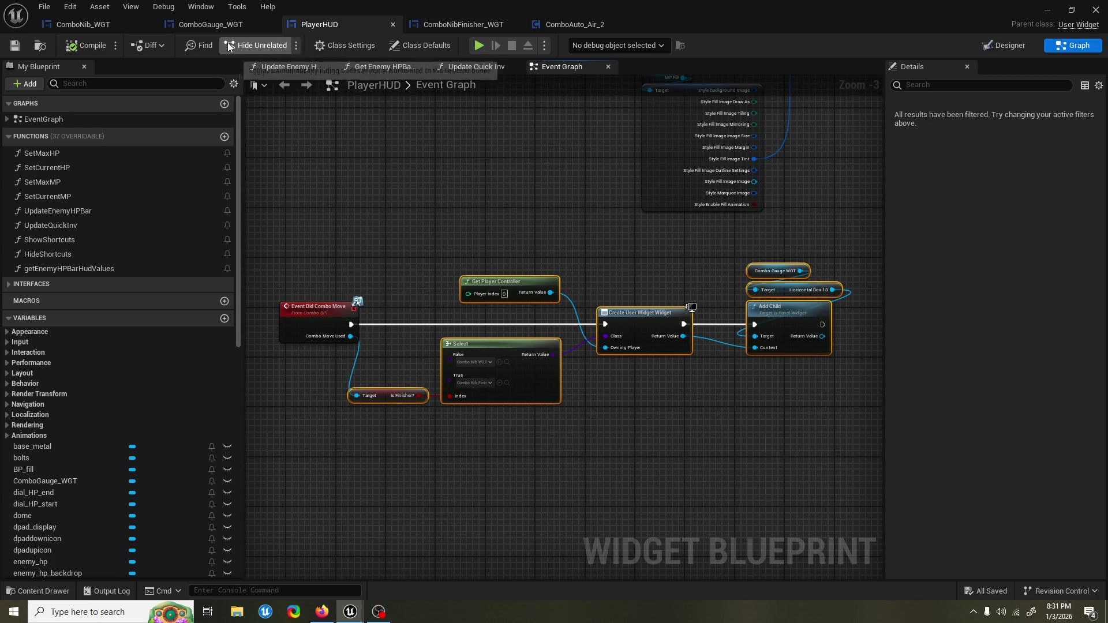
{"action": "left_click", "coordinate": [219, 25]}
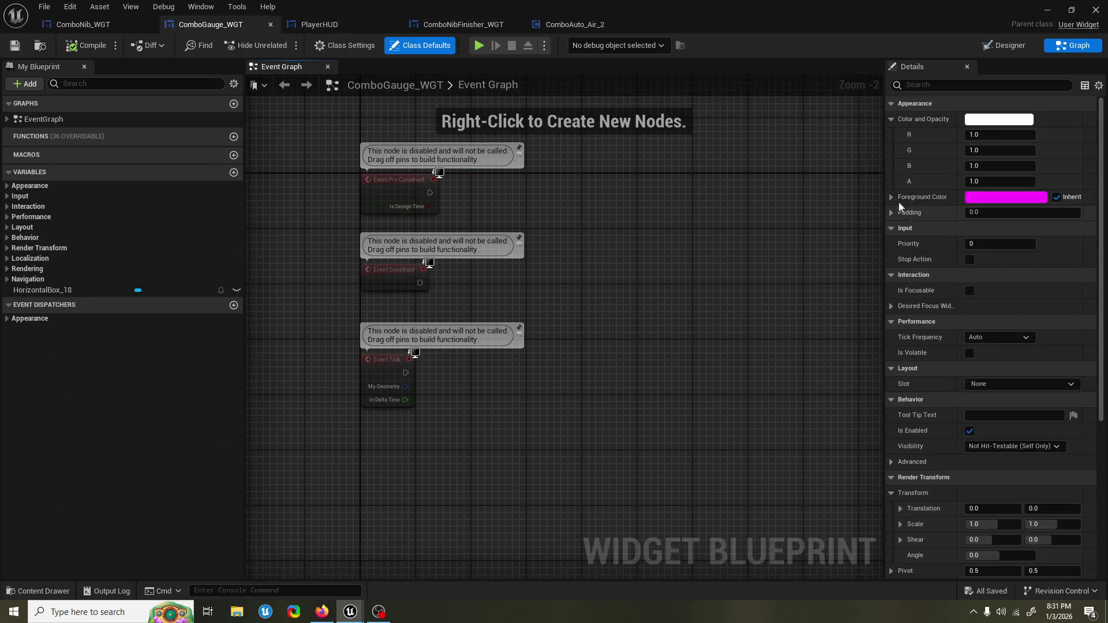
Step: Add Combo_BPI to ComboGauge_WGT's Implemented Interfaces in Class Settings, then compile and save
{"action": "left_click", "coordinate": [345, 45]}
{"action": "left_click", "coordinate": [986, 355]}
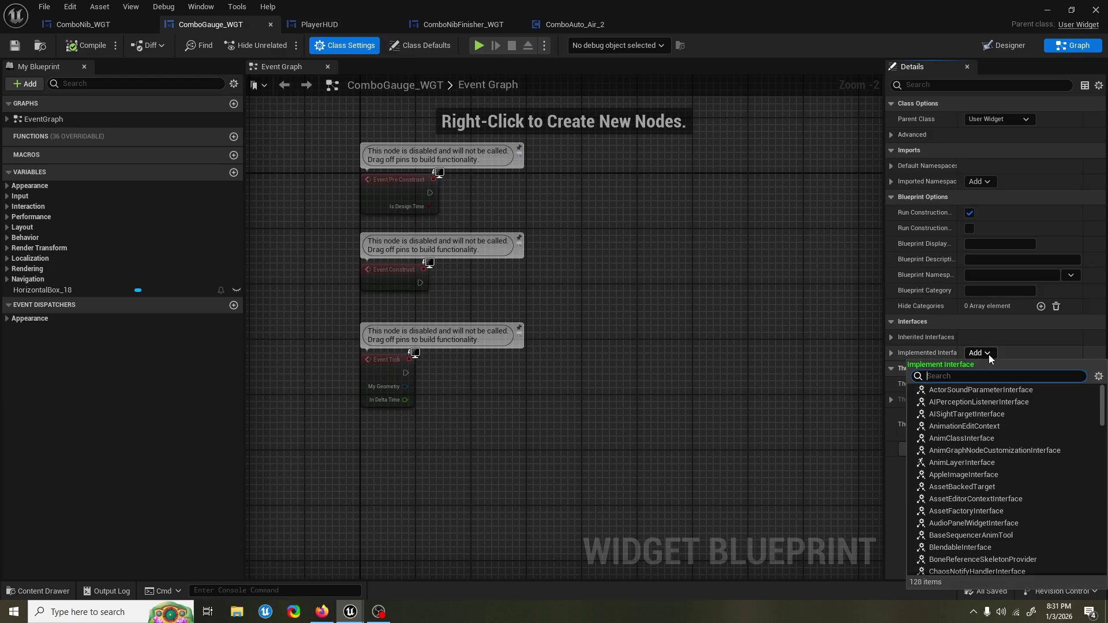
{"action": "type", "text": "combo"}
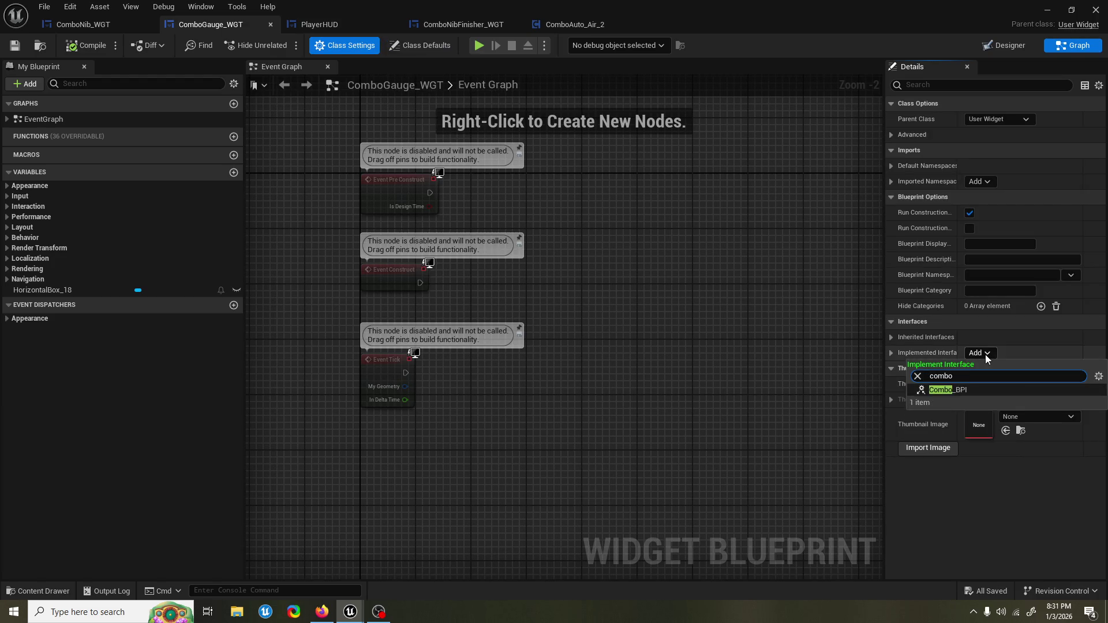
{"action": "left_click", "coordinate": [987, 384]}
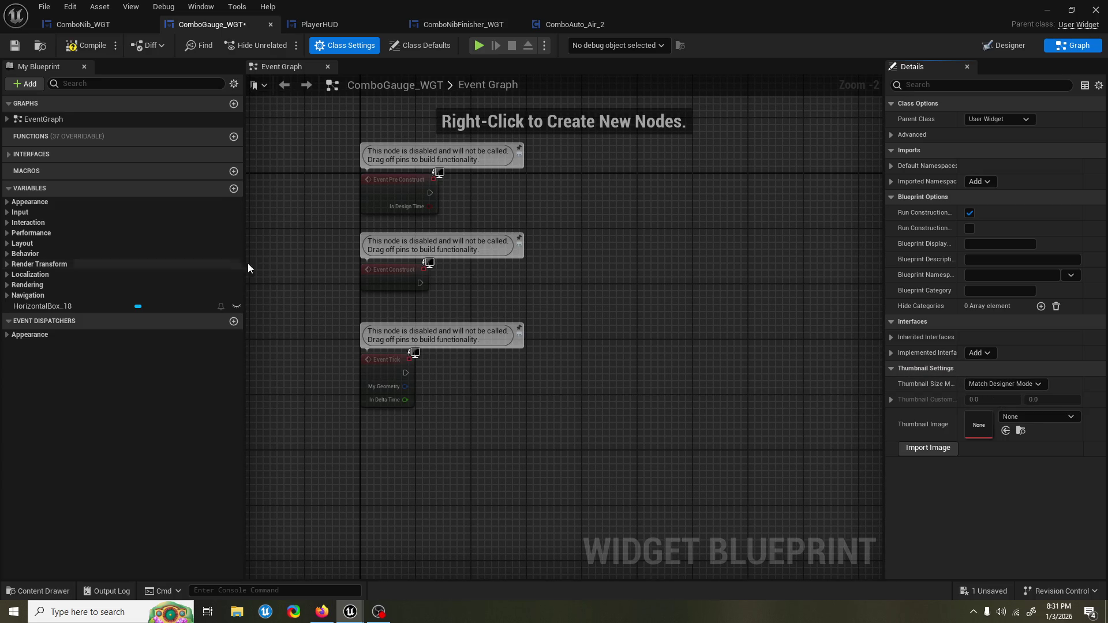
{"action": "left_click", "coordinate": [86, 45]}
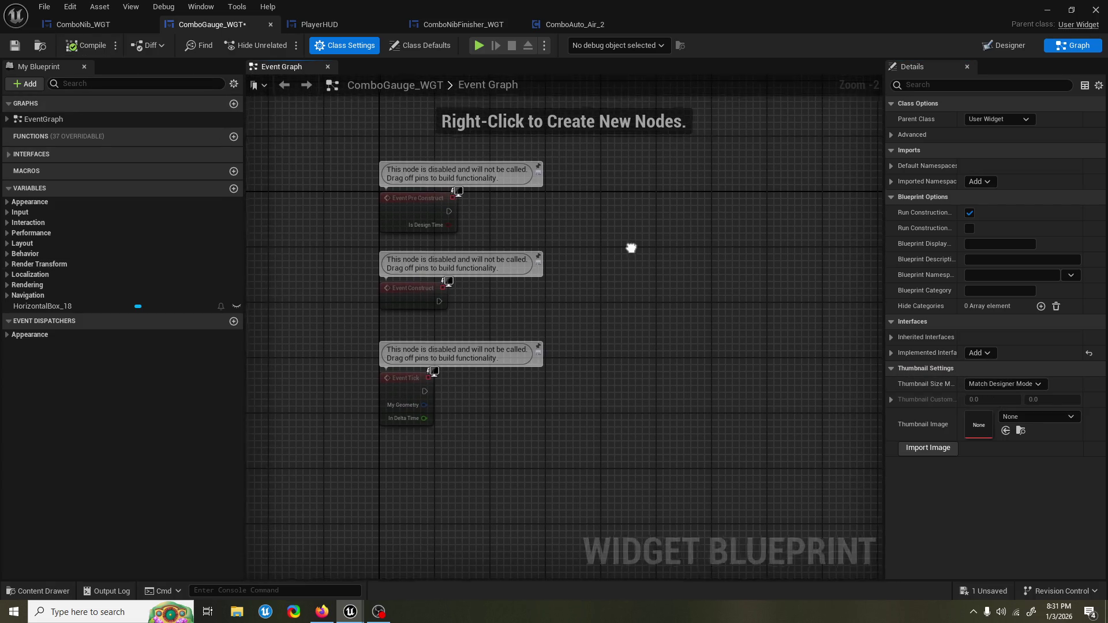
{"action": "key", "text": "ctrl+s"}
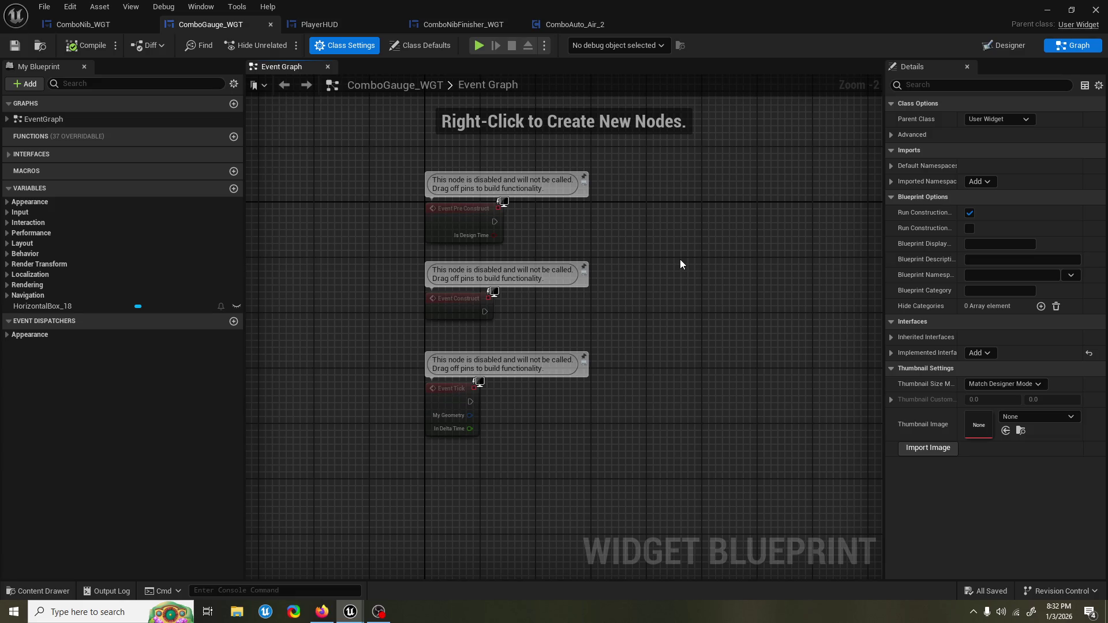
Step: Tidy ComboGauge_WGT's default events and place an Event Did Combo Move node in the graph
{"action": "mouse_move", "coordinate": [459, 384]}
{"action": "left_mouse_down"}
{"action": "mouse_move", "coordinate": [442, 384]}
{"action": "mouse_move", "coordinate": [358, 220]}
{"action": "mouse_move", "coordinate": [391, 207]}
{"action": "mouse_move", "coordinate": [386, 220]}
{"action": "mouse_move", "coordinate": [341, 224]}
{"action": "left_mouse_up"}
{"action": "left_click", "coordinate": [579, 234]}
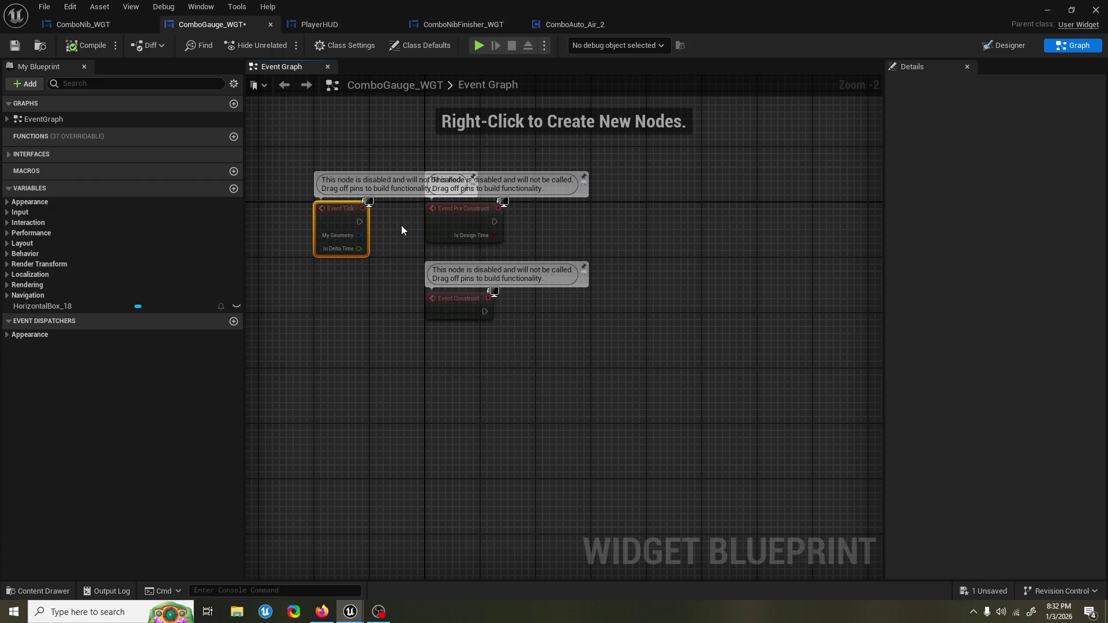
{"action": "left_click", "coordinate": [404, 227]}
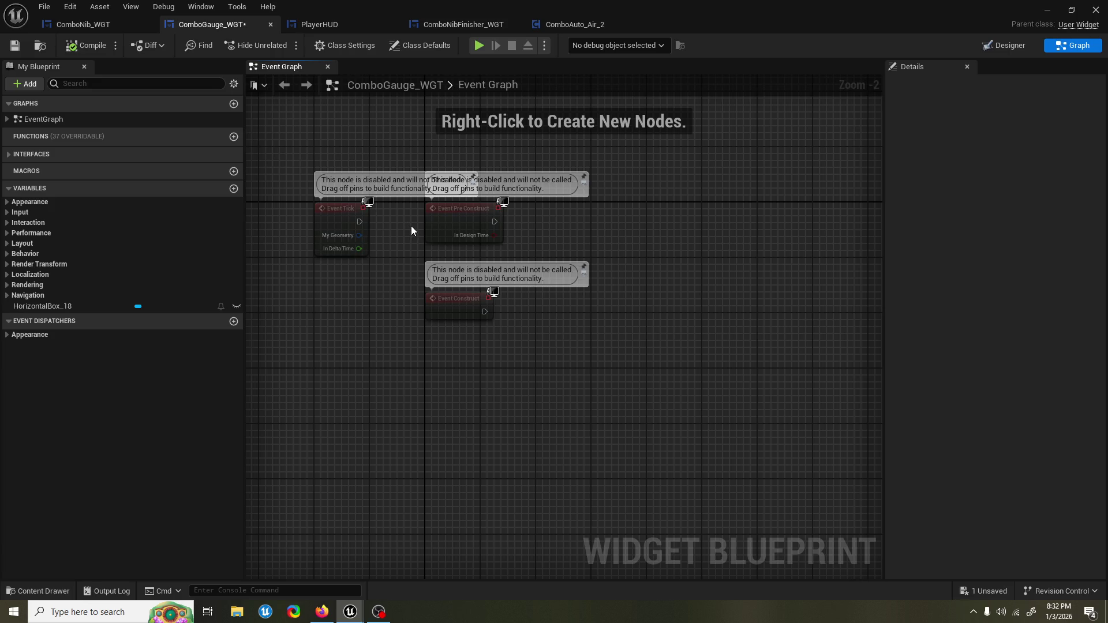
{"action": "scroll", "coordinate": [414, 226], "scroll_direction": "up", "scroll_amount": 2}
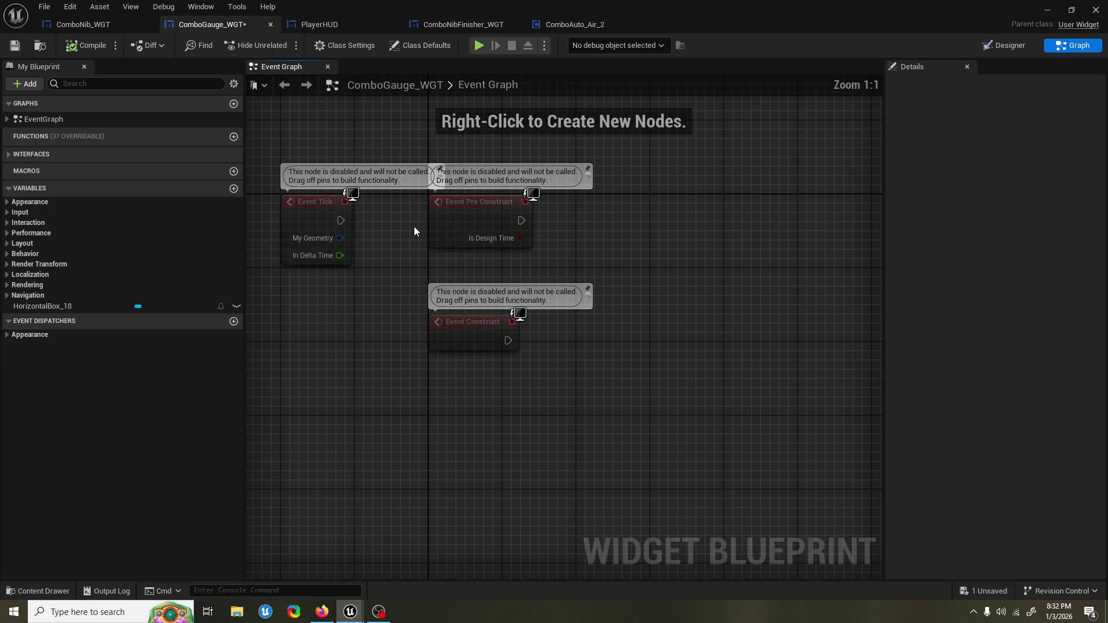
{"action": "scroll", "coordinate": [416, 227], "scroll_direction": "down", "scroll_amount": 2}
{"action": "scroll", "coordinate": [417, 228], "scroll_direction": "up", "scroll_amount": 1}
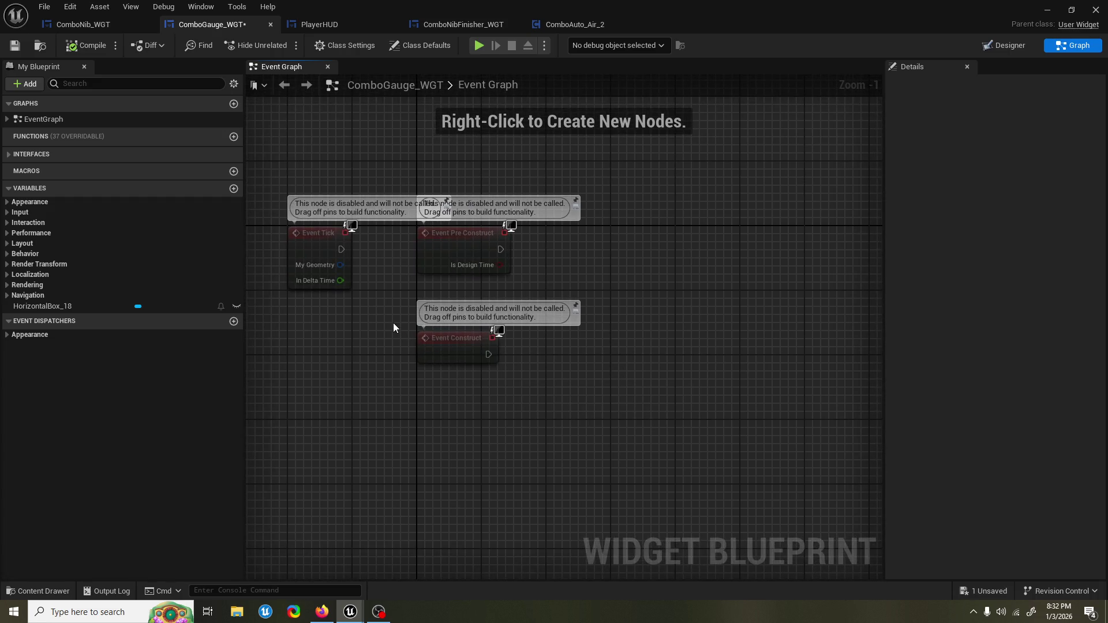
{"action": "mouse_move", "coordinate": [393, 313]}
{"action": "left_mouse_down"}
{"action": "mouse_move", "coordinate": [408, 247]}
{"action": "mouse_move", "coordinate": [401, 322]}
{"action": "left_mouse_up"}
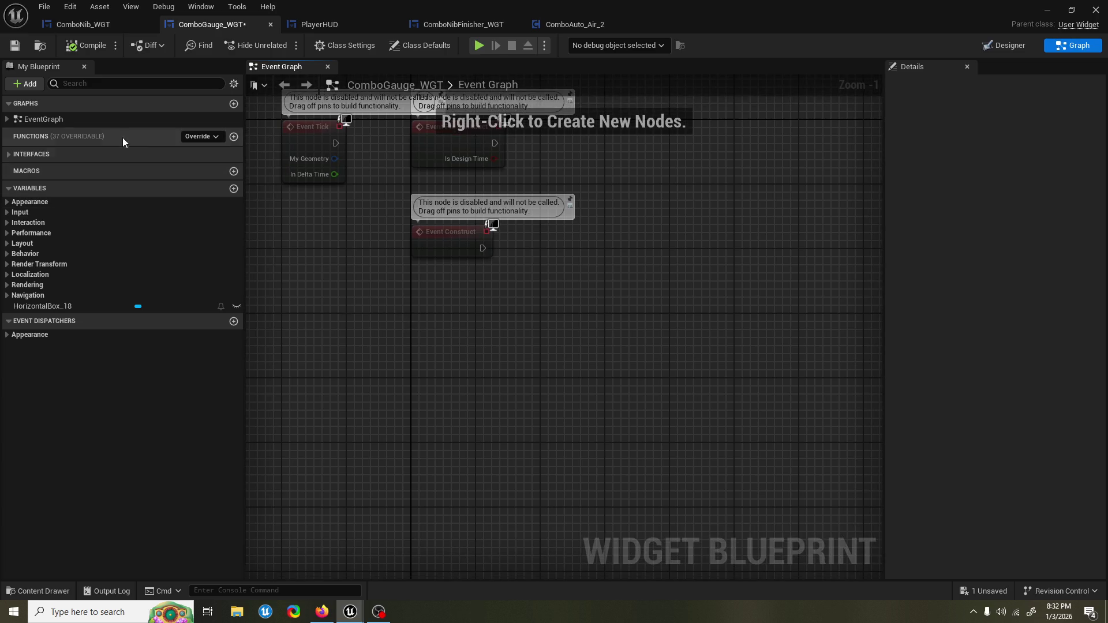
{"action": "left_click", "coordinate": [24, 158]}
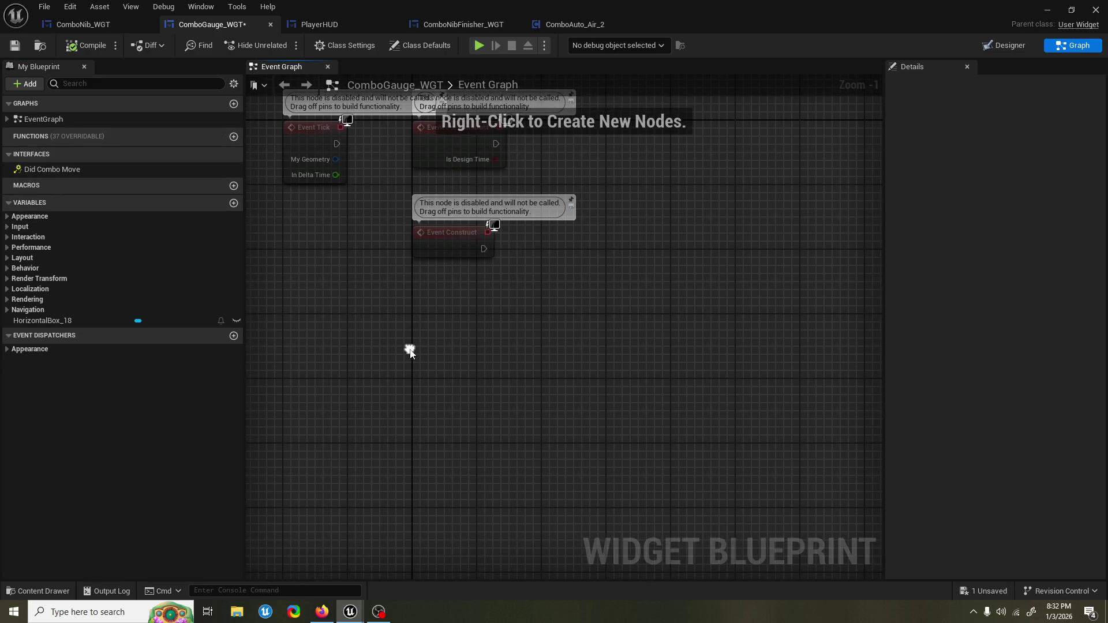
{"action": "right_click", "coordinate": [412, 351]}
{"action": "type", "text": "event did combo"}
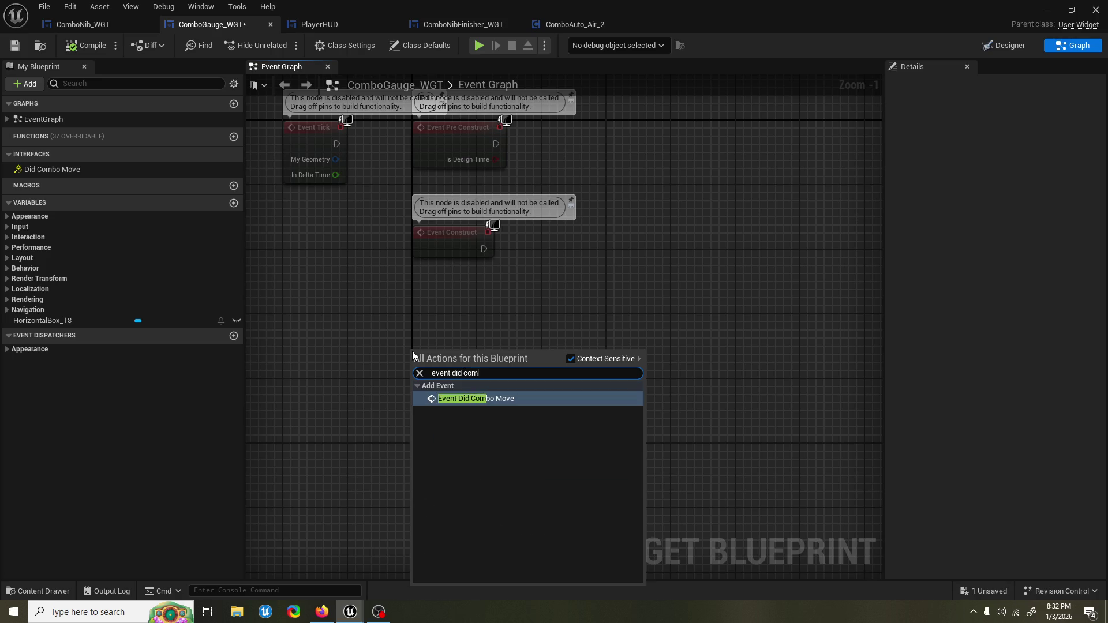
{"action": "key", "text": "Return"}
Step: Cut the combo-move chain from PlayerHUD, paste it here, wire Combo Move Used to Is Finisher?, and save
{"action": "left_click", "coordinate": [365, 23]}
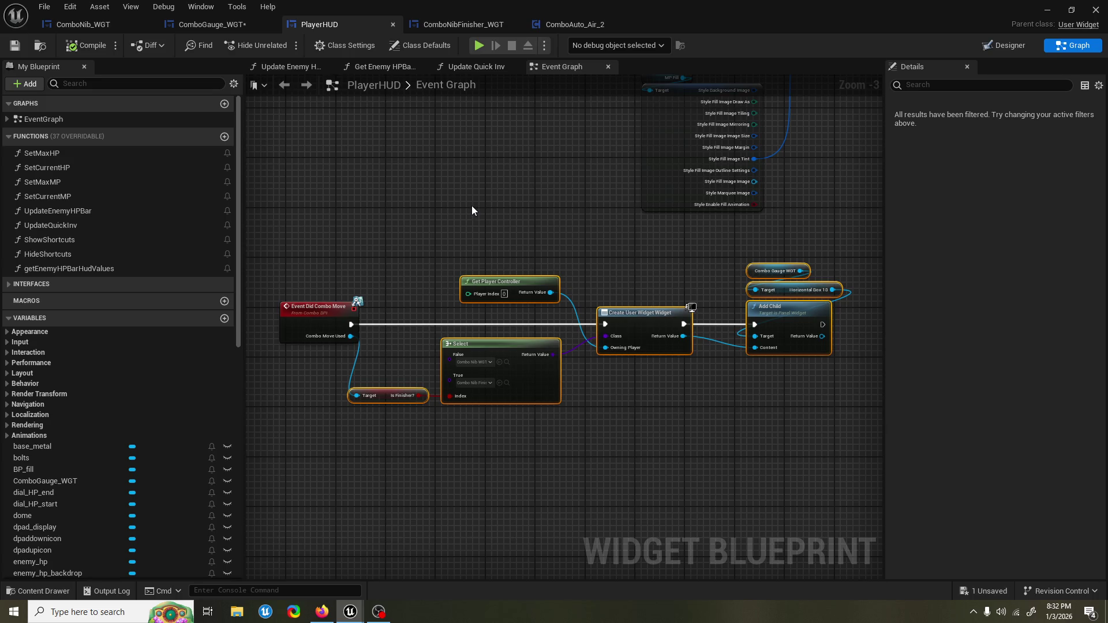
{"action": "left_click_drag", "start_coordinate": [802, 409], "coordinate": [366, 232]}
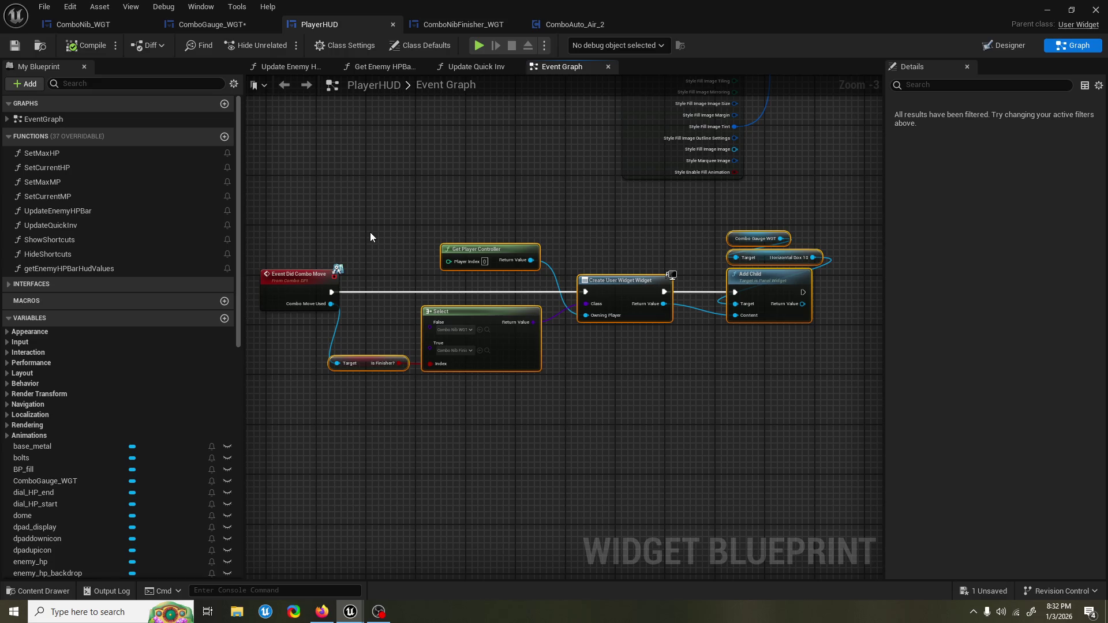
{"action": "key", "text": "ctrl+x"}
{"action": "left_click", "coordinate": [213, 24]}
{"action": "key", "text": "ctrl+v"}
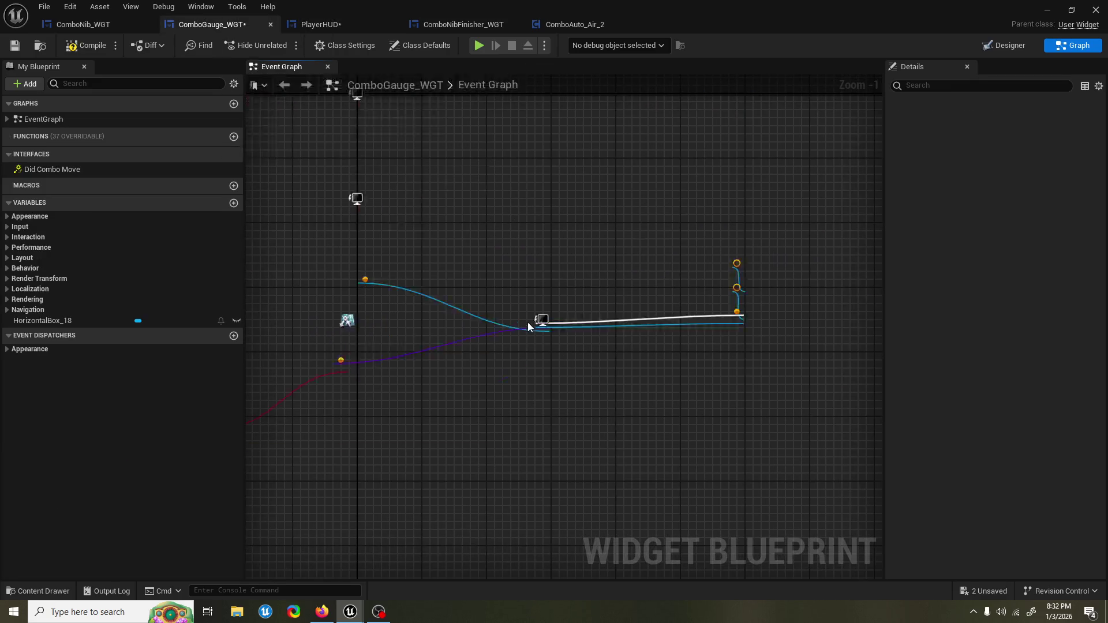
{"action": "mouse_move", "coordinate": [433, 287]}
{"action": "left_mouse_down"}
{"action": "mouse_move", "coordinate": [502, 297]}
{"action": "mouse_move", "coordinate": [492, 280]}
{"action": "mouse_move", "coordinate": [484, 307]}
{"action": "mouse_move", "coordinate": [548, 199]}
{"action": "left_mouse_up"}
{"action": "left_click_drag", "start_coordinate": [395, 297], "coordinate": [625, 345]}
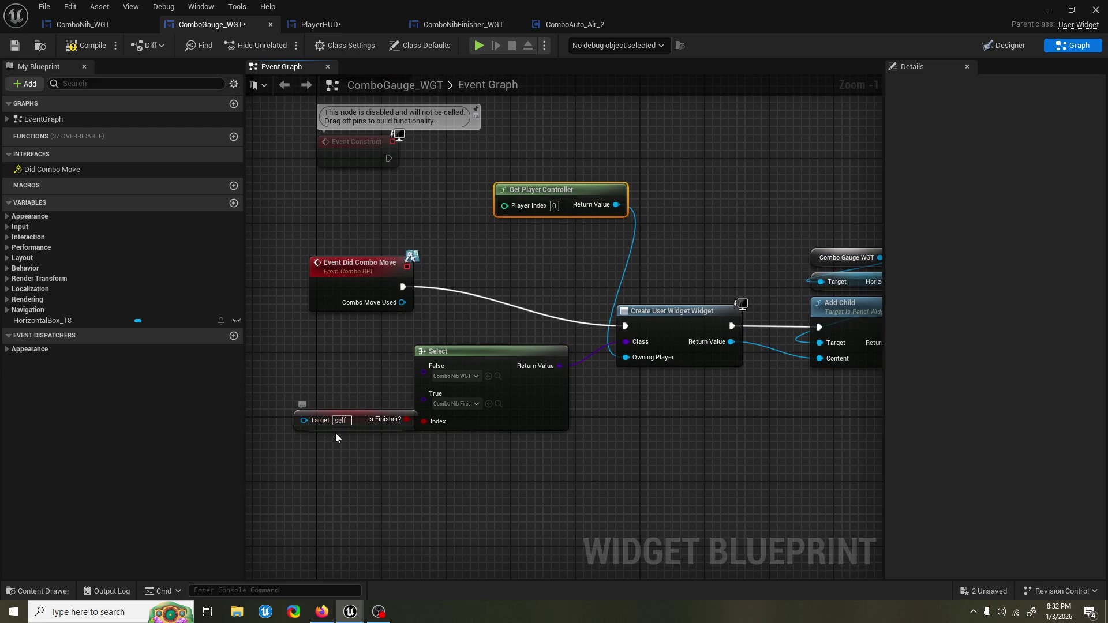
{"action": "left_click", "coordinate": [336, 437]}
{"action": "left_click_drag", "start_coordinate": [403, 302], "coordinate": [304, 420]}
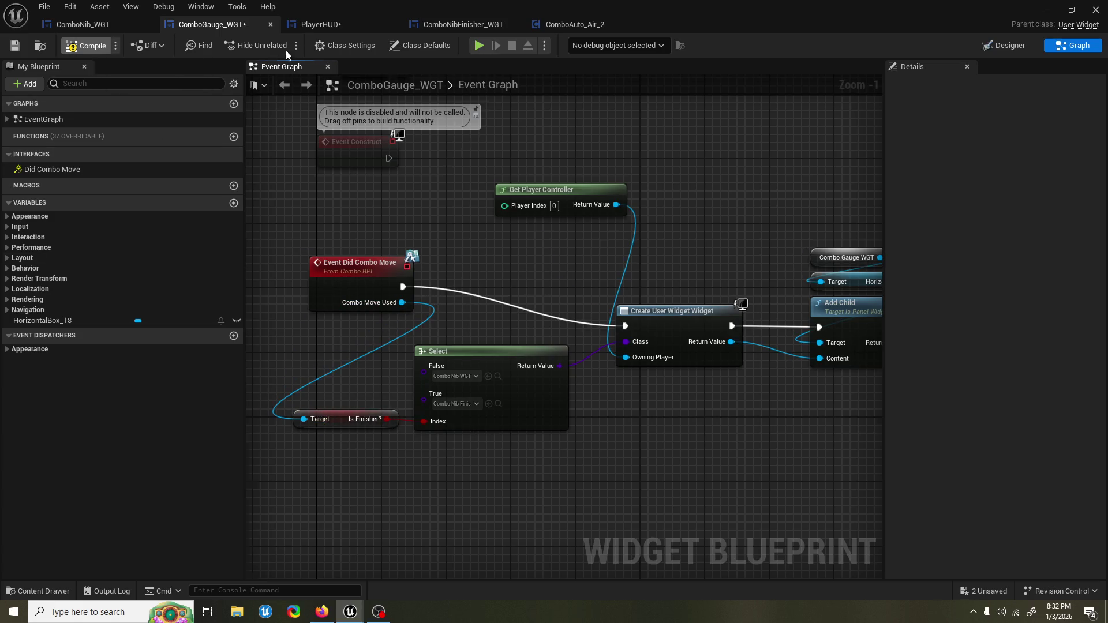
{"action": "key", "text": "ctrl+shift+s"}
Step: Replace the broken Combo Gauge WGT node with a fresh HorizontalBox_18 getter wired to Add Child, then compile
{"action": "mouse_move", "coordinate": [584, 350]}
{"action": "left_mouse_down"}
{"action": "mouse_move", "coordinate": [583, 292]}
{"action": "mouse_move", "coordinate": [439, 305]}
{"action": "left_mouse_up"}
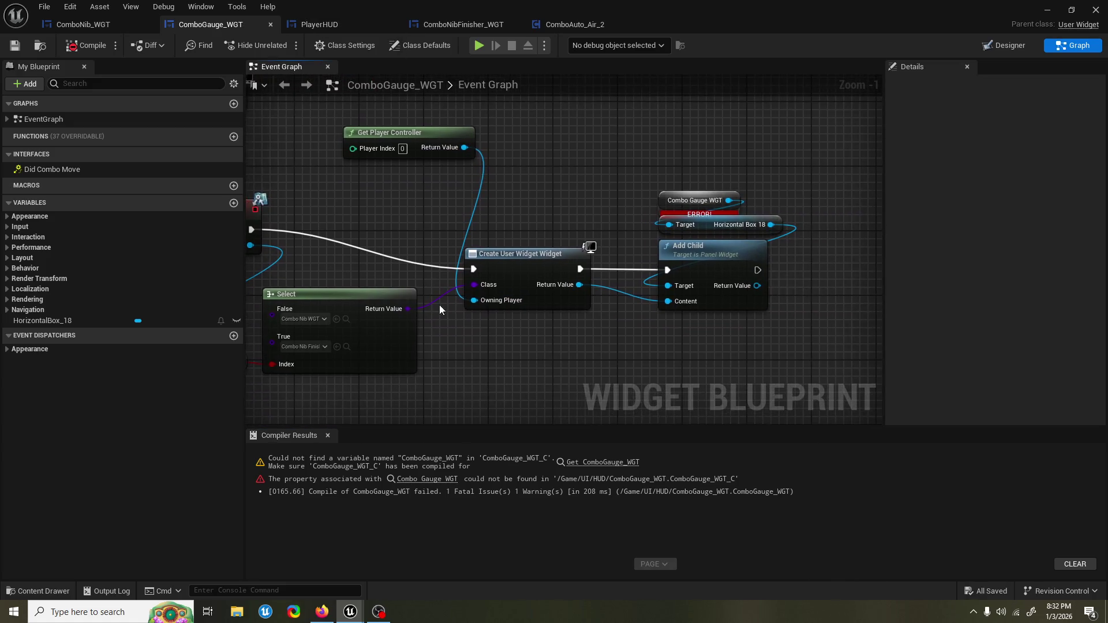
{"action": "left_click", "coordinate": [665, 193]}
{"action": "left_click_drag", "start_coordinate": [674, 162], "coordinate": [603, 181]}
{"action": "mouse_move", "coordinate": [614, 225]}
{"action": "left_mouse_down"}
{"action": "mouse_move", "coordinate": [589, 237]}
{"action": "mouse_move", "coordinate": [480, 222]}
{"action": "mouse_move", "coordinate": [502, 252]}
{"action": "left_mouse_up"}
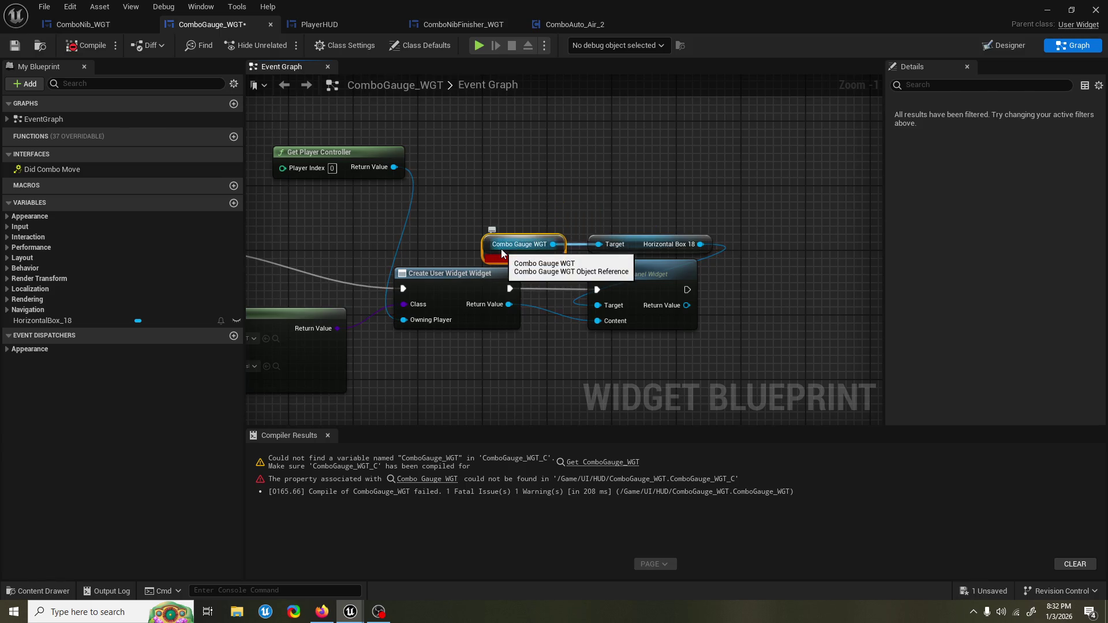
{"action": "key", "text": "Delete"}
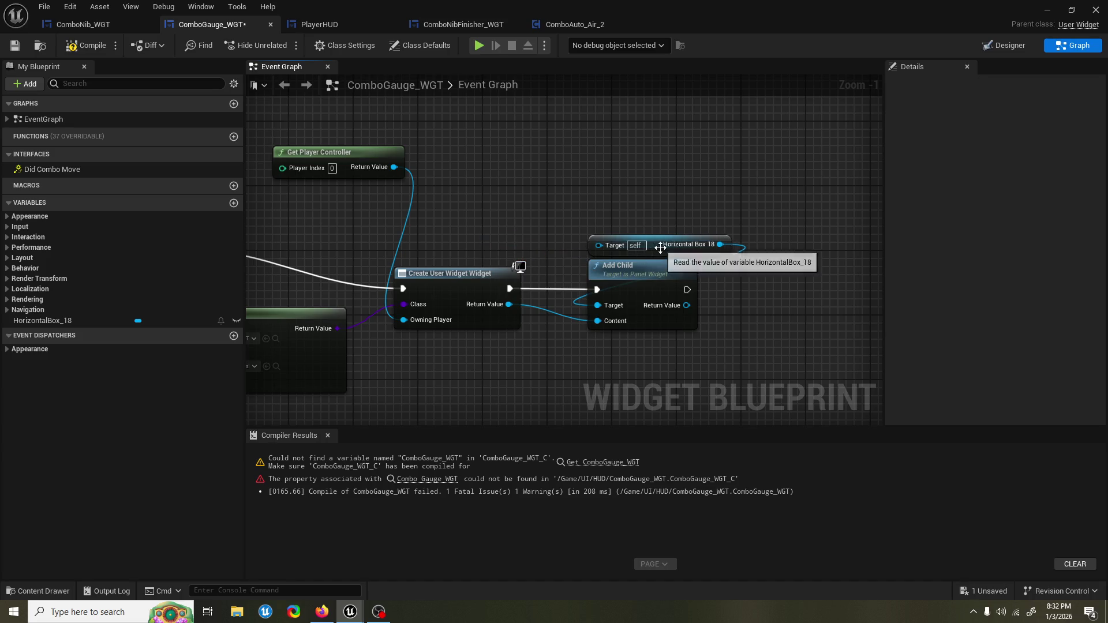
{"action": "mouse_move", "coordinate": [658, 244]}
{"action": "left_mouse_down"}
{"action": "mouse_move", "coordinate": [578, 341]}
{"action": "mouse_move", "coordinate": [479, 417]}
{"action": "left_mouse_up"}
{"action": "key", "text": "Delete"}
{"action": "mouse_move", "coordinate": [53, 322]}
{"action": "left_mouse_down"}
{"action": "mouse_move", "coordinate": [543, 380]}
{"action": "mouse_move", "coordinate": [598, 320]}
{"action": "left_mouse_up"}
{"action": "left_click", "coordinate": [574, 404]}
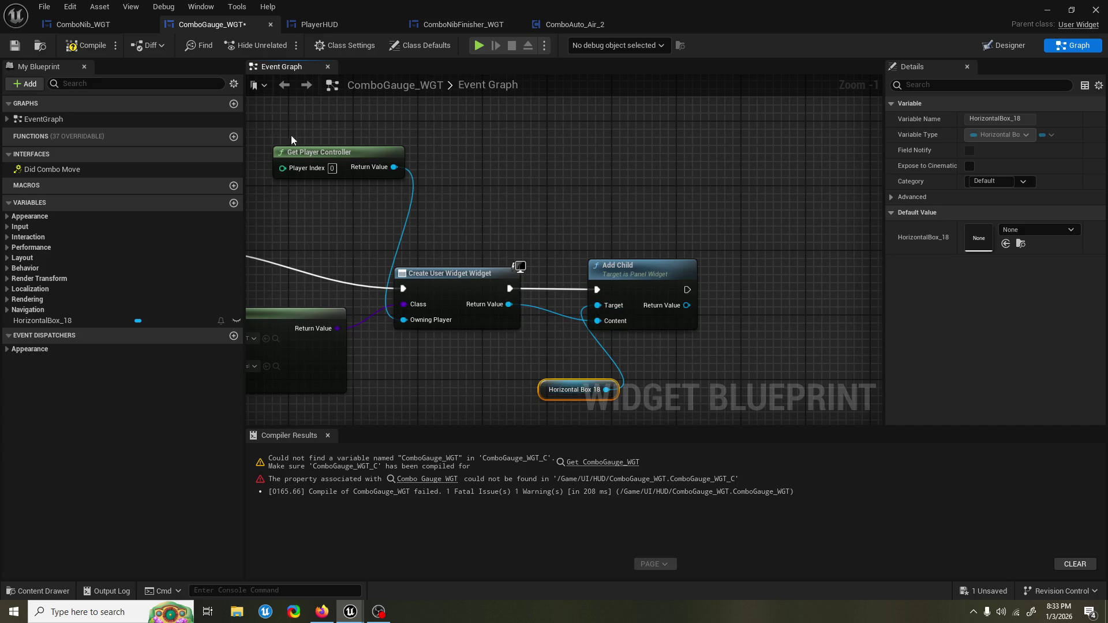
{"action": "left_click", "coordinate": [85, 45]}
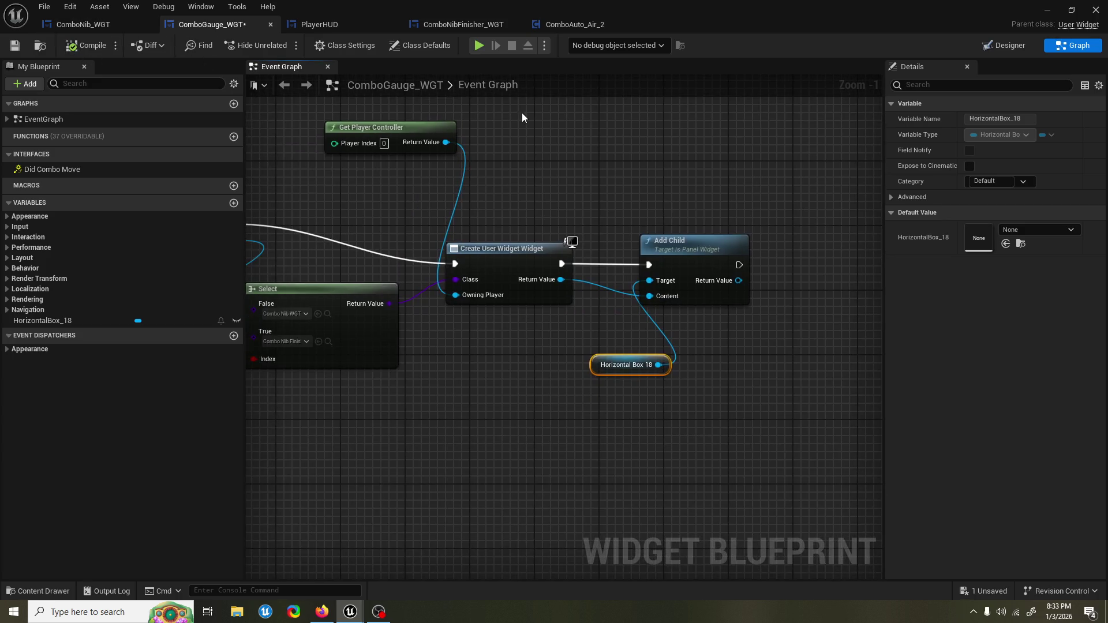
Step: Check the leftover Event Did Combo Move node in PlayerHUD, then locate it in ComboGauge_WGT
{"action": "left_click", "coordinate": [346, 26]}
{"action": "left_click_drag", "start_coordinate": [396, 212], "coordinate": [353, 298]}
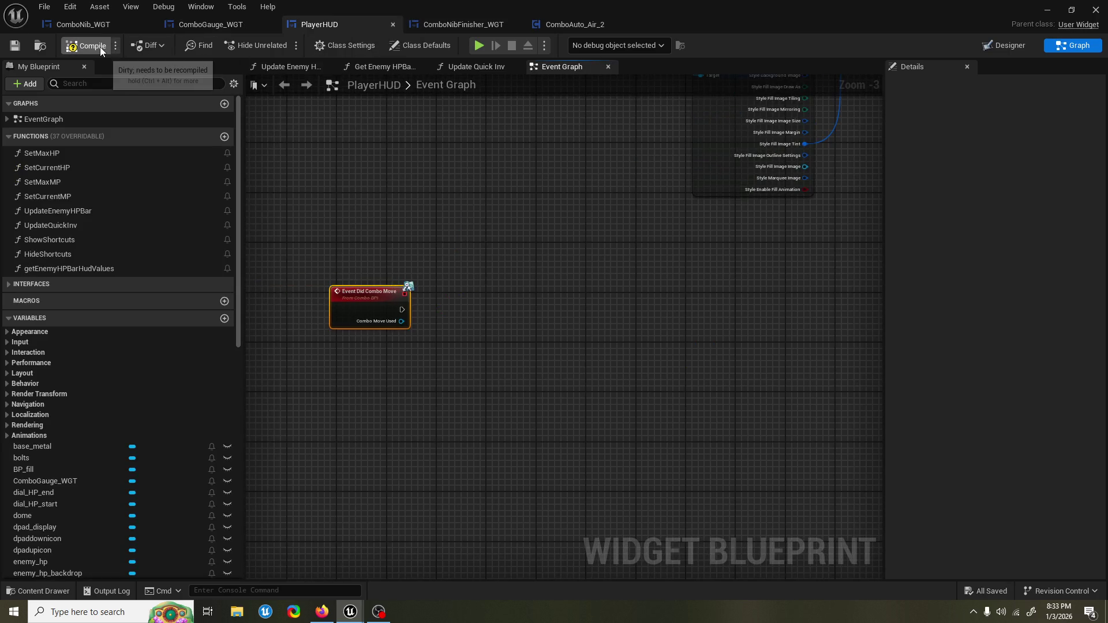
{"action": "left_click", "coordinate": [186, 24]}
{"action": "left_click_drag", "start_coordinate": [569, 201], "coordinate": [609, 223]}
{"action": "scroll", "coordinate": [597, 229], "scroll_direction": "down", "scroll_amount": 1}
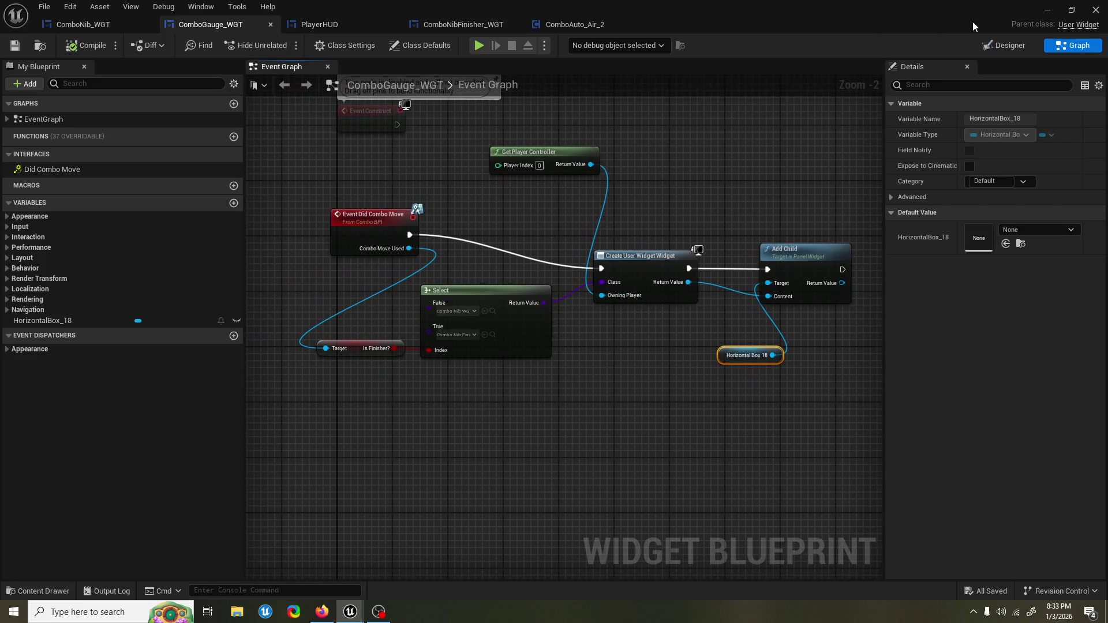
Step: Run a quick Graveyard play-in-editor test, then glance over the ComboGauge_WGT blueprint
{"action": "left_click", "coordinate": [1046, 10]}
{"action": "left_click", "coordinate": [282, 46]}
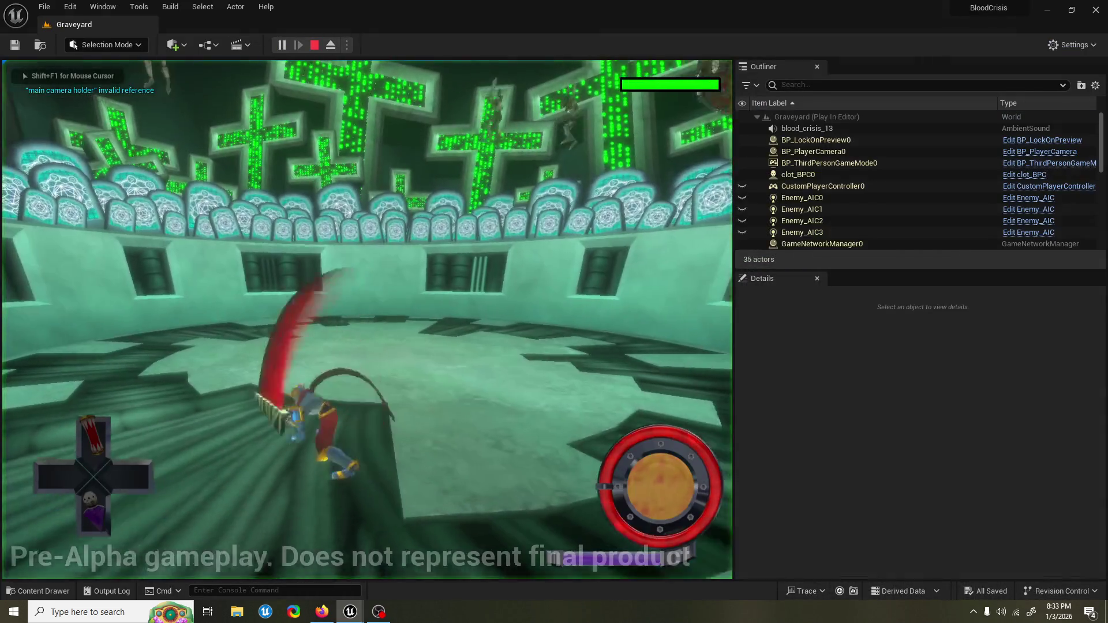
{"action": "key", "text": "Escape"}
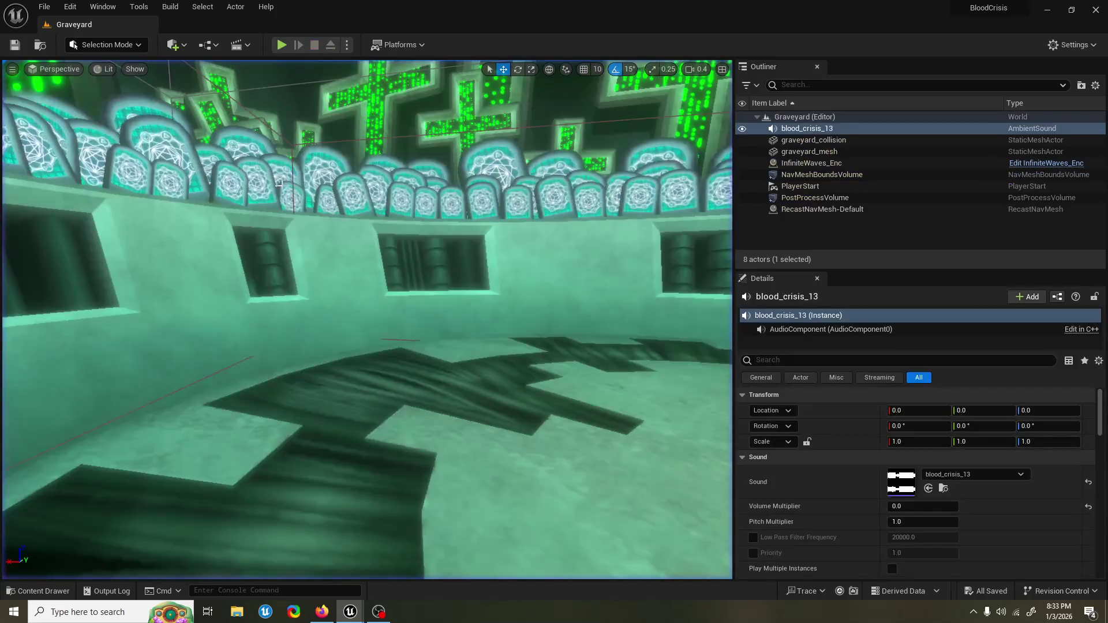
{"action": "mouse_move", "coordinate": [350, 612]}
{"action": "left_click", "coordinate": [420, 557]}
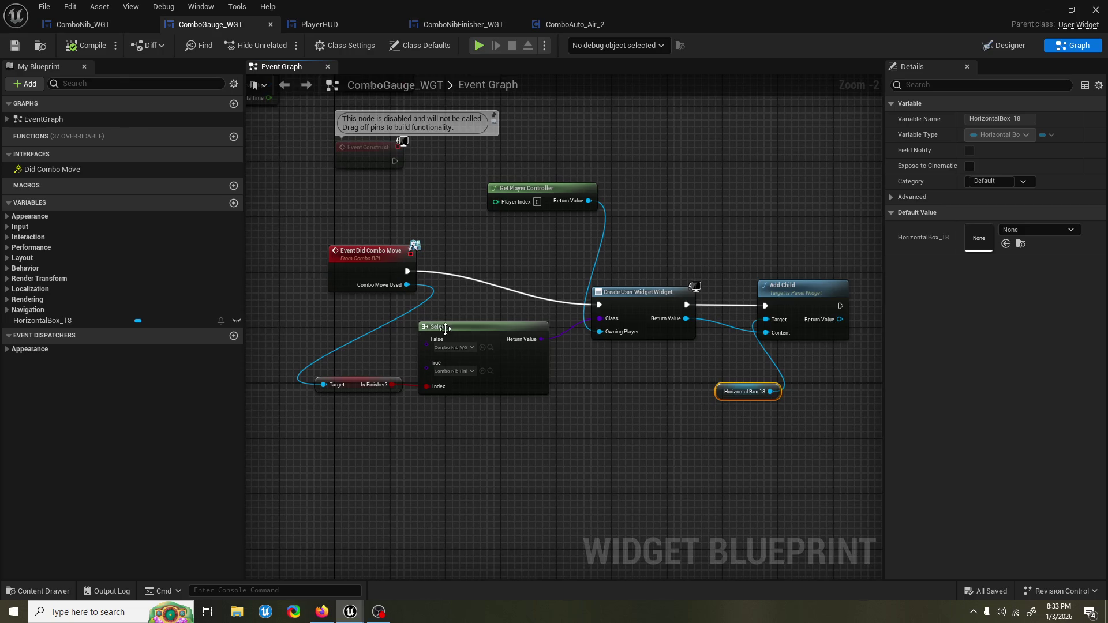
{"action": "scroll", "coordinate": [445, 329], "scroll_direction": "down", "scroll_amount": 2}
{"action": "key", "text": "alt+Tab"}
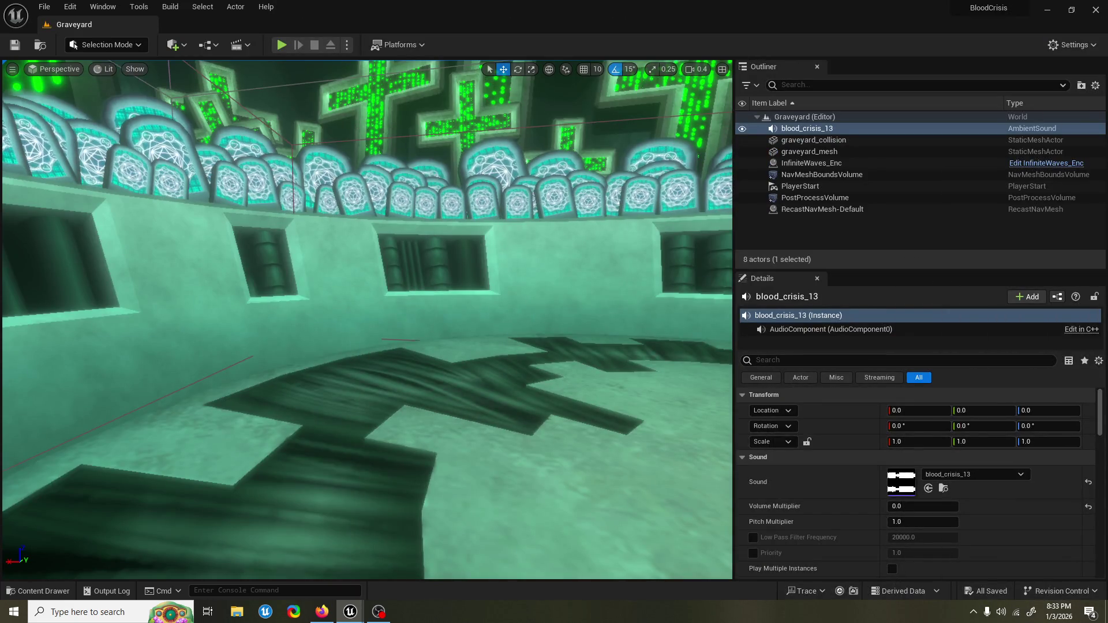
Step: Play-test the level again, save it with Ctrl+S, and run one more test
{"action": "key", "text": "alt+p"}
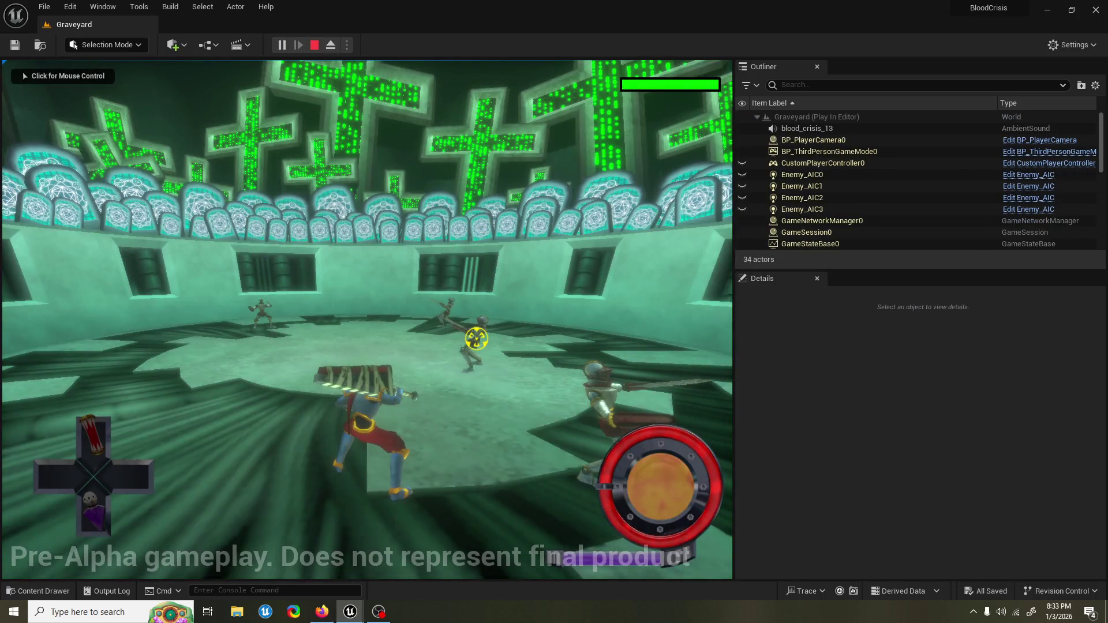
{"action": "left_click", "coordinate": [710, 220]}
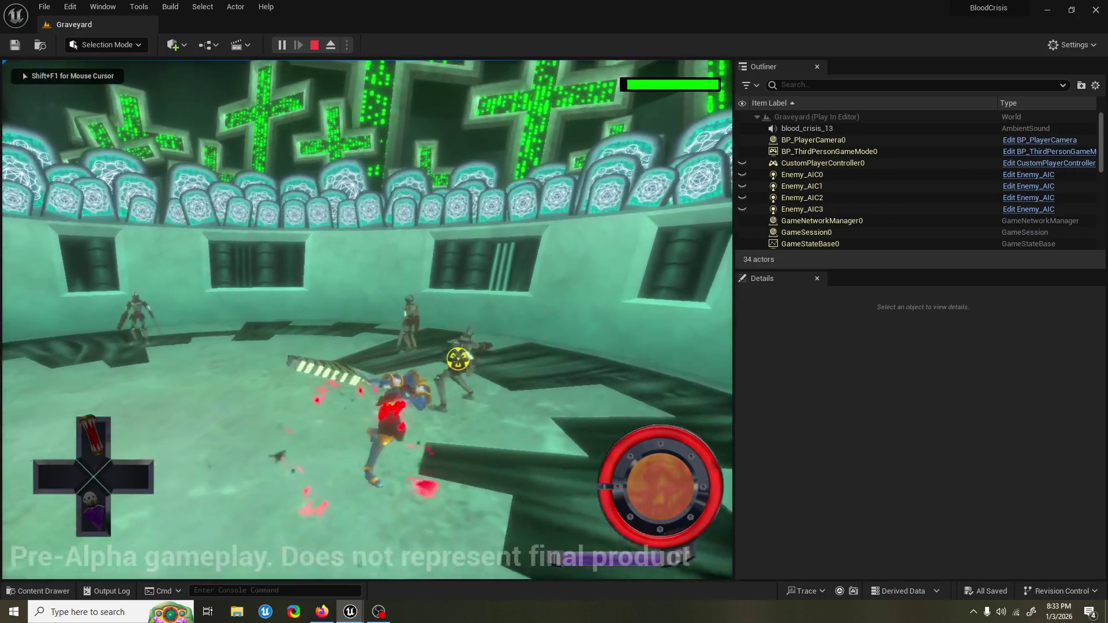
{"action": "key", "text": "Escape"}
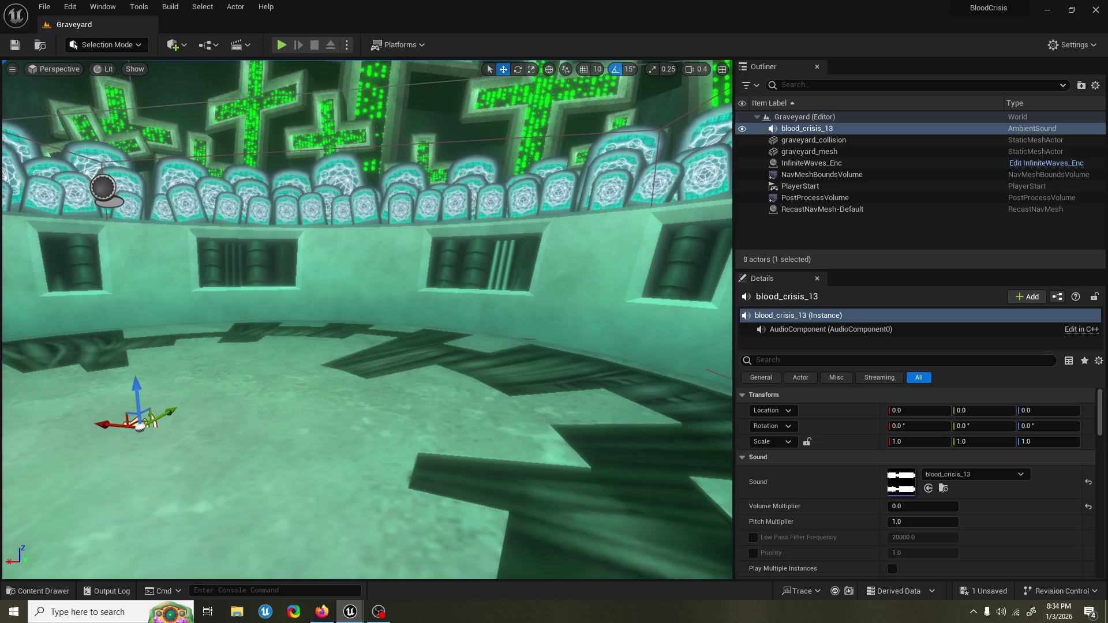
{"action": "key", "text": "ctrl+s"}
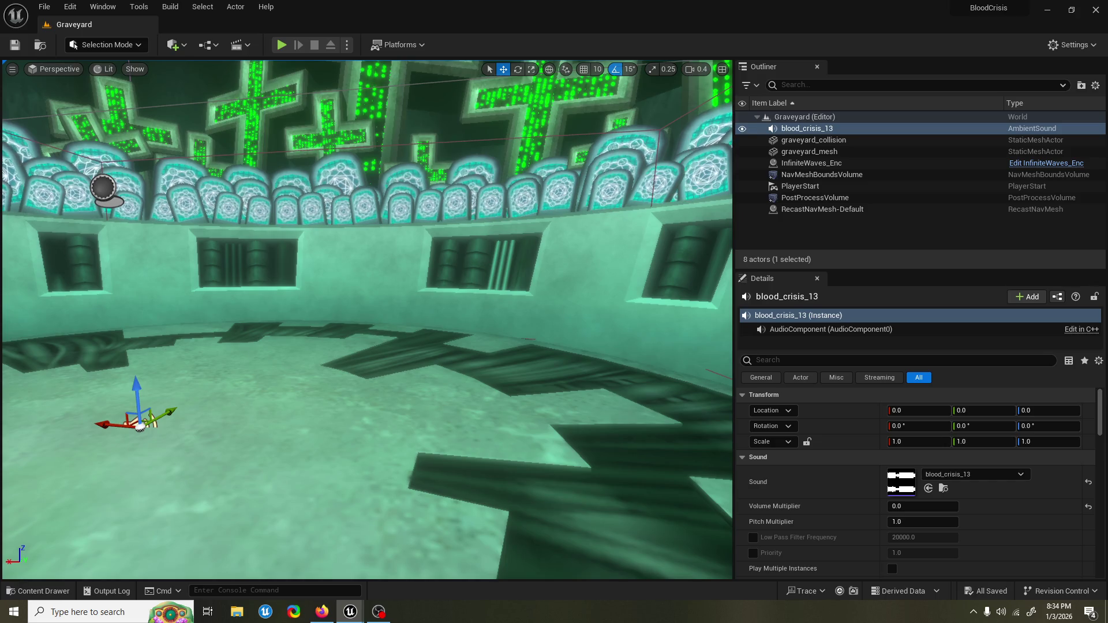
{"action": "left_click", "coordinate": [280, 47]}
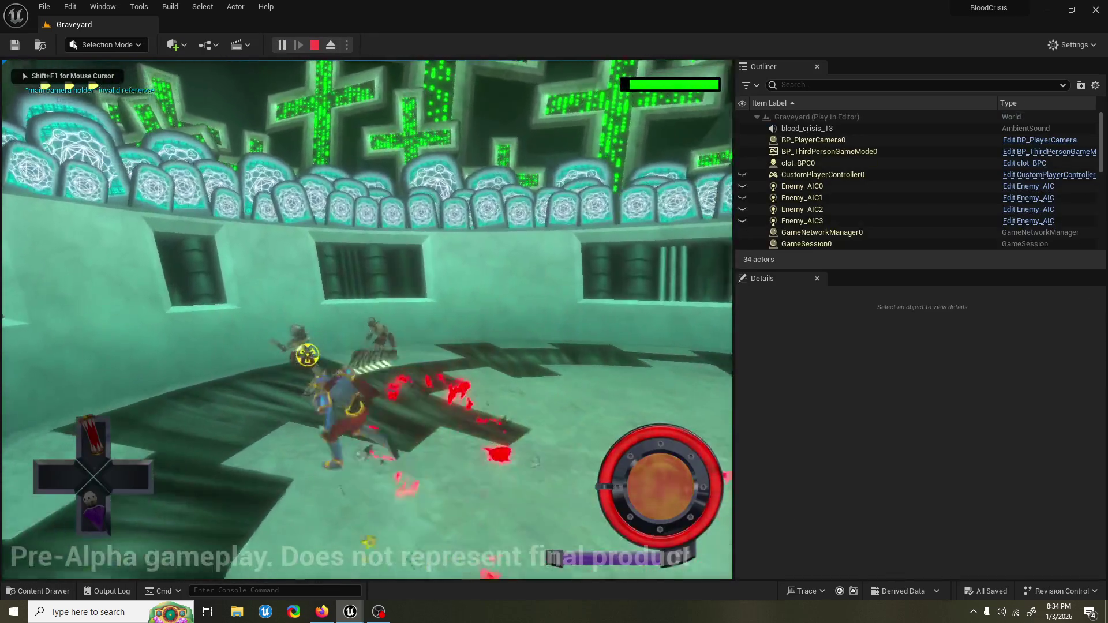
{"action": "key", "text": "Escape"}
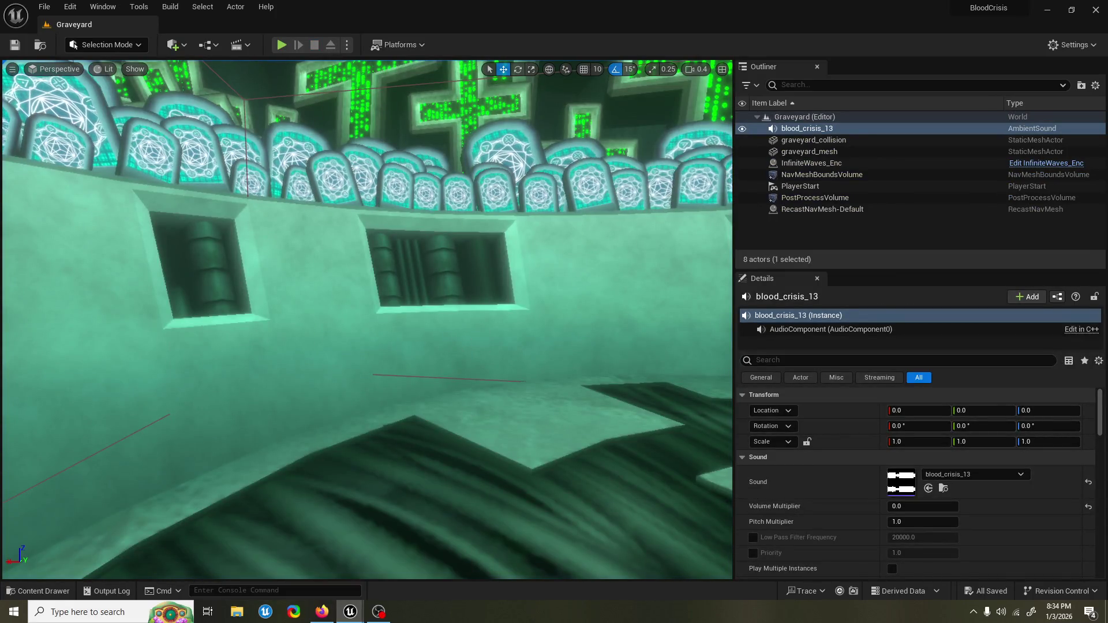
{"action": "key", "text": "alt+Tab"}
Step: Close the ComboSystem_BPC, ComboAuto_Air_2, ComboNibFinisher_WGT and ComboNib_WGT editors, returning to ComboGauge_WGT
{"action": "scroll", "coordinate": [440, 432], "scroll_direction": "down", "scroll_amount": 1}
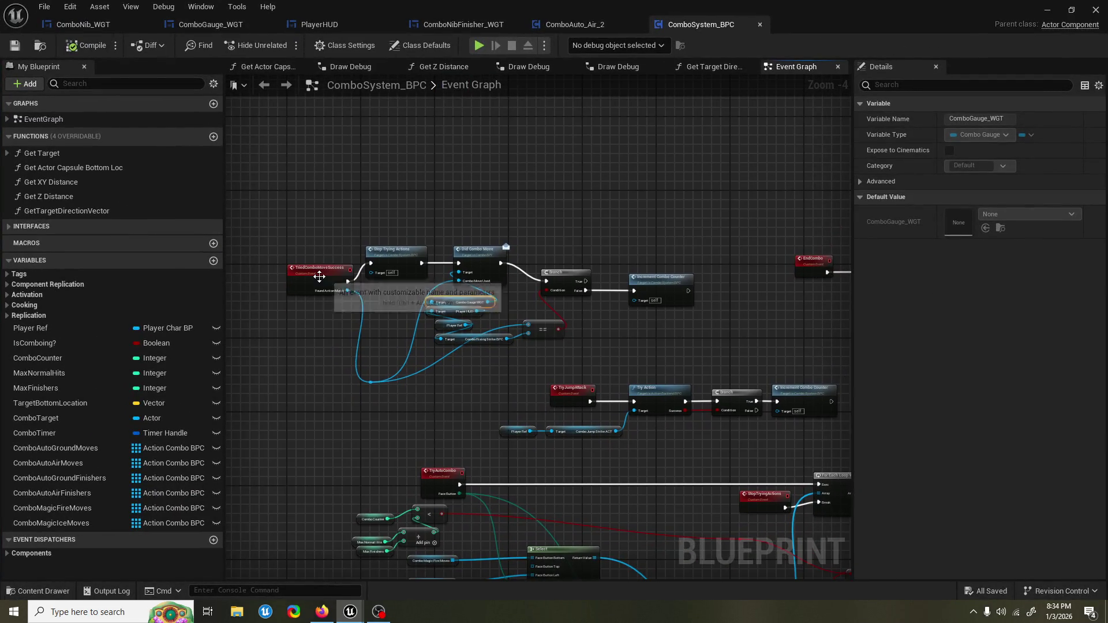
{"action": "left_click", "coordinate": [760, 25]}
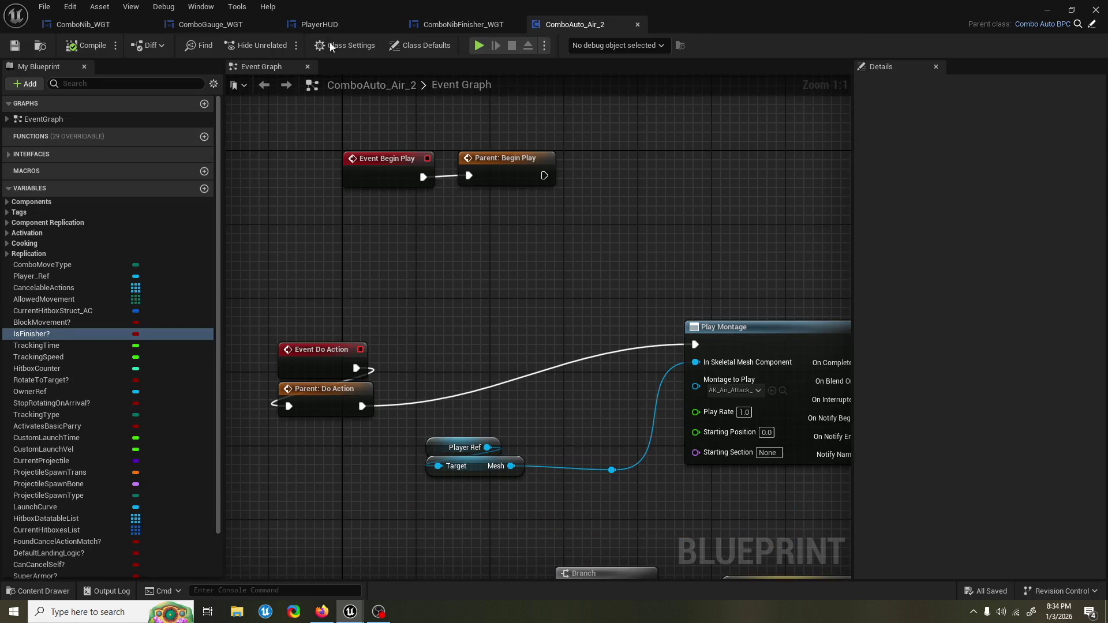
{"action": "scroll", "coordinate": [454, 323], "scroll_direction": "down", "scroll_amount": 3}
{"action": "left_click_drag", "start_coordinate": [450, 321], "coordinate": [492, 299]}
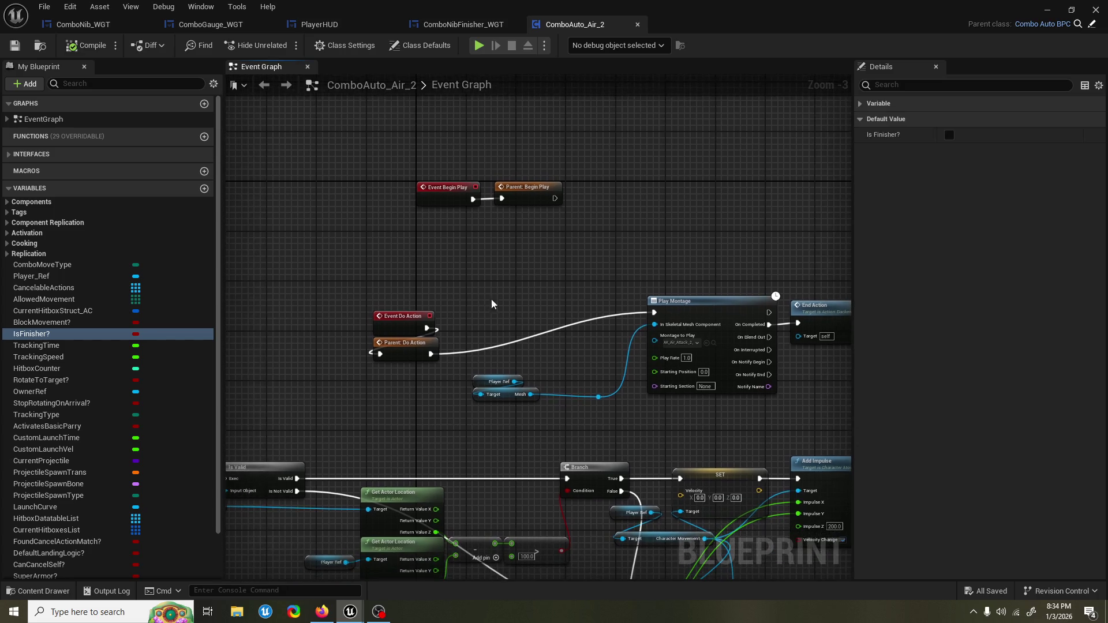
{"action": "left_click", "coordinate": [638, 24]}
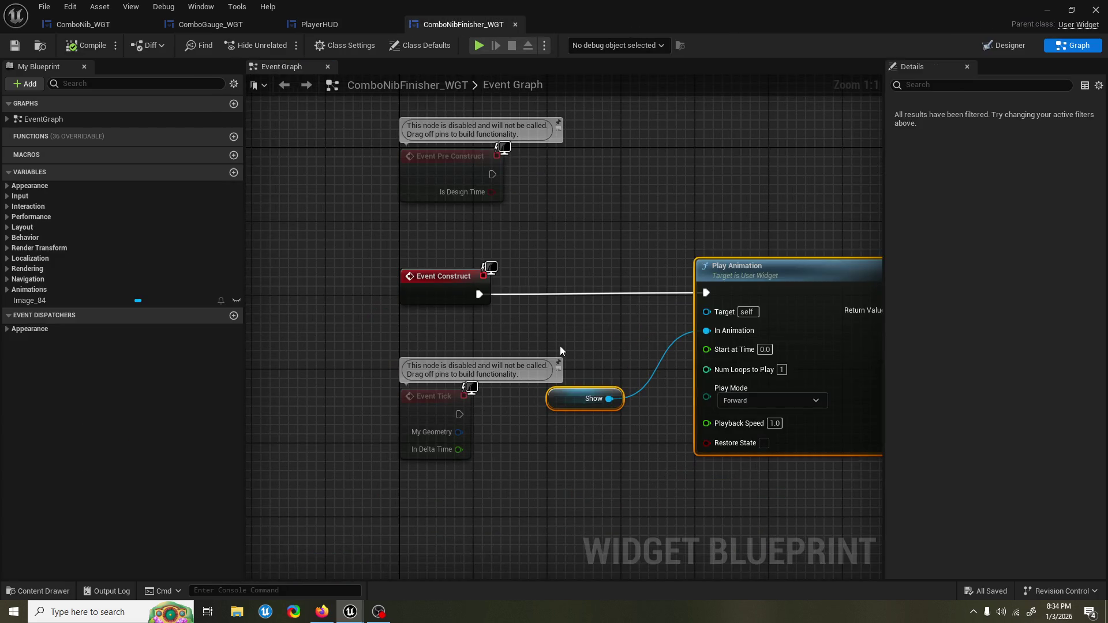
{"action": "left_click_drag", "start_coordinate": [542, 268], "coordinate": [427, 246]}
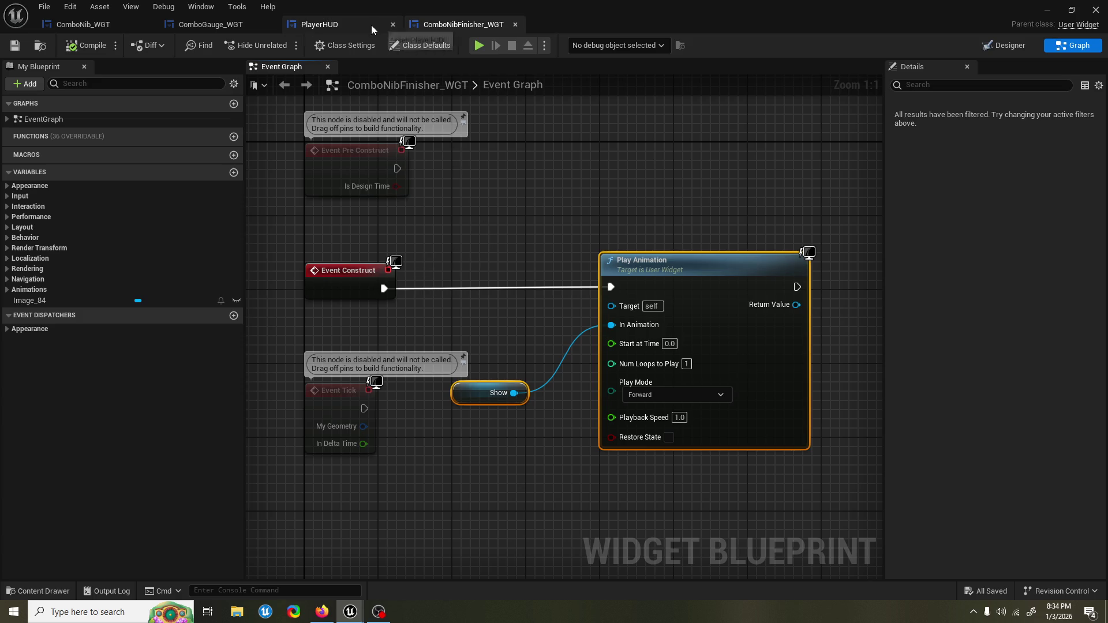
{"action": "left_click", "coordinate": [516, 24]}
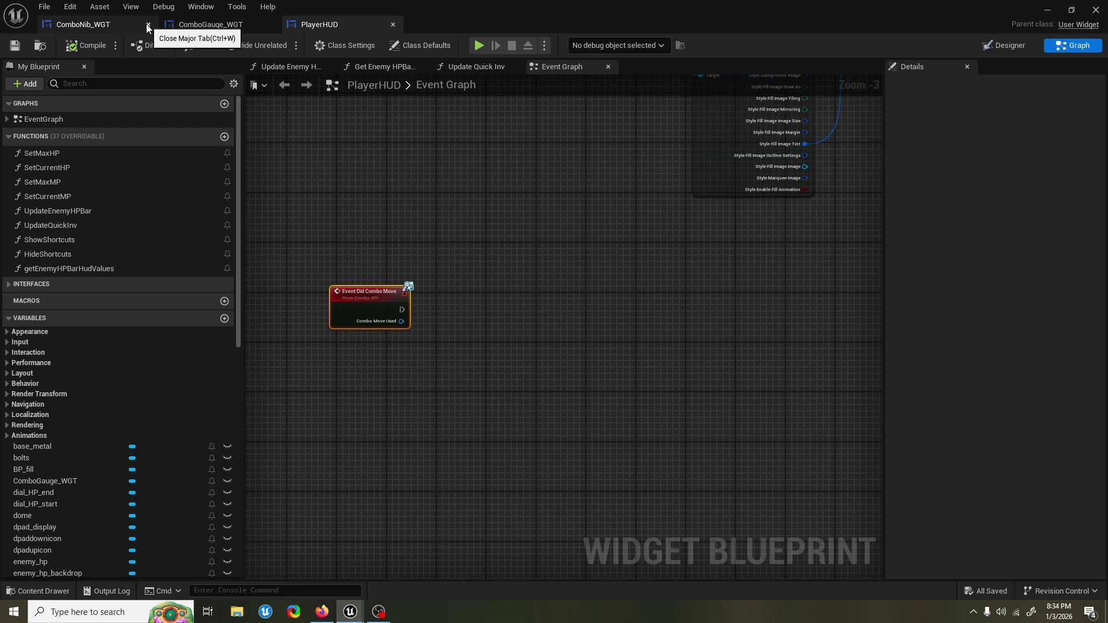
{"action": "left_click", "coordinate": [148, 25]}
{"action": "left_click", "coordinate": [128, 27]}
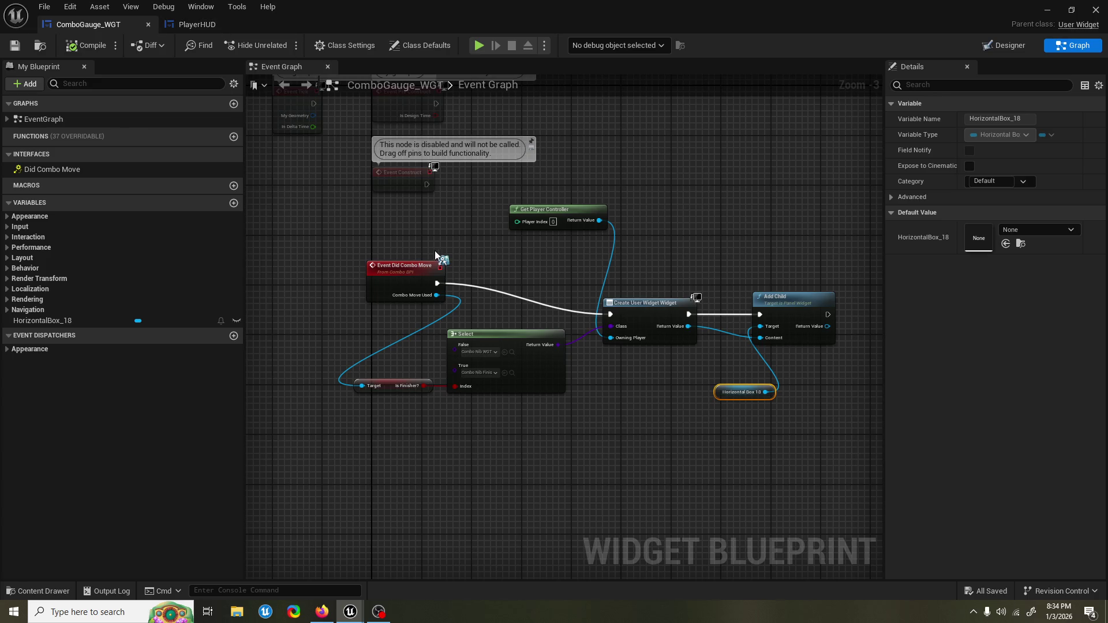
Step: Add a HorizontalBox_18 getter feeding a Get Children Count node beside Event Did Combo Move
{"action": "mouse_move", "coordinate": [405, 280]}
{"action": "left_mouse_down"}
{"action": "mouse_move", "coordinate": [404, 297]}
{"action": "mouse_move", "coordinate": [697, 298]}
{"action": "left_mouse_up"}
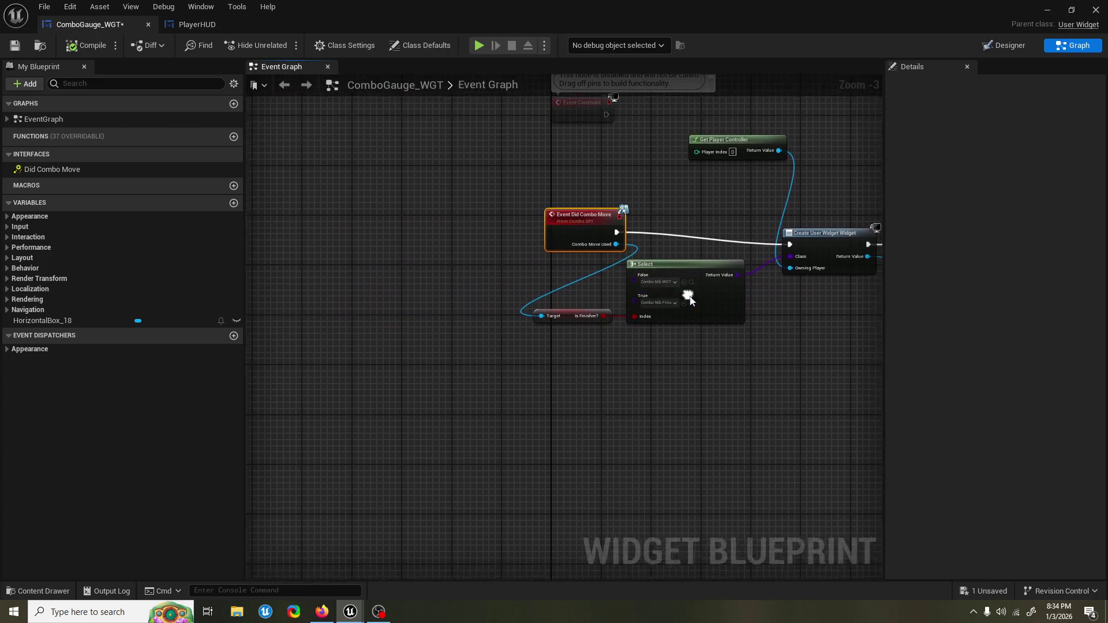
{"action": "left_click_drag", "start_coordinate": [555, 232], "coordinate": [351, 243]}
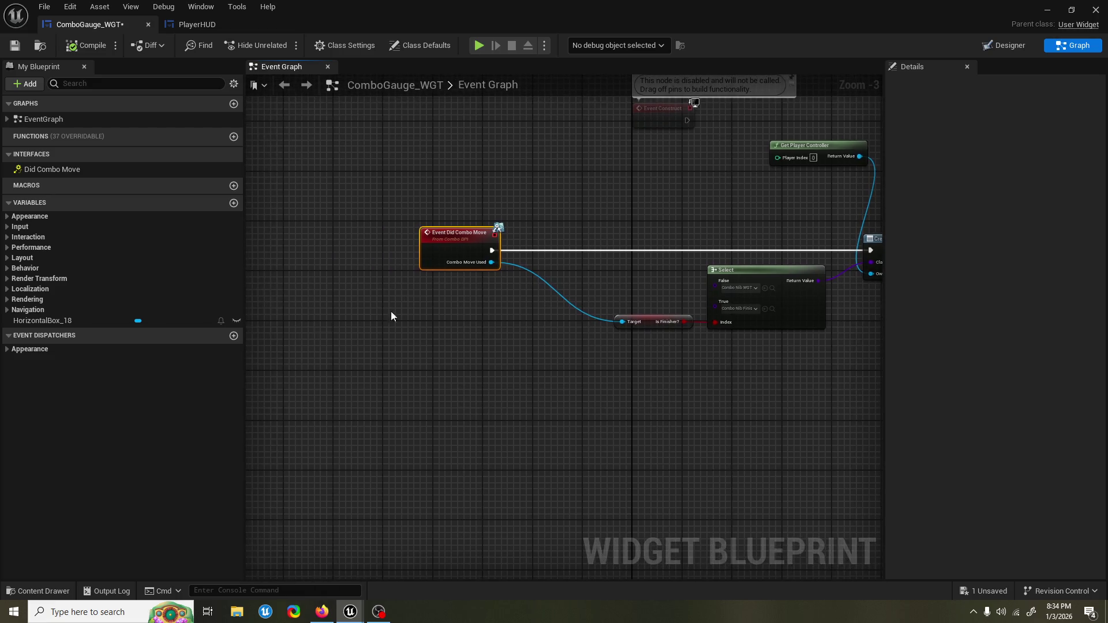
{"action": "mouse_move", "coordinate": [43, 321]}
{"action": "left_mouse_down"}
{"action": "mouse_move", "coordinate": [411, 396]}
{"action": "mouse_move", "coordinate": [405, 382]}
{"action": "mouse_move", "coordinate": [460, 359]}
{"action": "mouse_move", "coordinate": [461, 347]}
{"action": "left_mouse_up"}
{"action": "type", "text": "count"}
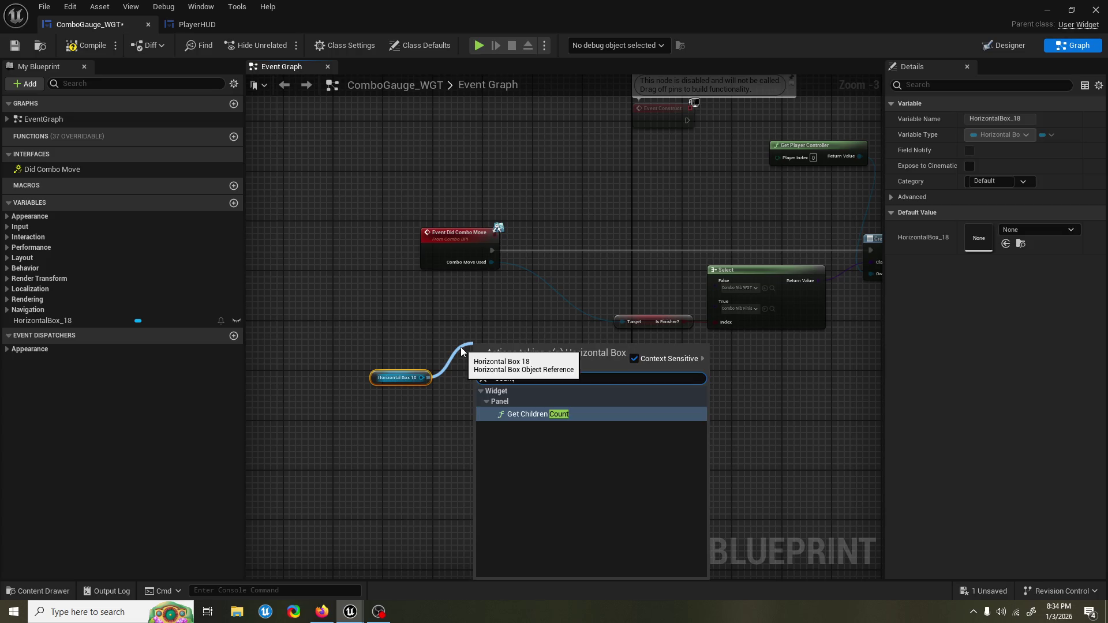
{"action": "key", "text": "Return"}
{"action": "left_click_drag", "start_coordinate": [423, 310], "coordinate": [563, 314]}
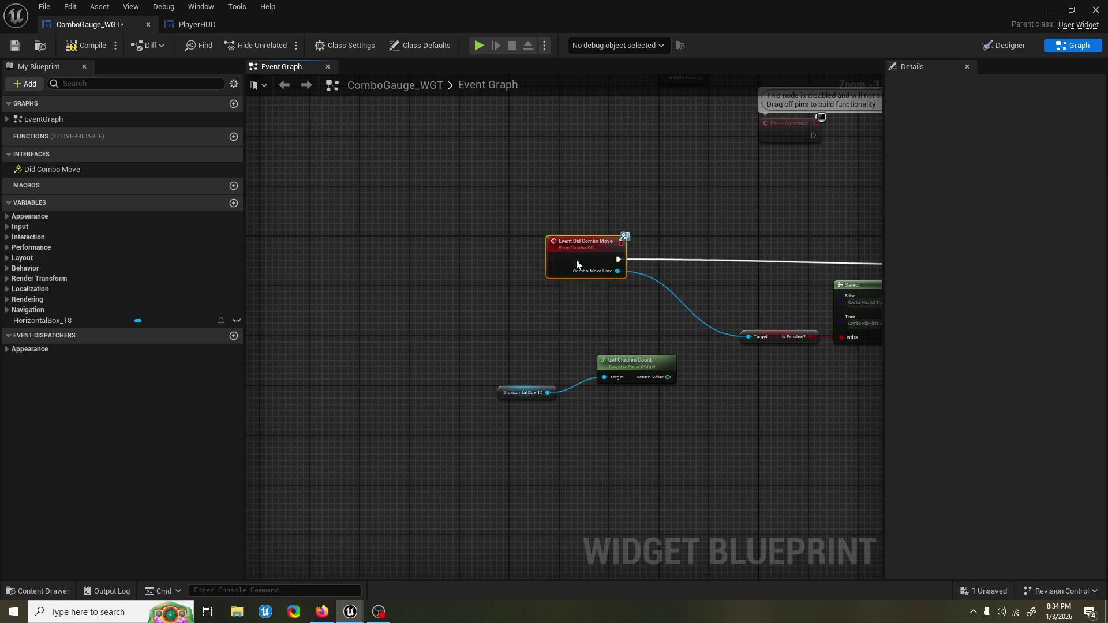
{"action": "left_click_drag", "start_coordinate": [576, 260], "coordinate": [465, 261]}
{"action": "left_click_drag", "start_coordinate": [530, 358], "coordinate": [731, 441]}
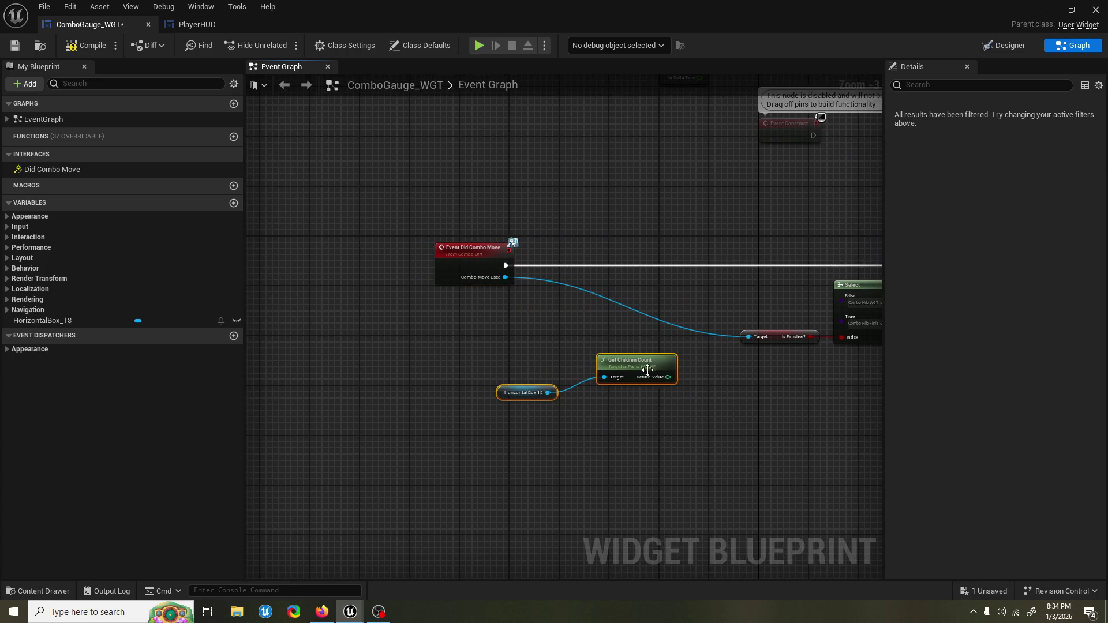
{"action": "mouse_move", "coordinate": [654, 381]}
{"action": "left_mouse_down"}
{"action": "mouse_move", "coordinate": [517, 397]}
{"action": "mouse_move", "coordinate": [552, 347]}
{"action": "left_mouse_up"}
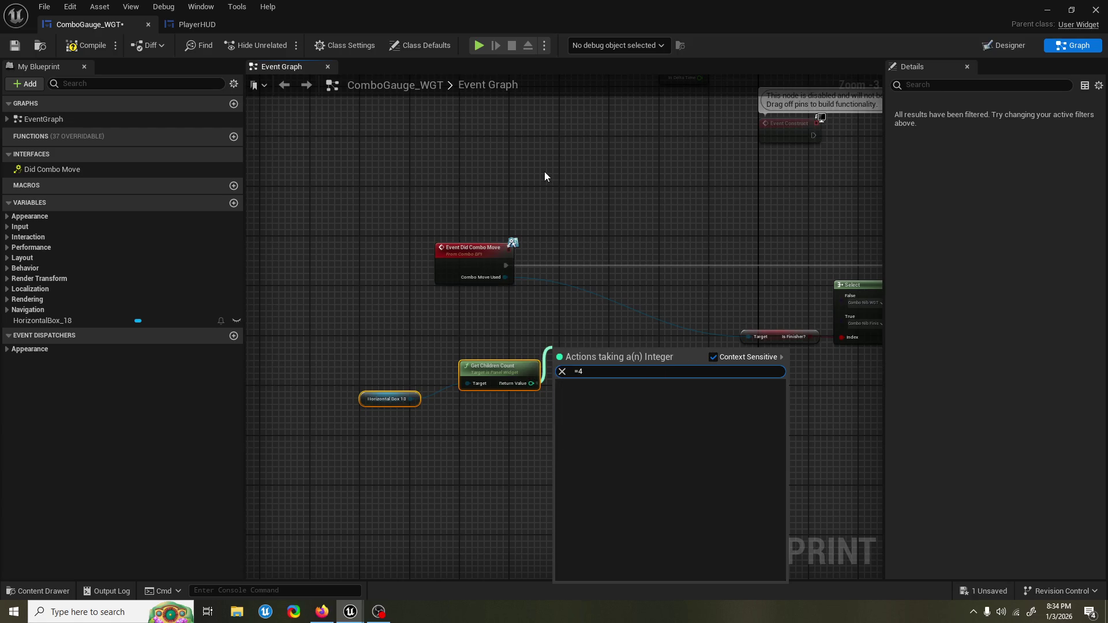
Step: Compare the child count to 5 with an == node driving a new Branch
{"action": "type", "text": "=="}
{"action": "key", "text": "Return"}
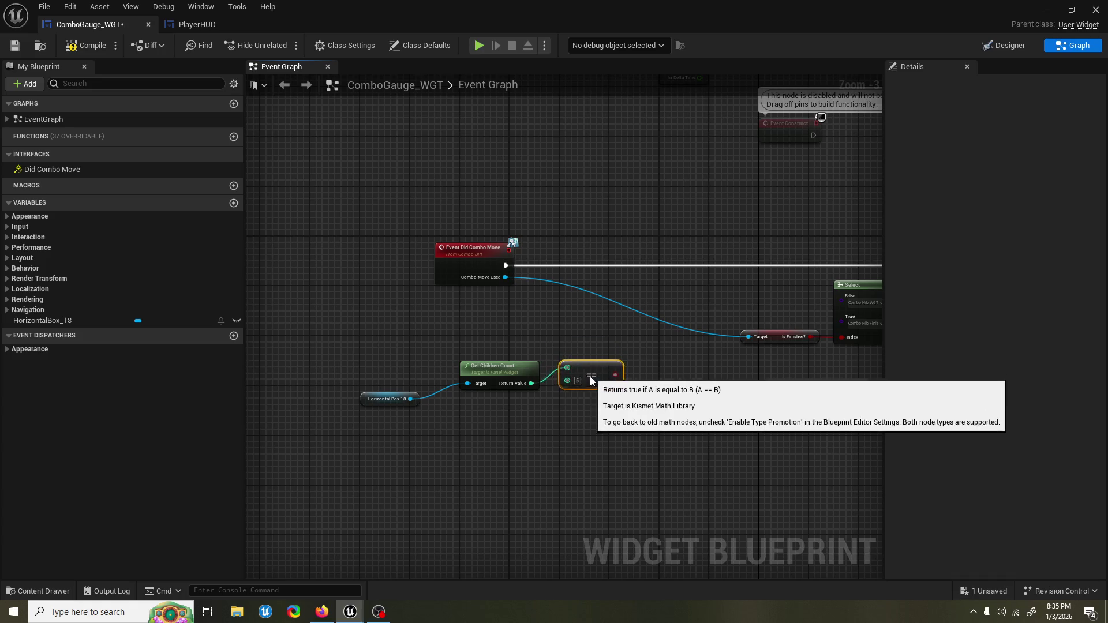
{"action": "mouse_move", "coordinate": [579, 356]}
{"action": "left_mouse_down"}
{"action": "mouse_move", "coordinate": [591, 394]}
{"action": "mouse_move", "coordinate": [606, 315]}
{"action": "mouse_move", "coordinate": [635, 296]}
{"action": "mouse_move", "coordinate": [622, 265]}
{"action": "left_mouse_up"}
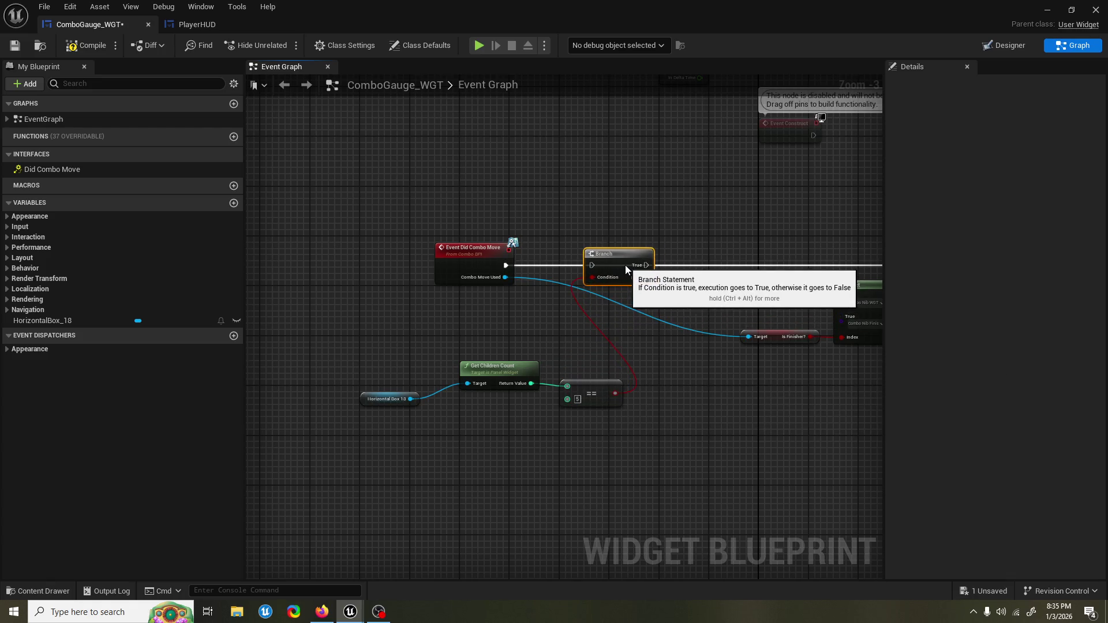
{"action": "left_click_drag", "start_coordinate": [376, 350], "coordinate": [570, 470]}
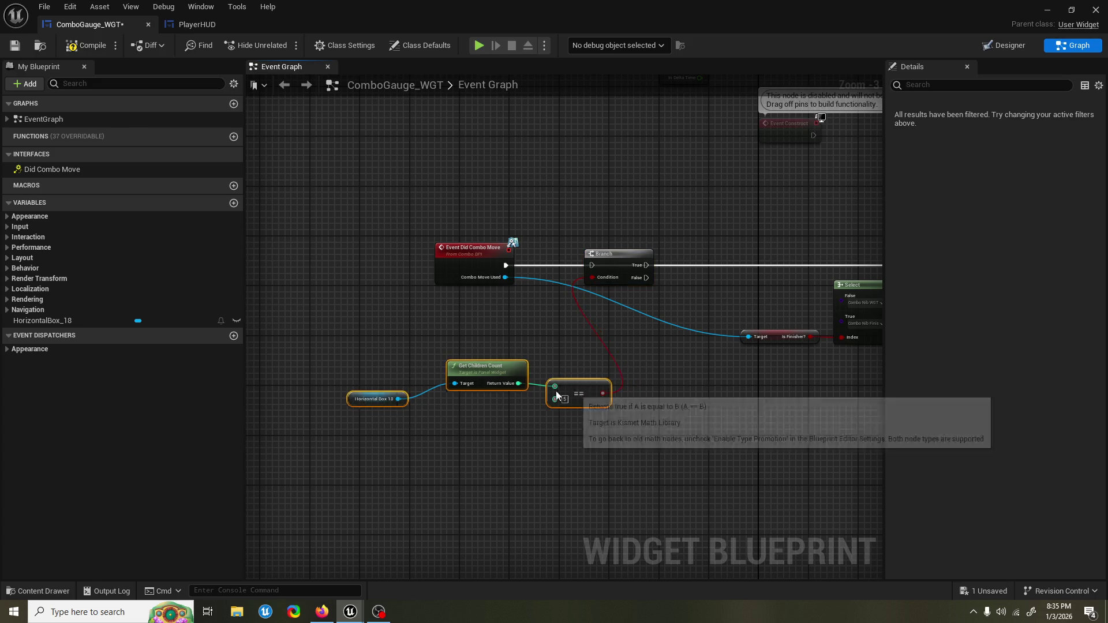
{"action": "left_click_drag", "start_coordinate": [592, 394], "coordinate": [449, 393]}
Step: Wire Event Did Combo Move's execution into the Branch
{"action": "left_click_drag", "start_coordinate": [479, 334], "coordinate": [575, 329]}
{"action": "left_click", "coordinate": [439, 378]}
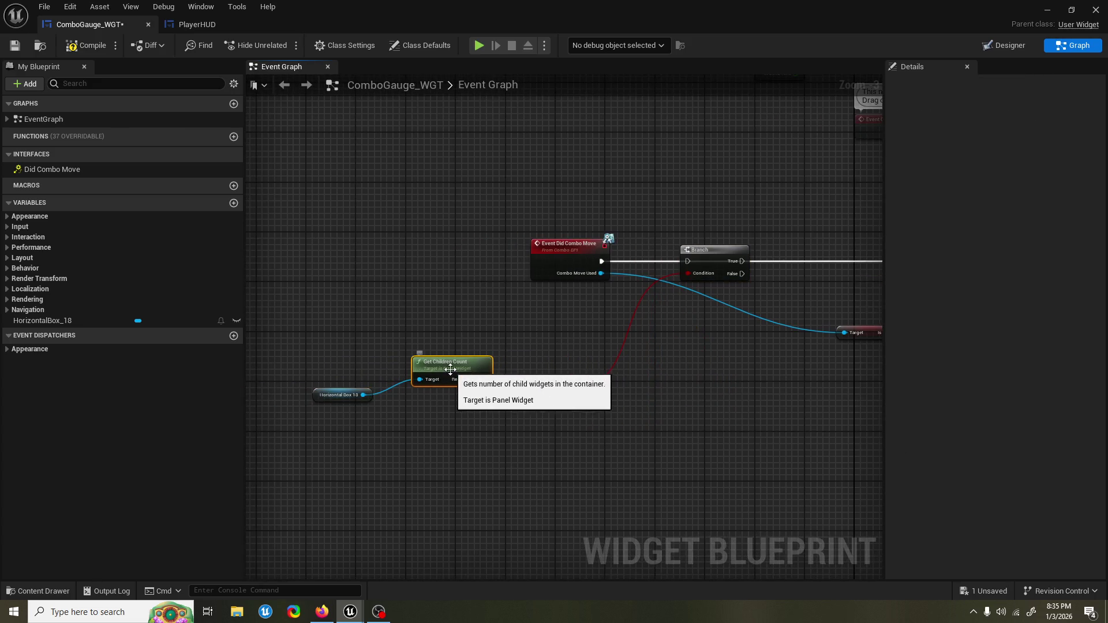
{"action": "left_click", "coordinate": [331, 394]}
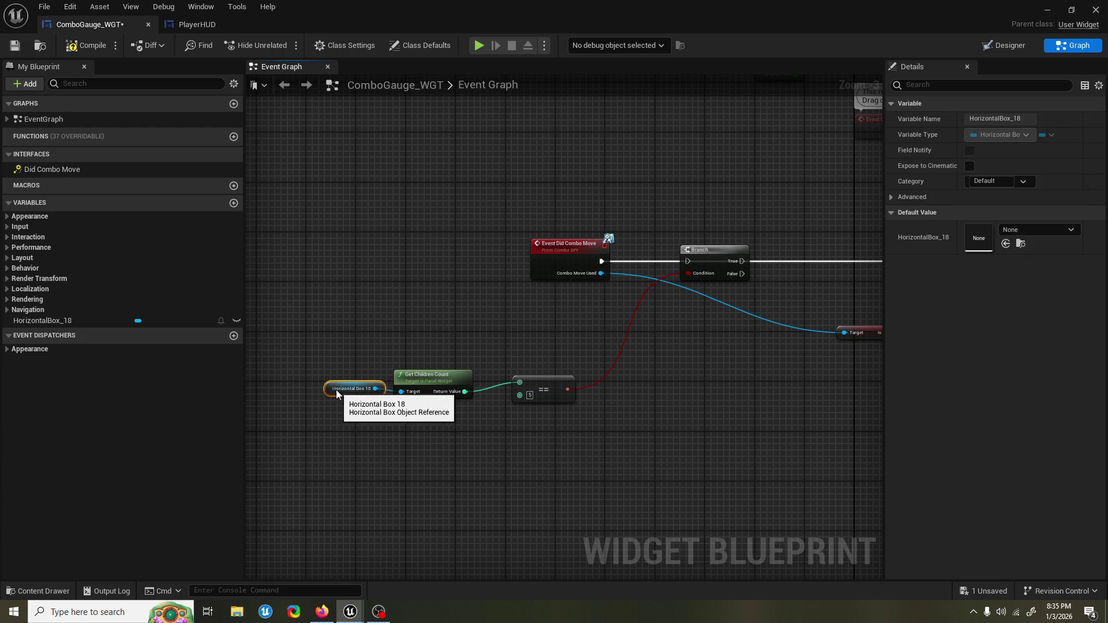
{"action": "mouse_move", "coordinate": [560, 390]}
{"action": "left_mouse_down"}
{"action": "mouse_move", "coordinate": [347, 393]}
{"action": "mouse_move", "coordinate": [511, 391]}
{"action": "left_mouse_up"}
{"action": "mouse_move", "coordinate": [339, 261]}
{"action": "left_mouse_down"}
{"action": "mouse_move", "coordinate": [449, 257]}
{"action": "mouse_move", "coordinate": [425, 256]}
{"action": "left_mouse_up"}
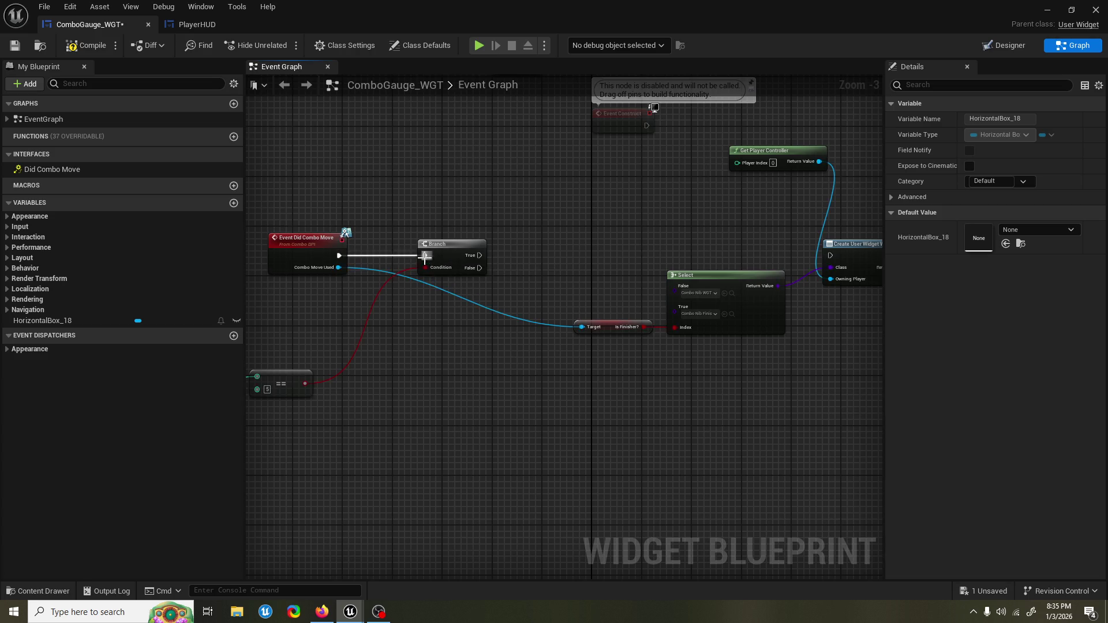
{"action": "left_click_drag", "start_coordinate": [697, 334], "coordinate": [444, 337]}
{"action": "left_click_drag", "start_coordinate": [596, 365], "coordinate": [382, 390]}
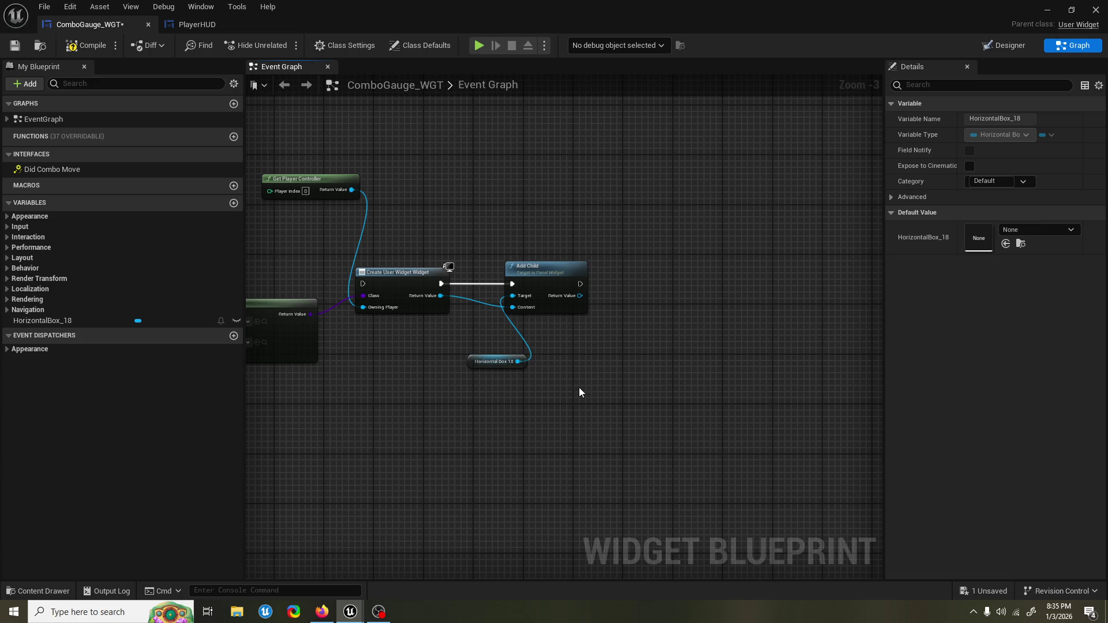
Step: Add a Remove Child At node targeting Horizontal Box 18
{"action": "left_click_drag", "start_coordinate": [480, 365], "coordinate": [516, 257]}
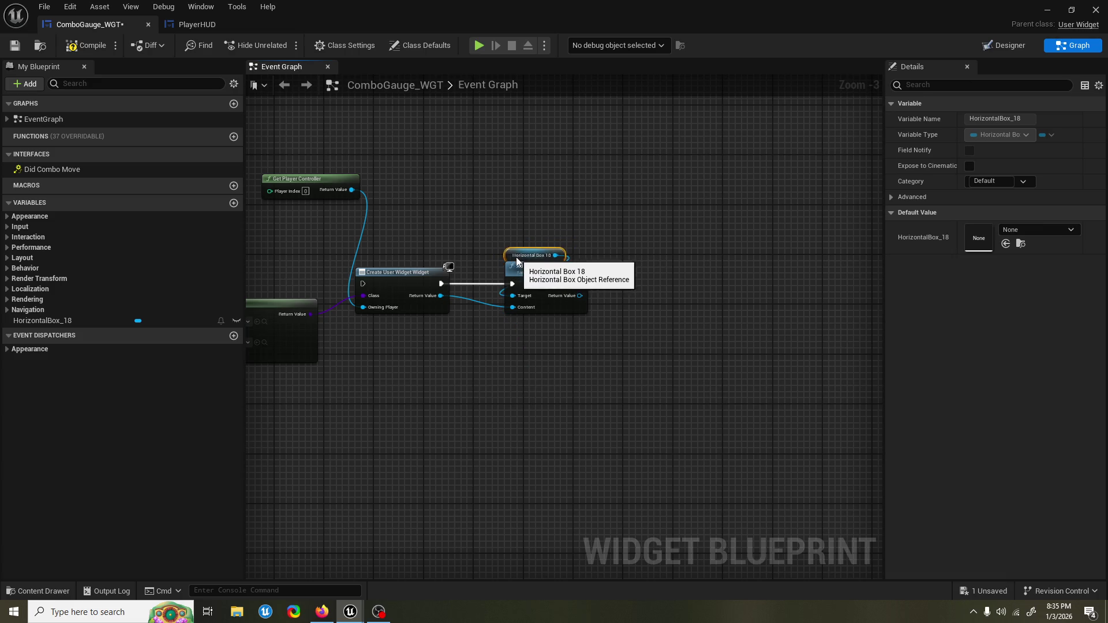
{"action": "mouse_move", "coordinate": [279, 426]}
{"action": "left_mouse_down"}
{"action": "mouse_move", "coordinate": [425, 440]}
{"action": "mouse_move", "coordinate": [462, 421]}
{"action": "mouse_move", "coordinate": [457, 259]}
{"action": "left_mouse_up"}
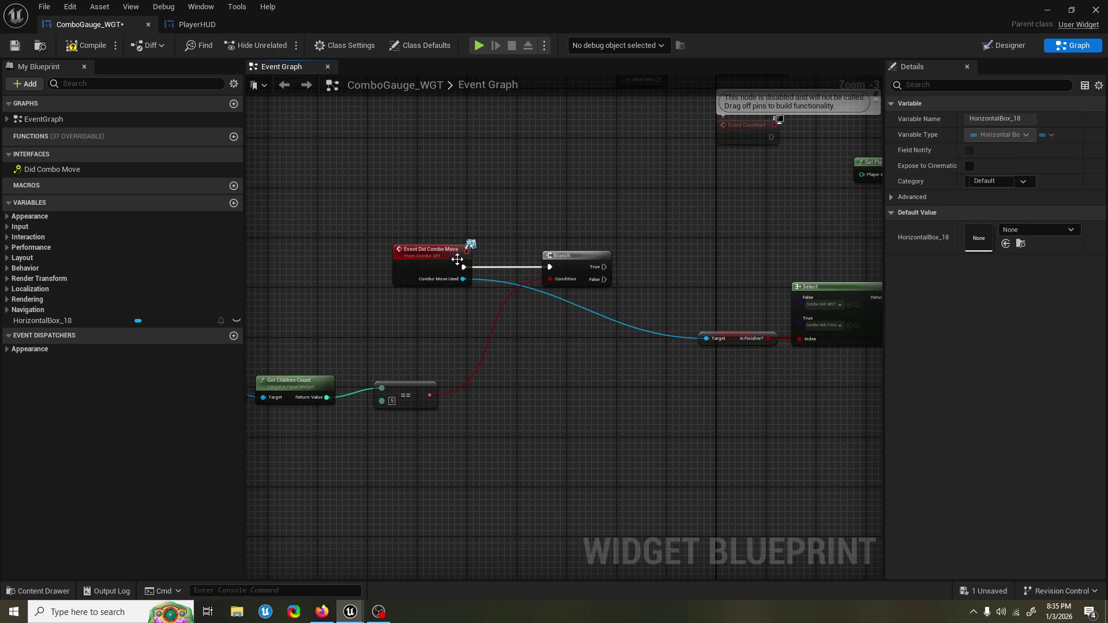
{"action": "left_click_drag", "start_coordinate": [453, 305], "coordinate": [570, 299]}
{"action": "left_click_drag", "start_coordinate": [353, 388], "coordinate": [369, 411]}
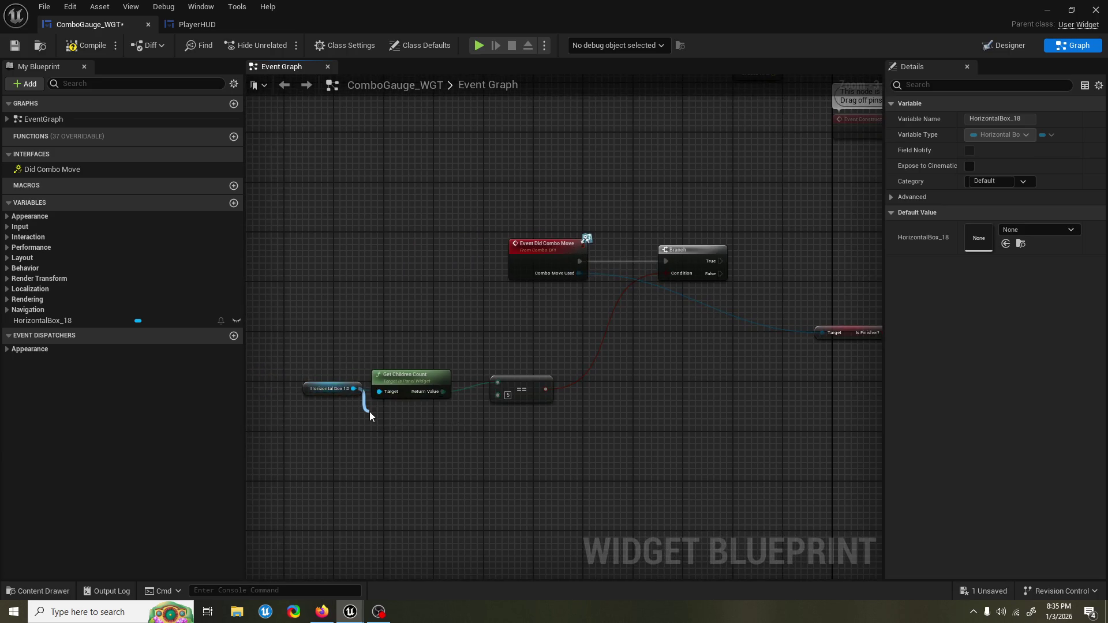
{"action": "type", "text": "remove"}
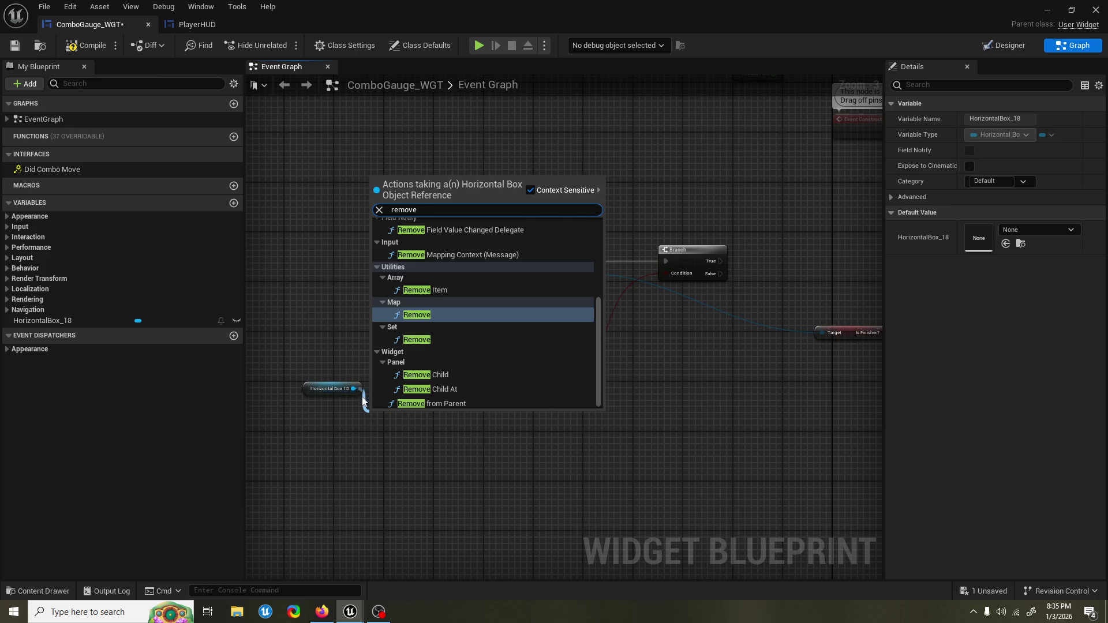
{"action": "left_click", "coordinate": [430, 389]}
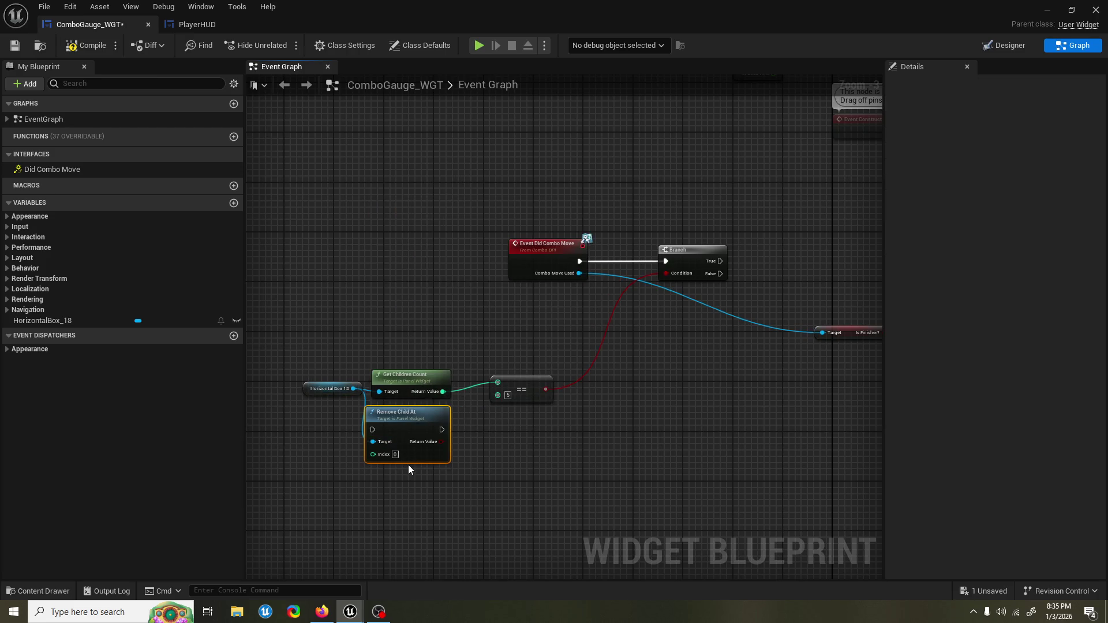
{"action": "mouse_move", "coordinate": [414, 461]}
{"action": "left_mouse_down"}
{"action": "mouse_move", "coordinate": [525, 311]}
{"action": "mouse_move", "coordinate": [716, 407]}
{"action": "left_mouse_up"}
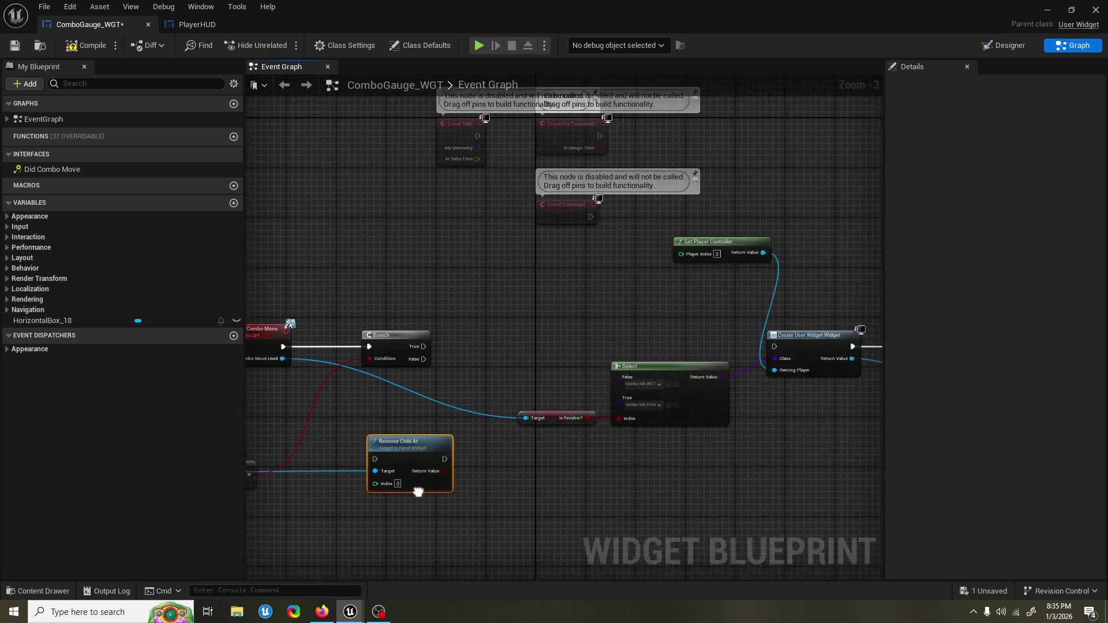
Step: Route the Branch's False to Create User Widget and True to Remove Child At
{"action": "mouse_move", "coordinate": [418, 492]}
{"action": "left_mouse_down"}
{"action": "mouse_move", "coordinate": [375, 403]}
{"action": "mouse_move", "coordinate": [398, 347]}
{"action": "left_mouse_up"}
{"action": "mouse_move", "coordinate": [291, 354]}
{"action": "left_mouse_down"}
{"action": "mouse_move", "coordinate": [502, 407]}
{"action": "mouse_move", "coordinate": [506, 361]}
{"action": "left_mouse_up"}
{"action": "left_click_drag", "start_coordinate": [766, 268], "coordinate": [594, 327]}
{"action": "mouse_move", "coordinate": [529, 338]}
{"action": "left_mouse_down"}
{"action": "mouse_move", "coordinate": [433, 336]}
{"action": "mouse_move", "coordinate": [829, 307]}
{"action": "mouse_move", "coordinate": [762, 324]}
{"action": "left_mouse_up"}
{"action": "mouse_move", "coordinate": [411, 414]}
{"action": "left_mouse_down"}
{"action": "mouse_move", "coordinate": [422, 386]}
{"action": "mouse_move", "coordinate": [597, 396]}
{"action": "mouse_move", "coordinate": [650, 244]}
{"action": "mouse_move", "coordinate": [559, 288]}
{"action": "left_mouse_up"}
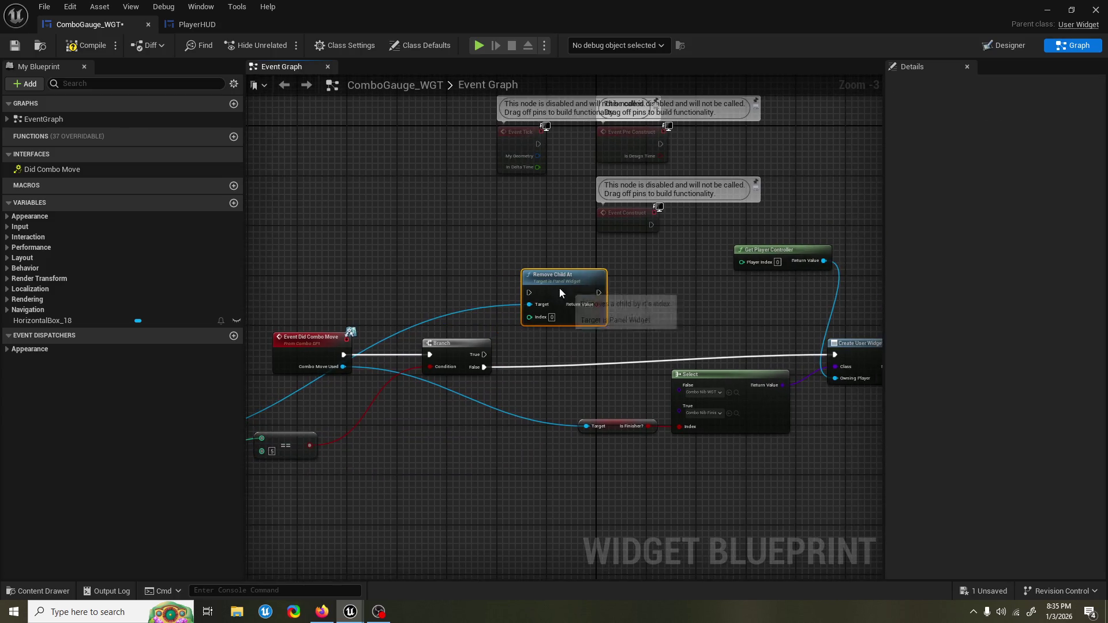
{"action": "mouse_move", "coordinate": [479, 355]}
{"action": "left_mouse_down"}
{"action": "mouse_move", "coordinate": [529, 292]}
{"action": "mouse_move", "coordinate": [478, 438]}
{"action": "mouse_move", "coordinate": [455, 445]}
{"action": "mouse_move", "coordinate": [289, 381]}
{"action": "left_mouse_up"}
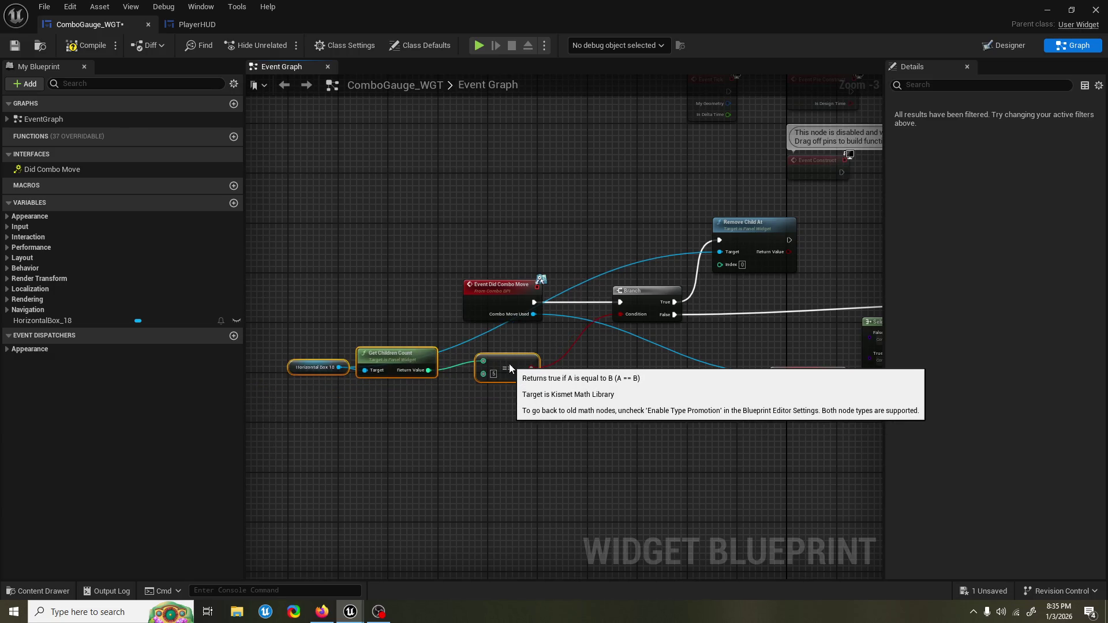
Step: Chain Remove Child At into Create User Widget, tidy the count-check nodes, and compile
{"action": "mouse_move", "coordinate": [474, 388]}
{"action": "left_mouse_down"}
{"action": "mouse_move", "coordinate": [506, 363]}
{"action": "mouse_move", "coordinate": [406, 406]}
{"action": "mouse_move", "coordinate": [400, 389]}
{"action": "left_mouse_up"}
{"action": "left_click", "coordinate": [496, 364]}
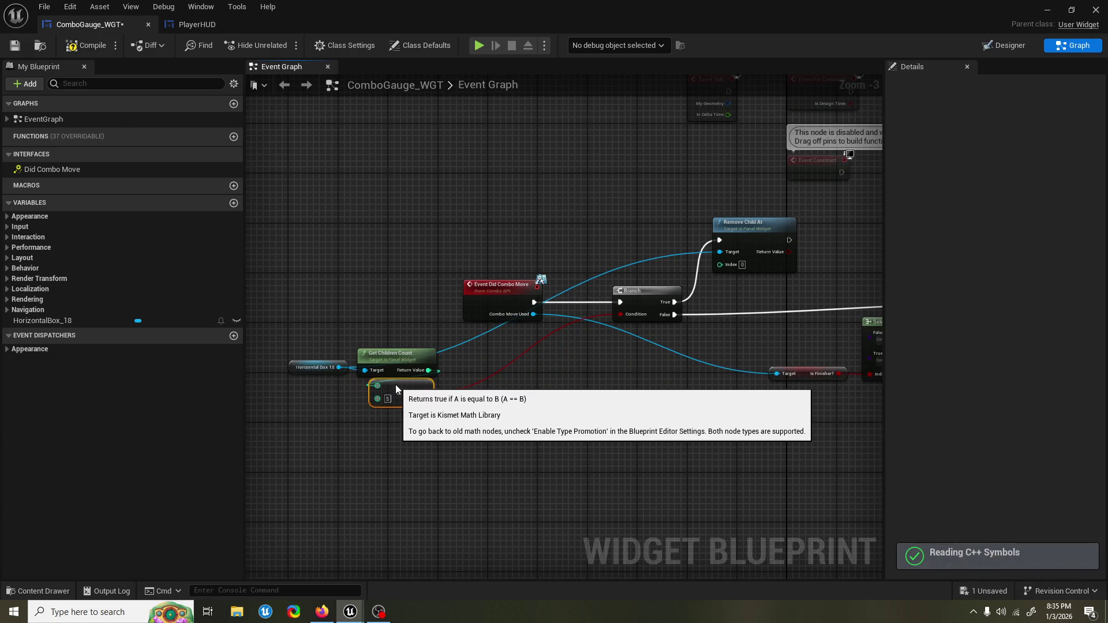
{"action": "left_click_drag", "start_coordinate": [447, 419], "coordinate": [304, 322]}
{"action": "mouse_move", "coordinate": [415, 364]}
{"action": "left_mouse_down"}
{"action": "mouse_move", "coordinate": [583, 151]}
{"action": "mouse_move", "coordinate": [602, 203]}
{"action": "left_mouse_up"}
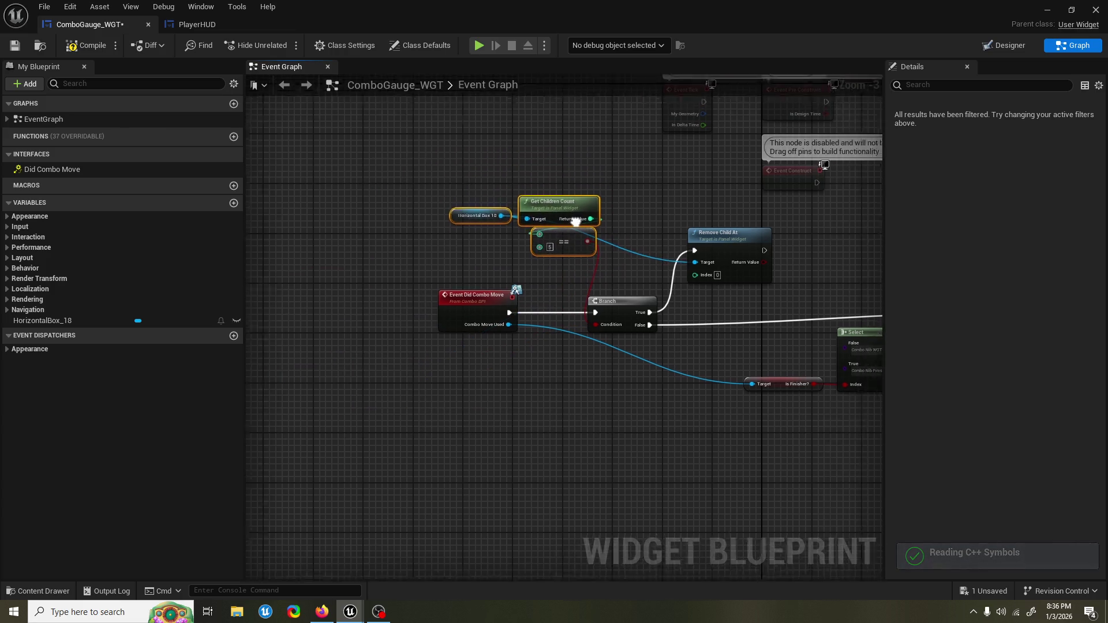
{"action": "left_click_drag", "start_coordinate": [684, 311], "coordinate": [635, 315]}
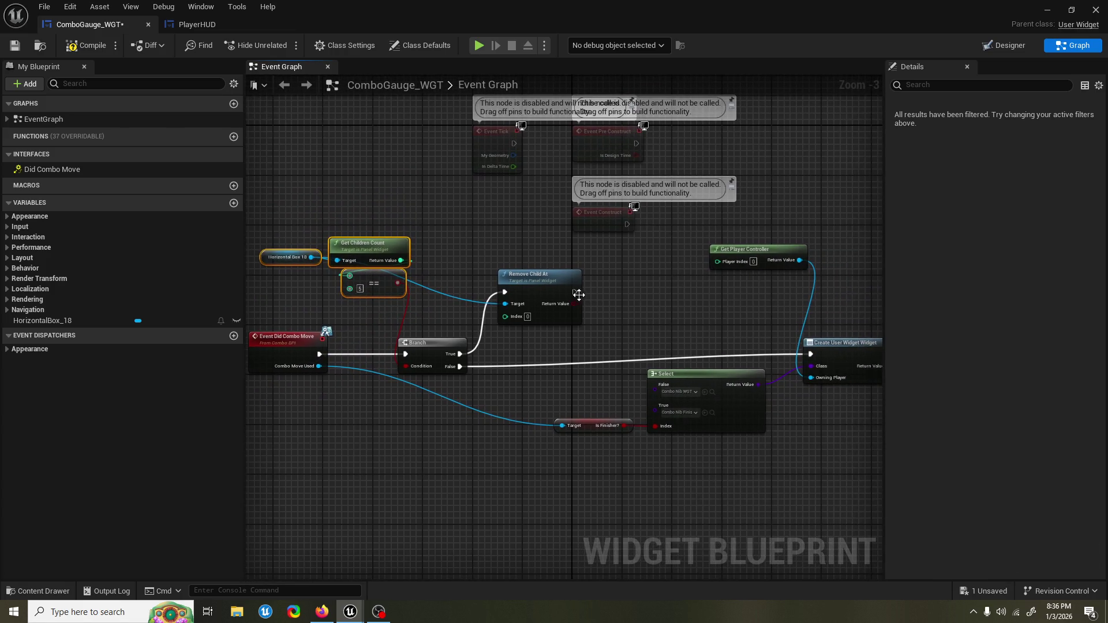
{"action": "mouse_move", "coordinate": [578, 295]}
{"action": "left_mouse_down"}
{"action": "mouse_move", "coordinate": [657, 300]}
{"action": "mouse_move", "coordinate": [811, 354]}
{"action": "left_mouse_up"}
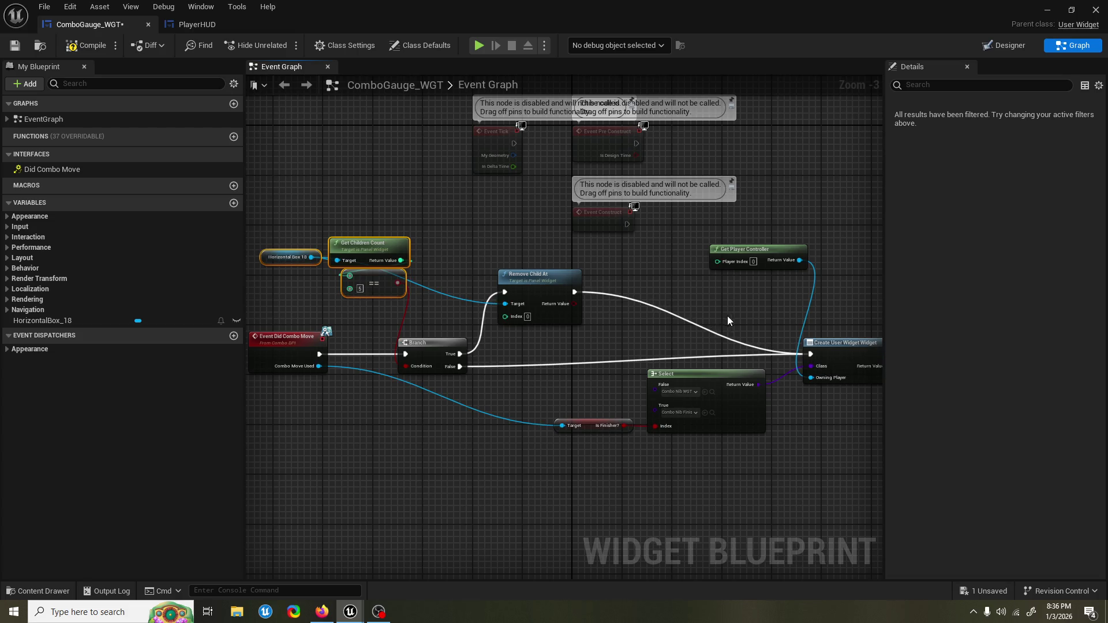
{"action": "left_click", "coordinate": [86, 45]}
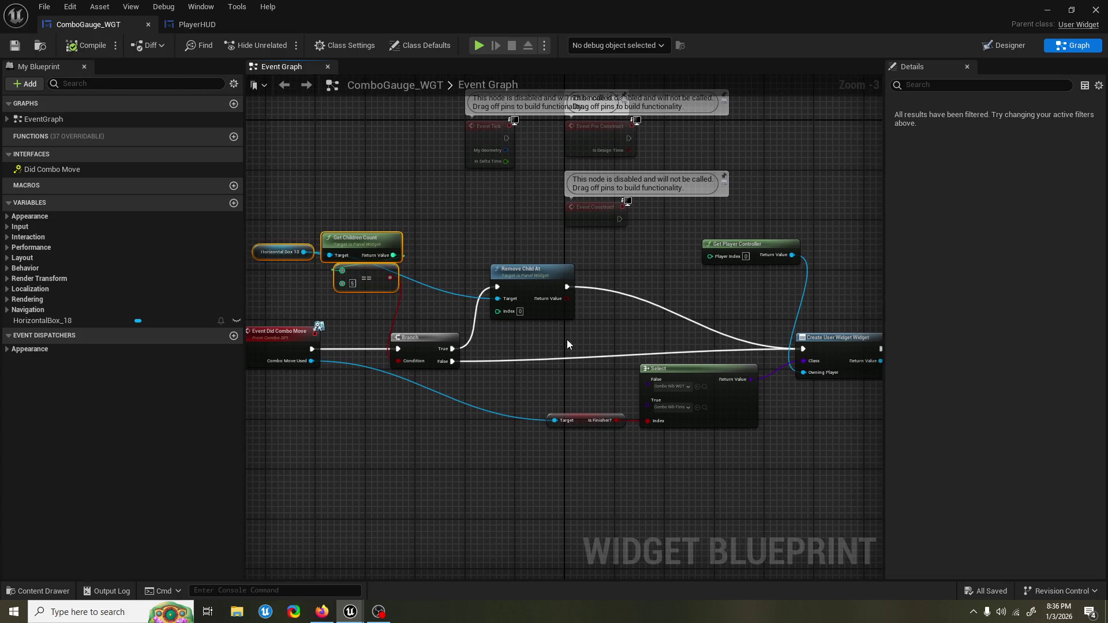
{"action": "left_click_drag", "start_coordinate": [567, 344], "coordinate": [583, 321]}
Step: Test the combo gauge in the running Graveyard session, then stop play with Esc
{"action": "left_click", "coordinate": [1071, 12]}
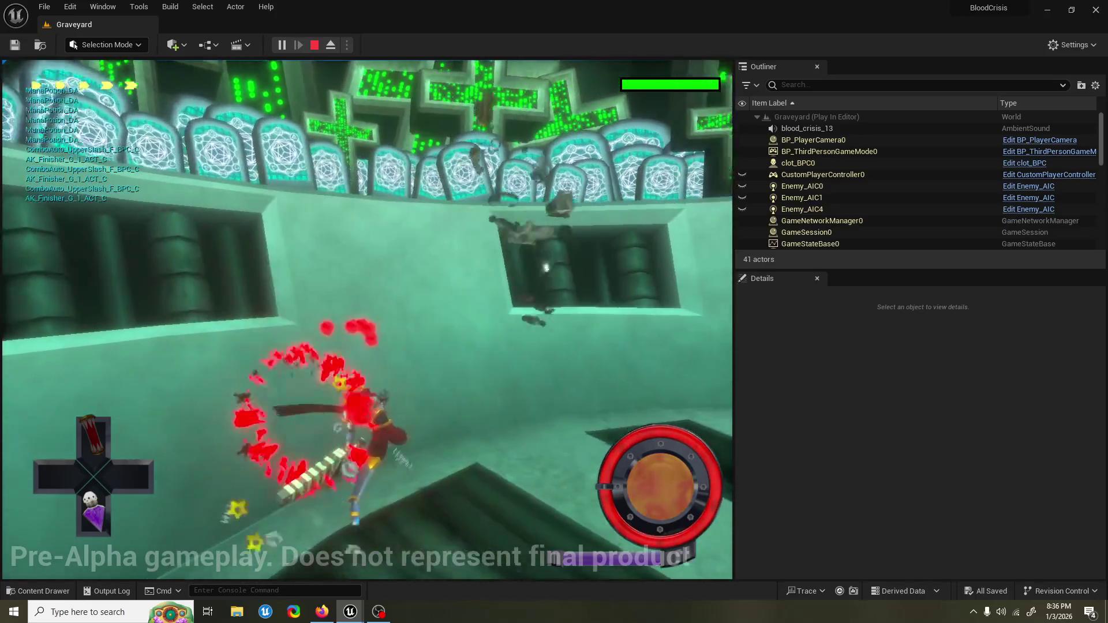
{"action": "key", "text": "Escape"}
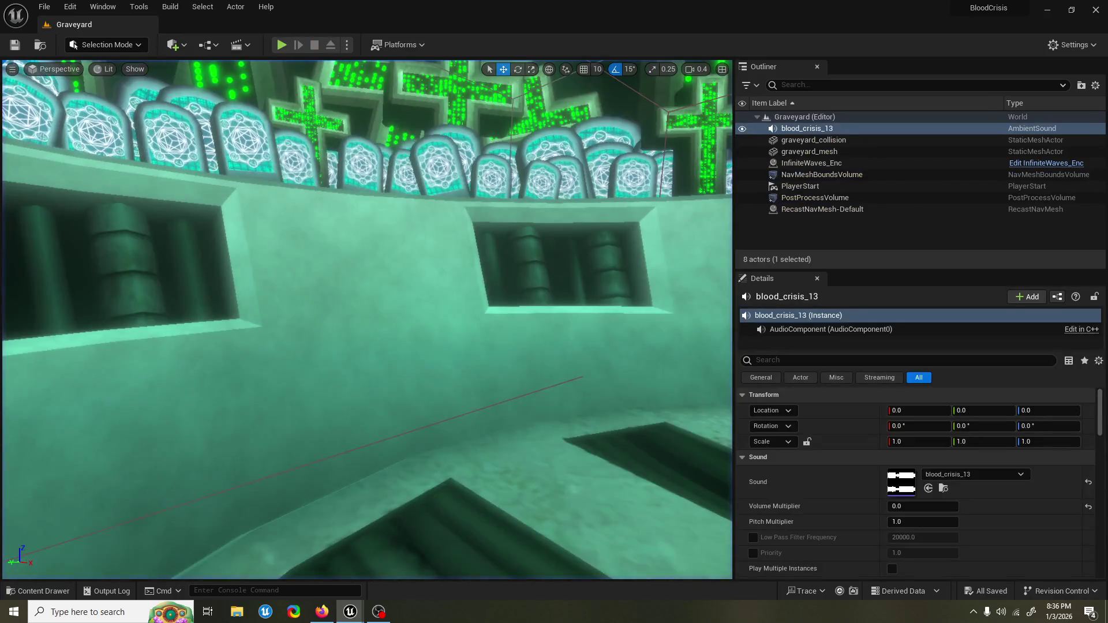
Step: Find ComboNibFinisher_WGT by searching 'nib fi' in the asset browser and open it
{"action": "mouse_move", "coordinate": [351, 612]}
{"action": "left_click", "coordinate": [401, 562]}
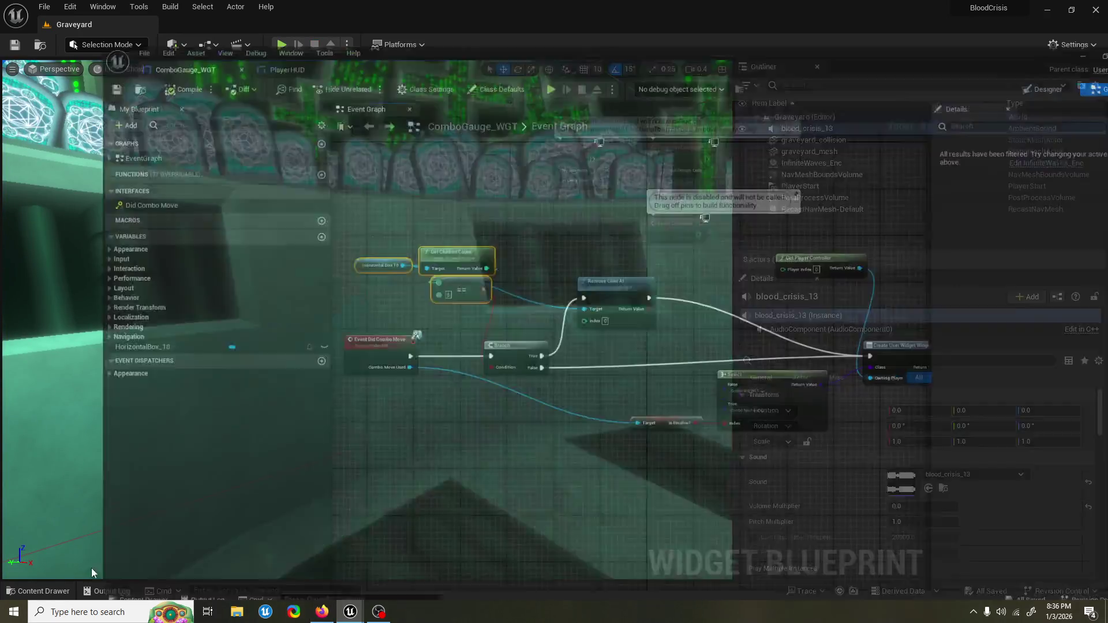
{"action": "left_click", "coordinate": [41, 589]}
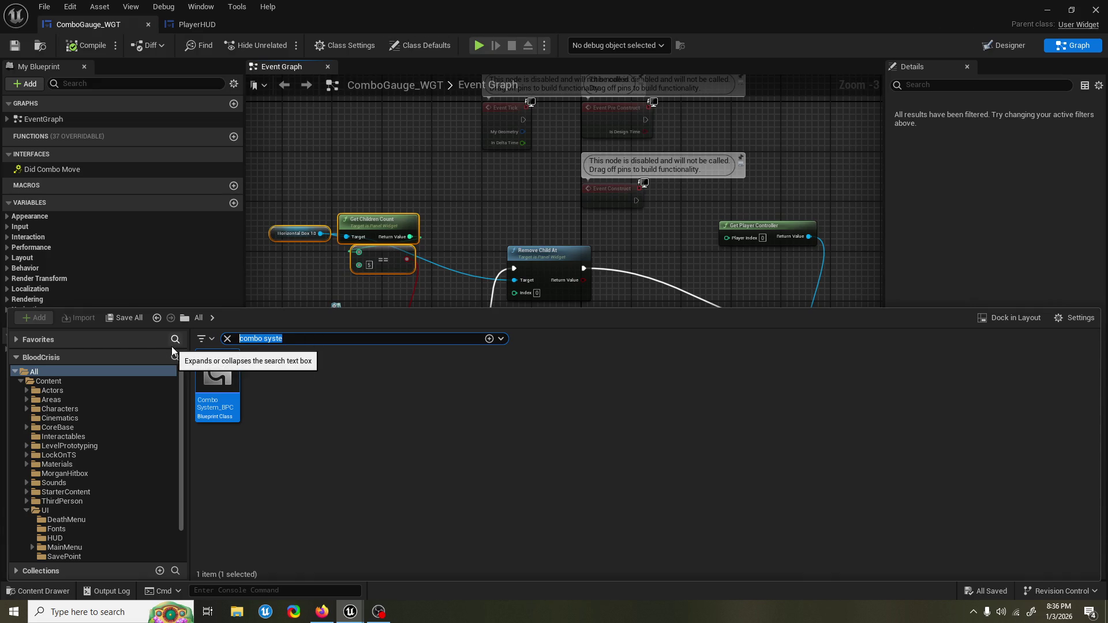
{"action": "type", "text": "nib fi"}
{"action": "left_click", "coordinate": [600, 404]}
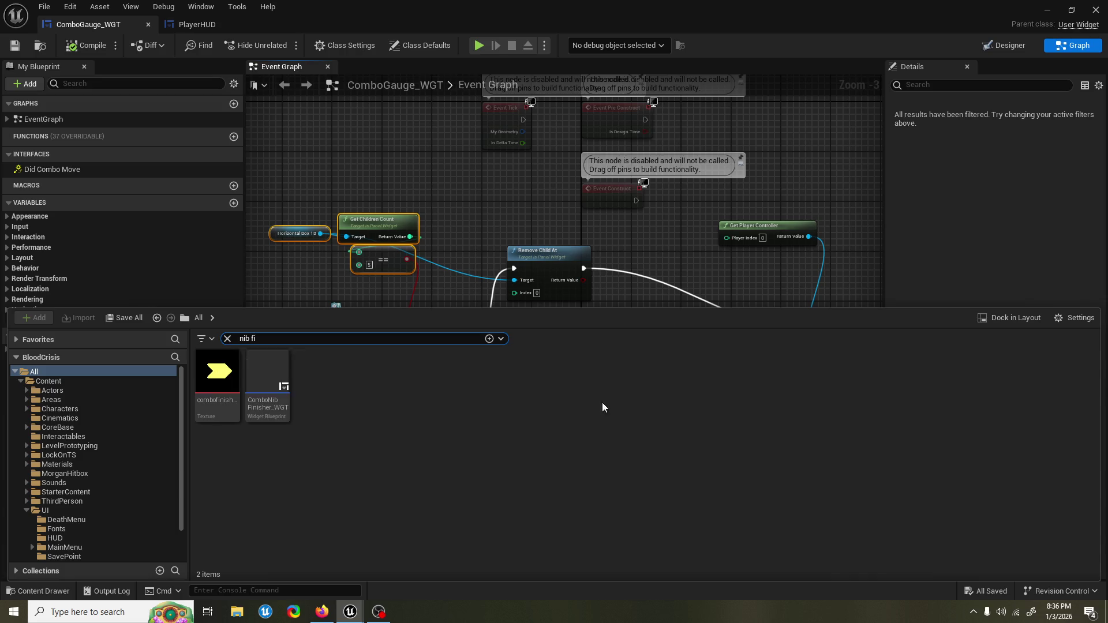
{"action": "double_click", "coordinate": [271, 386]}
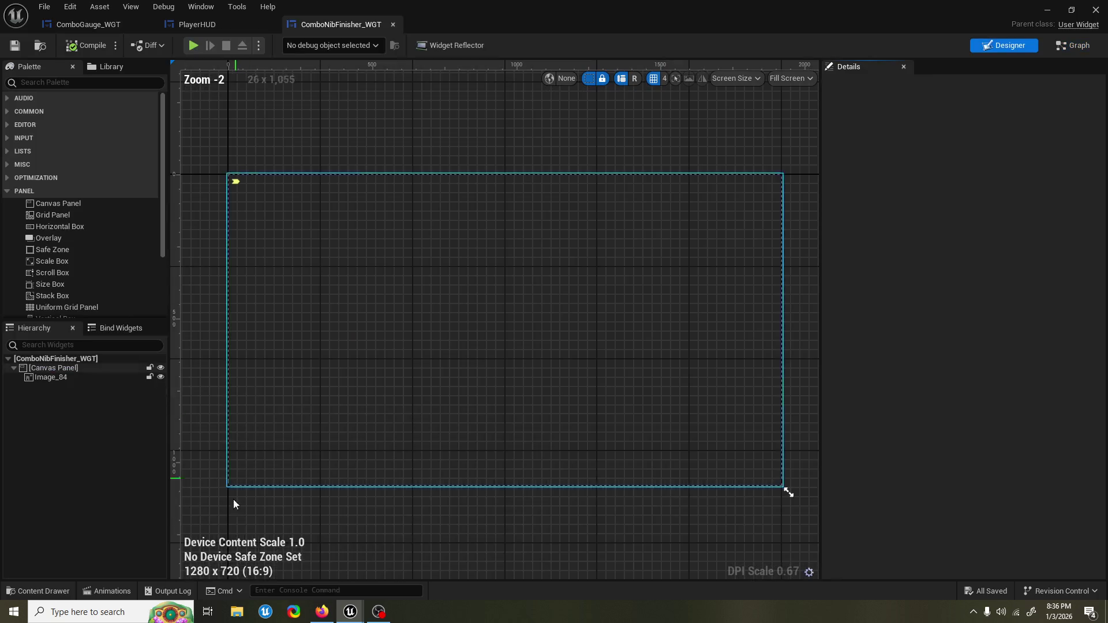
Step: Resize Image_84 to 70 x 70, compile, and start a play test with Alt+P
{"action": "left_click", "coordinate": [67, 377]}
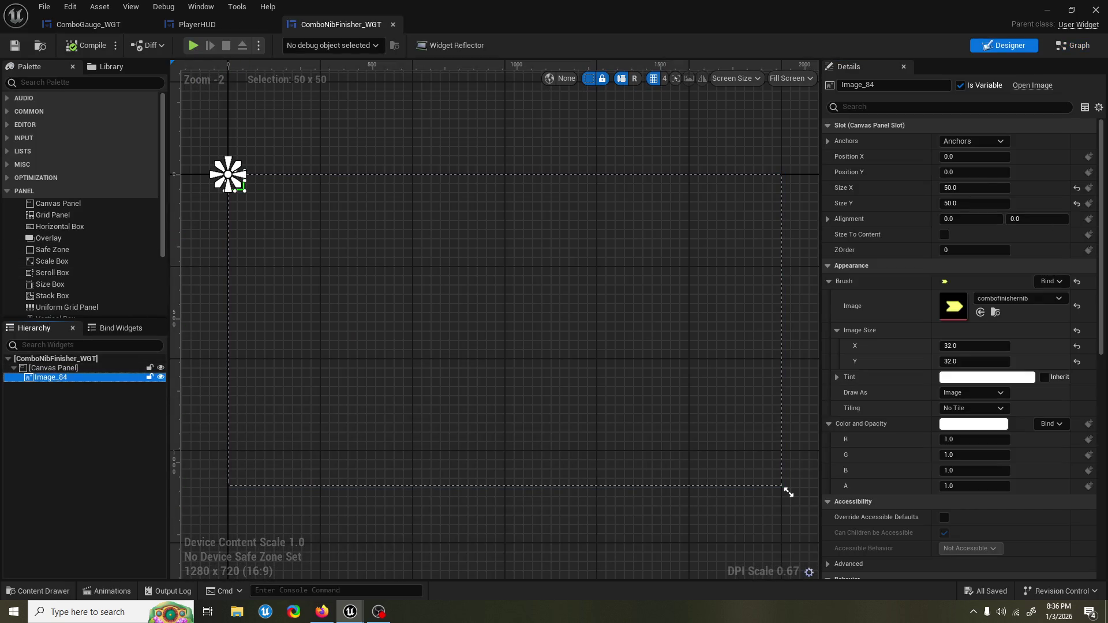
{"action": "left_click", "coordinate": [984, 189]}
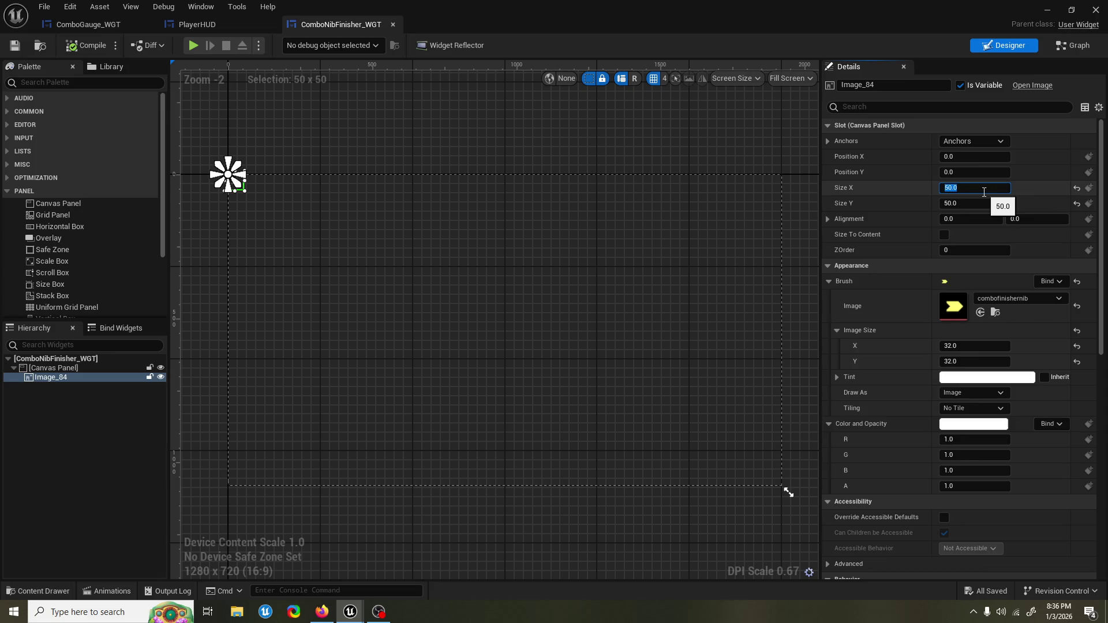
{"action": "type", "text": "70"}
{"action": "key", "text": "Return"}
{"action": "left_click", "coordinate": [980, 202]}
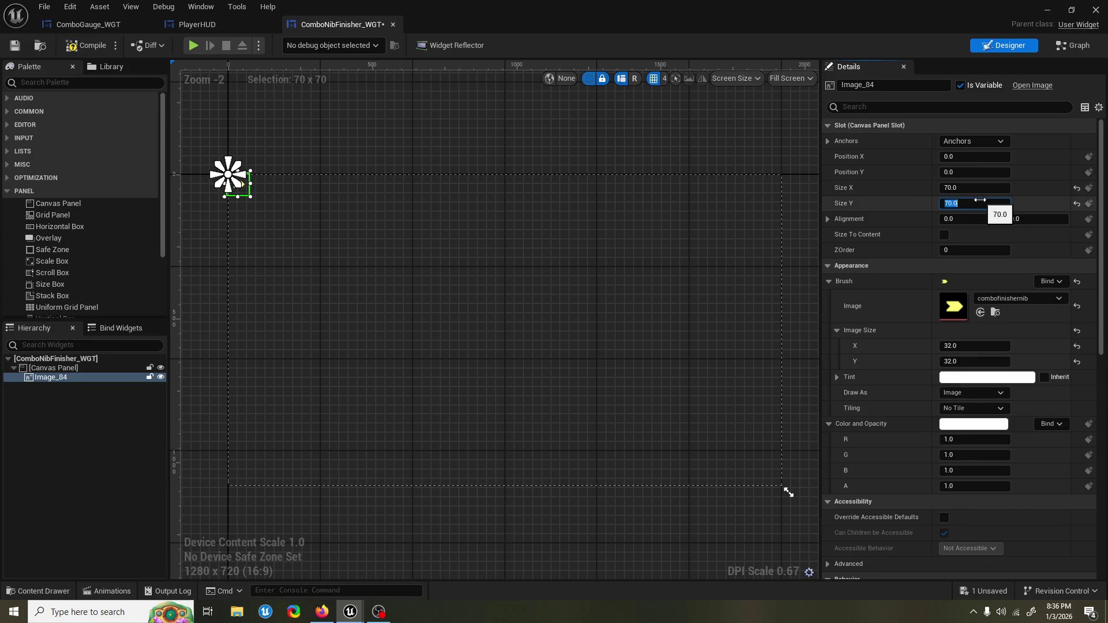
{"action": "left_click", "coordinate": [87, 45]}
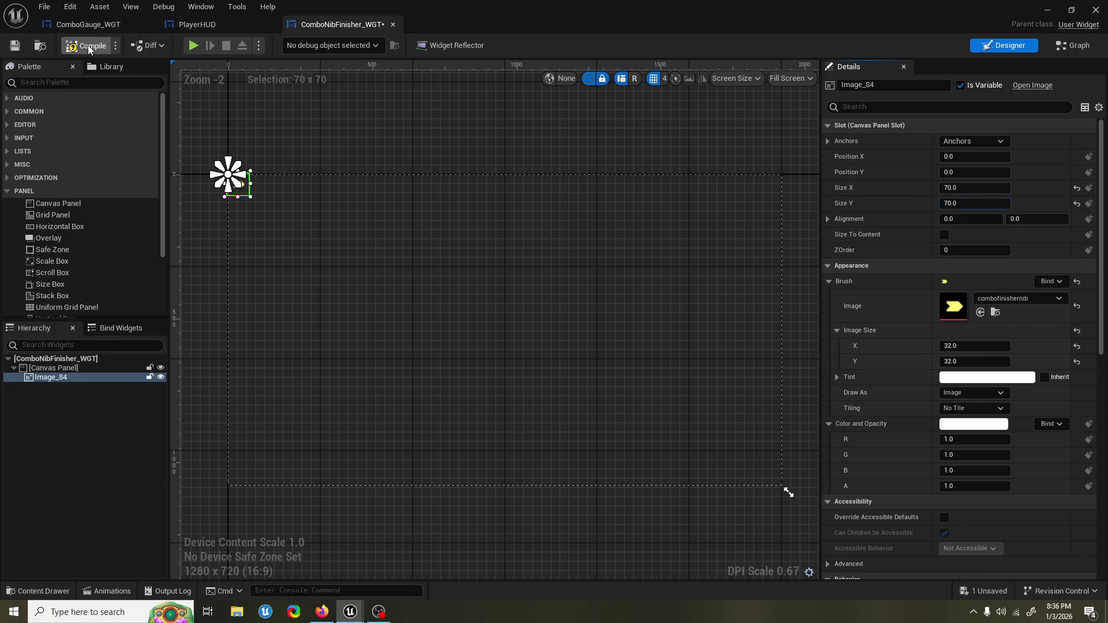
{"action": "left_click", "coordinate": [1048, 16]}
{"action": "key", "text": "alt+p"}
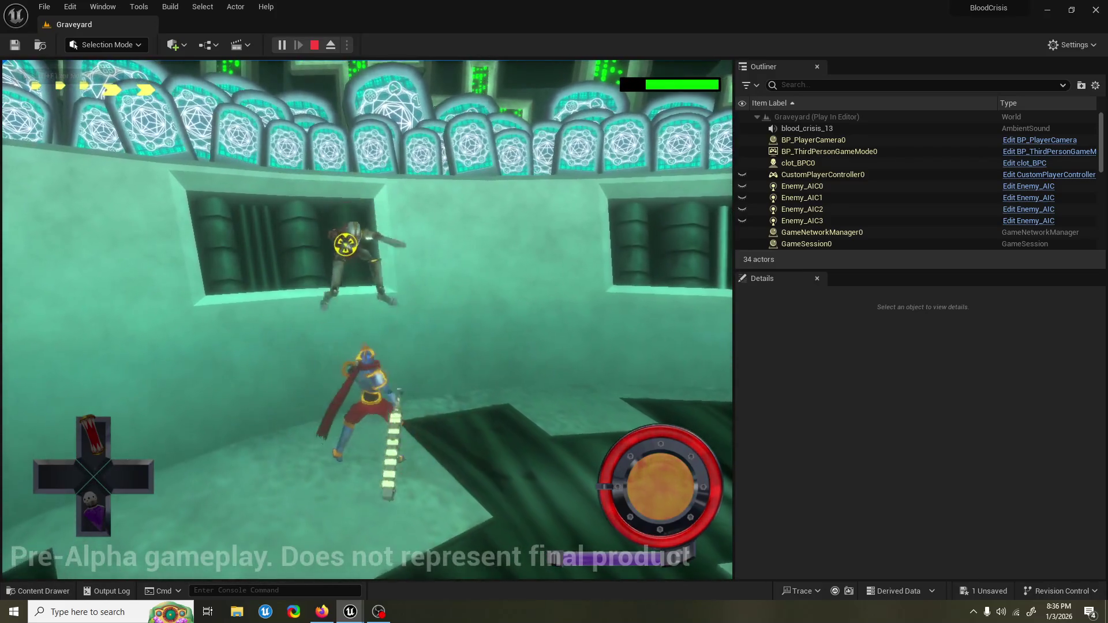
Step: Anchor Image_84 to the canvas centre (-960.96, -540.54), then compile and save
{"action": "key", "text": "Escape"}
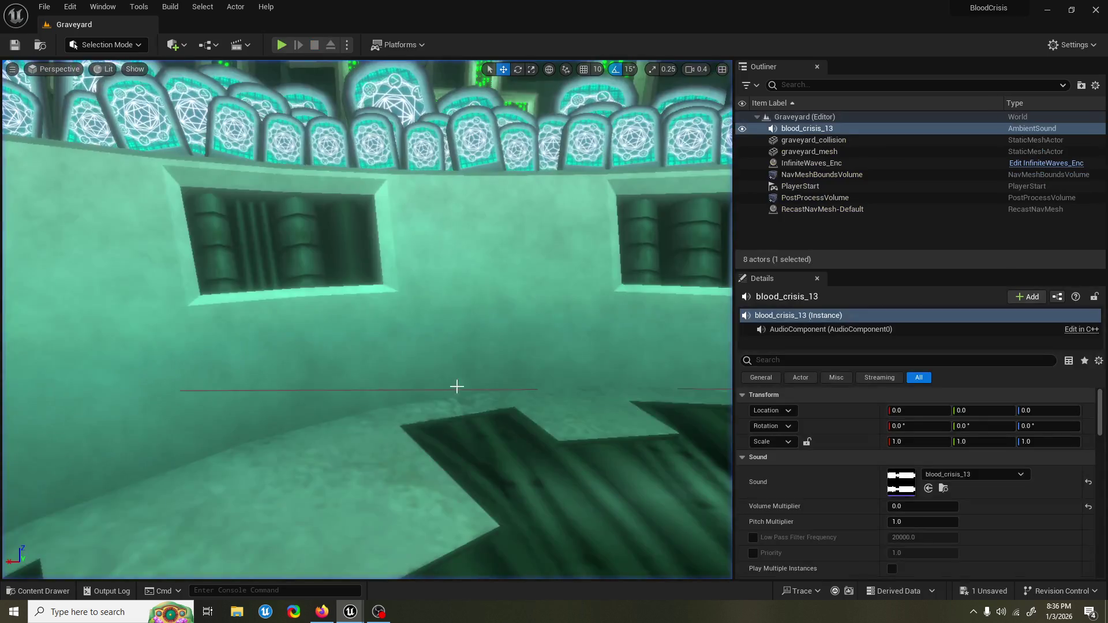
{"action": "mouse_move", "coordinate": [351, 611]}
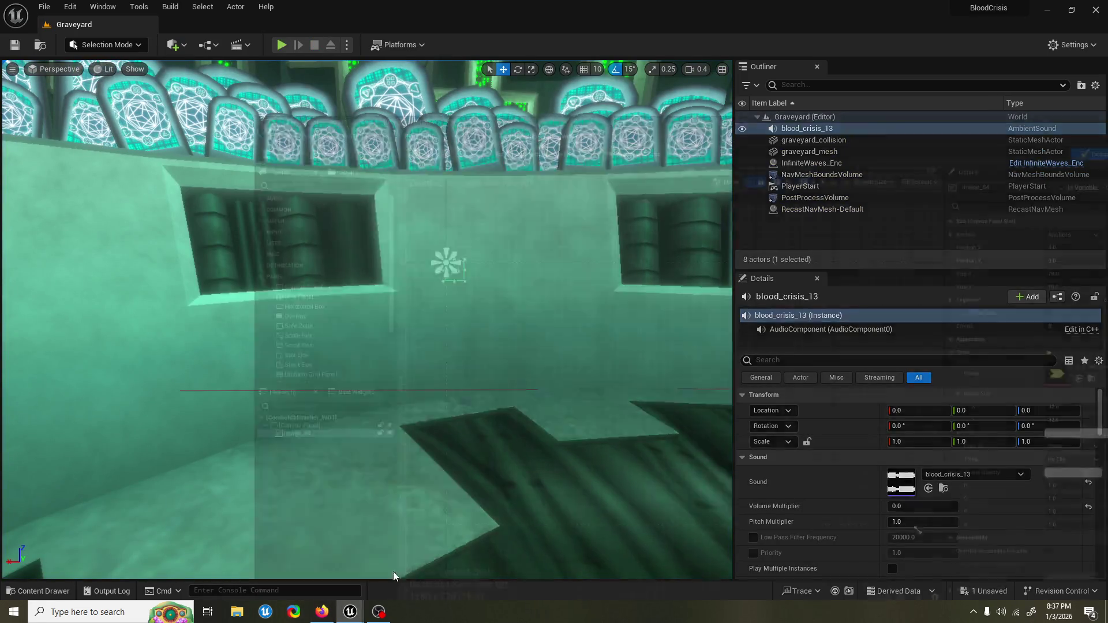
{"action": "left_click", "coordinate": [395, 577]}
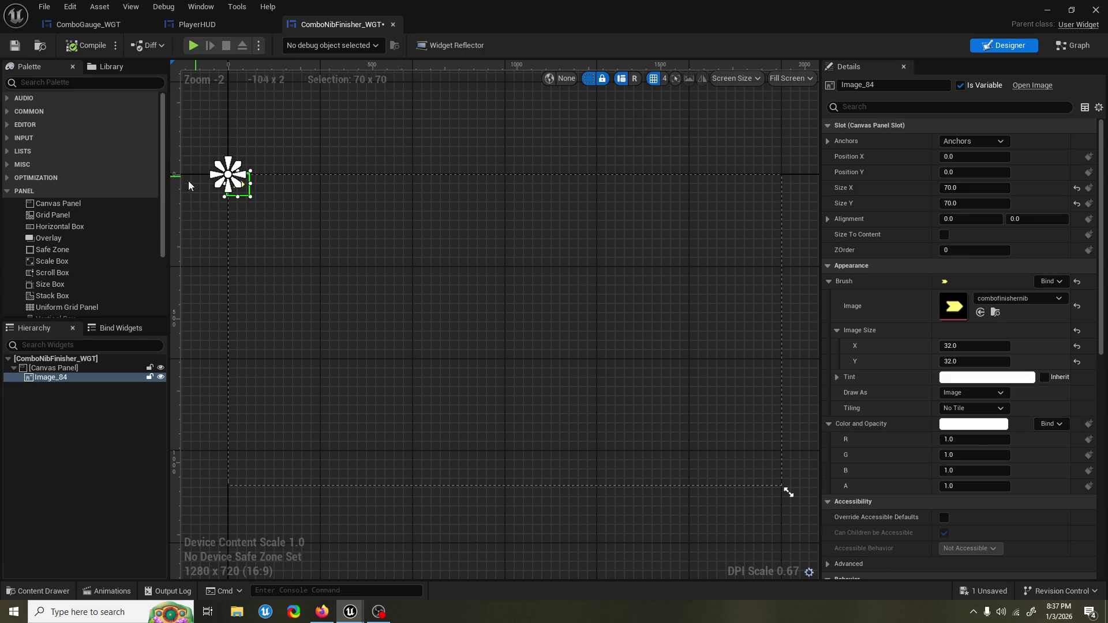
{"action": "left_click", "coordinate": [1005, 141]}
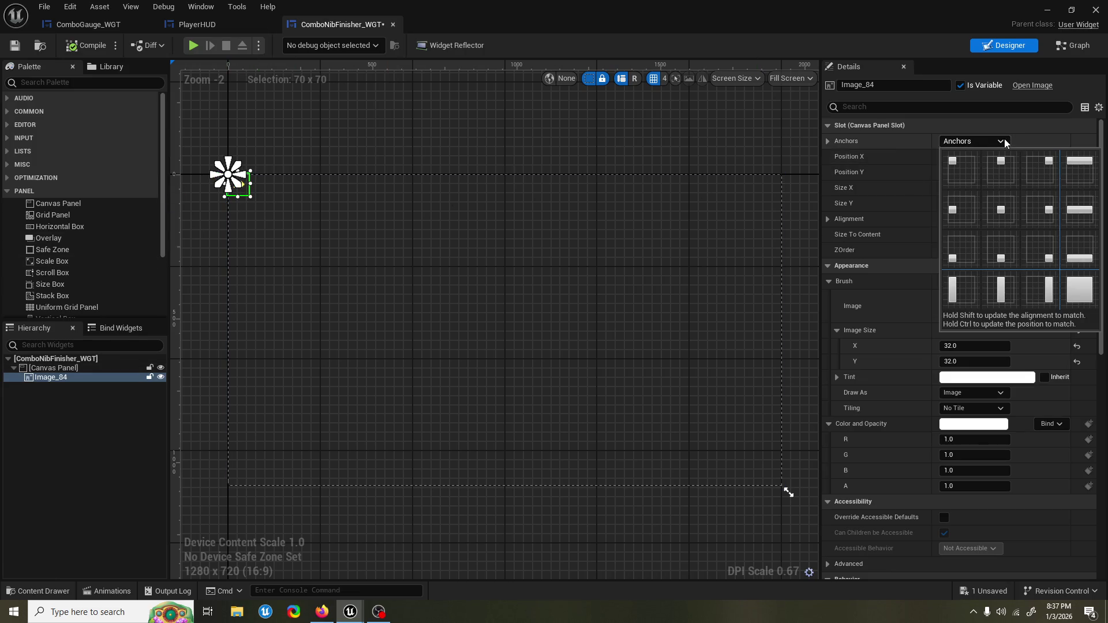
{"action": "left_click", "coordinate": [1012, 217]}
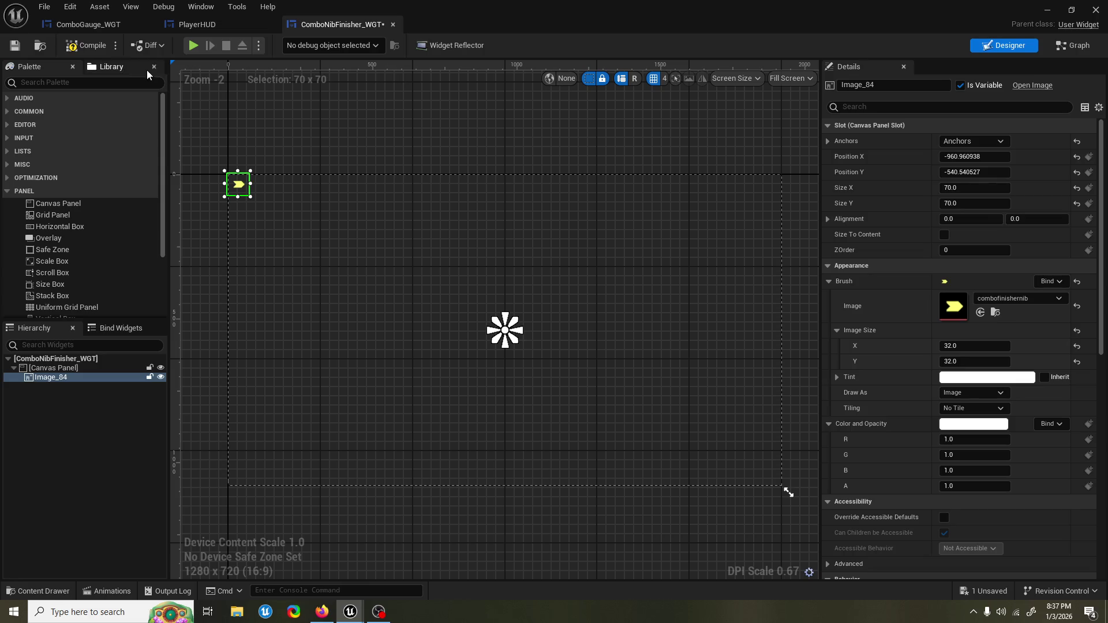
{"action": "left_click", "coordinate": [95, 44]}
{"action": "key", "text": "ctrl+s"}
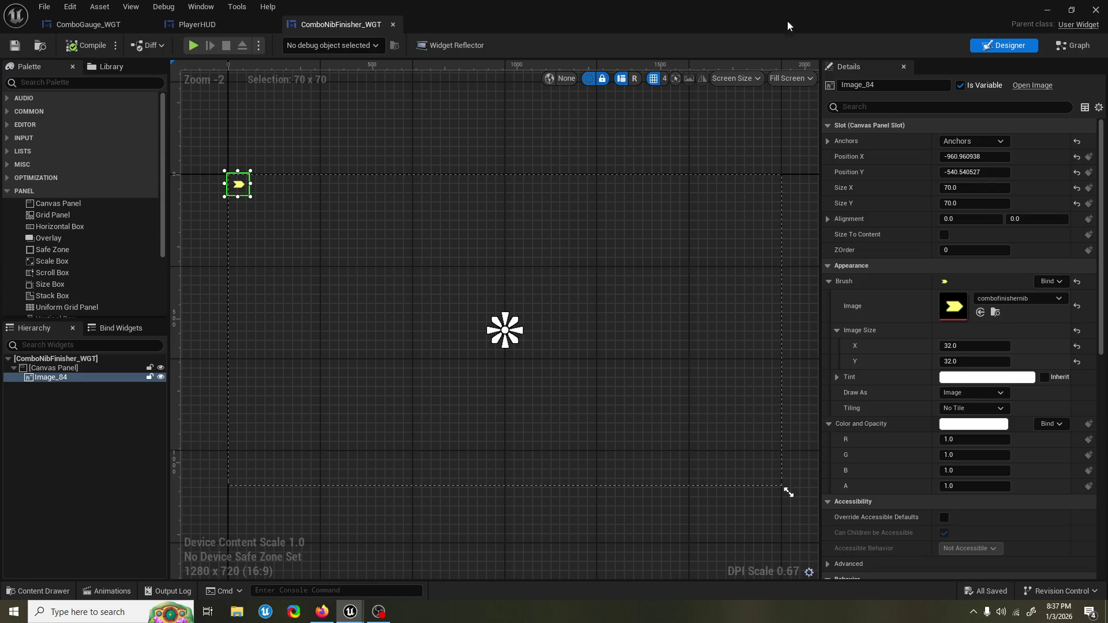
Step: Play-test the level with the re-anchored image, moving forward briefly, then stop
{"action": "left_click", "coordinate": [1047, 10]}
{"action": "left_click", "coordinate": [282, 44]}
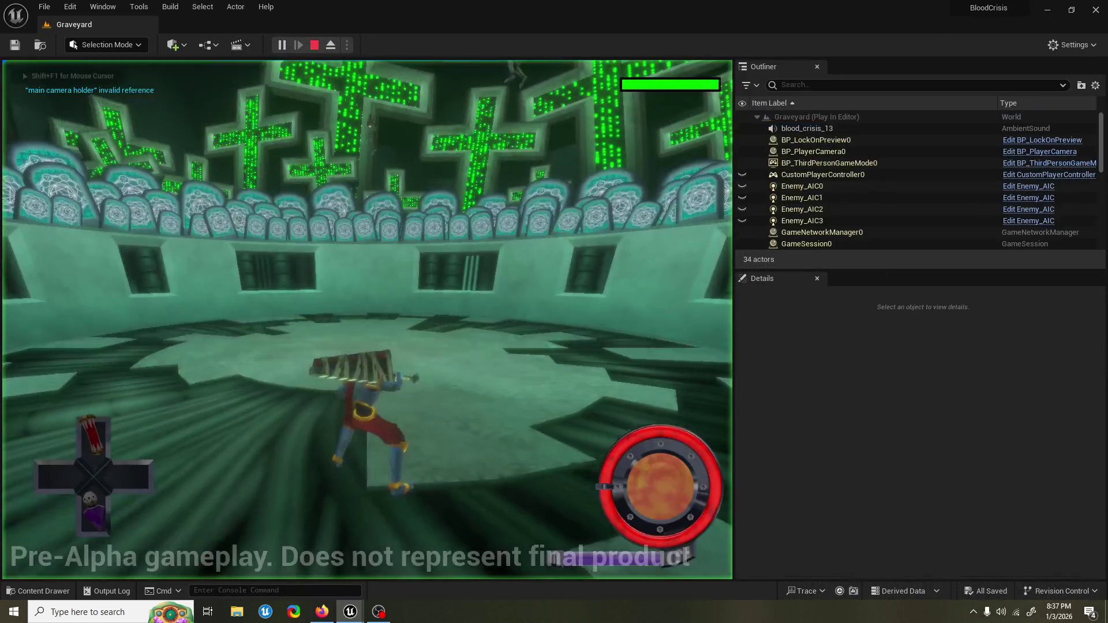
{"action": "key", "text": "w"}
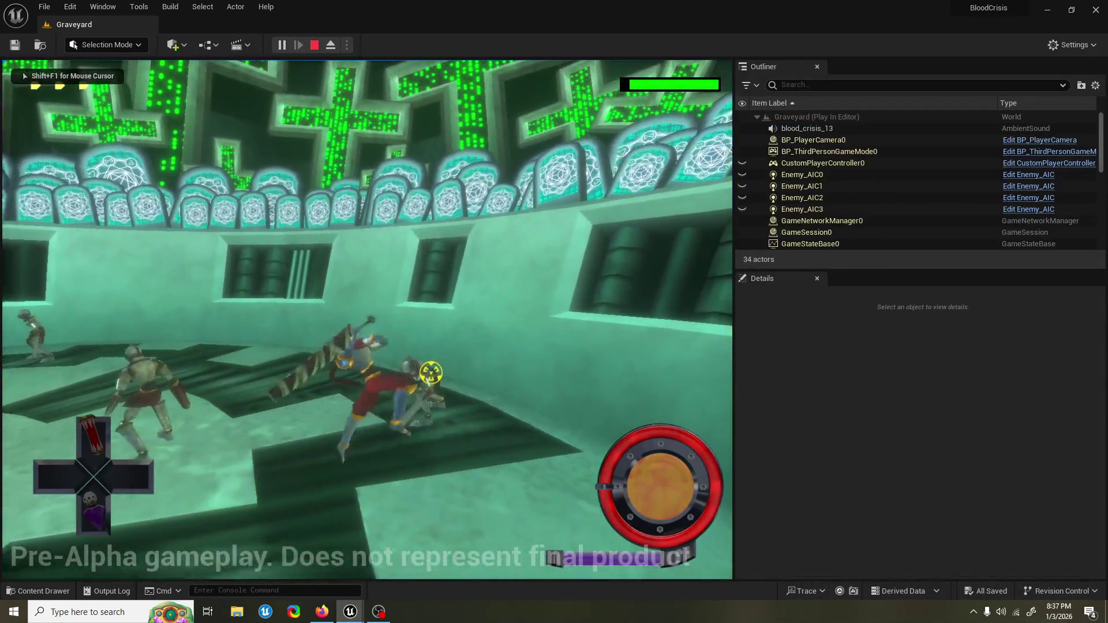
{"action": "key", "text": "Escape"}
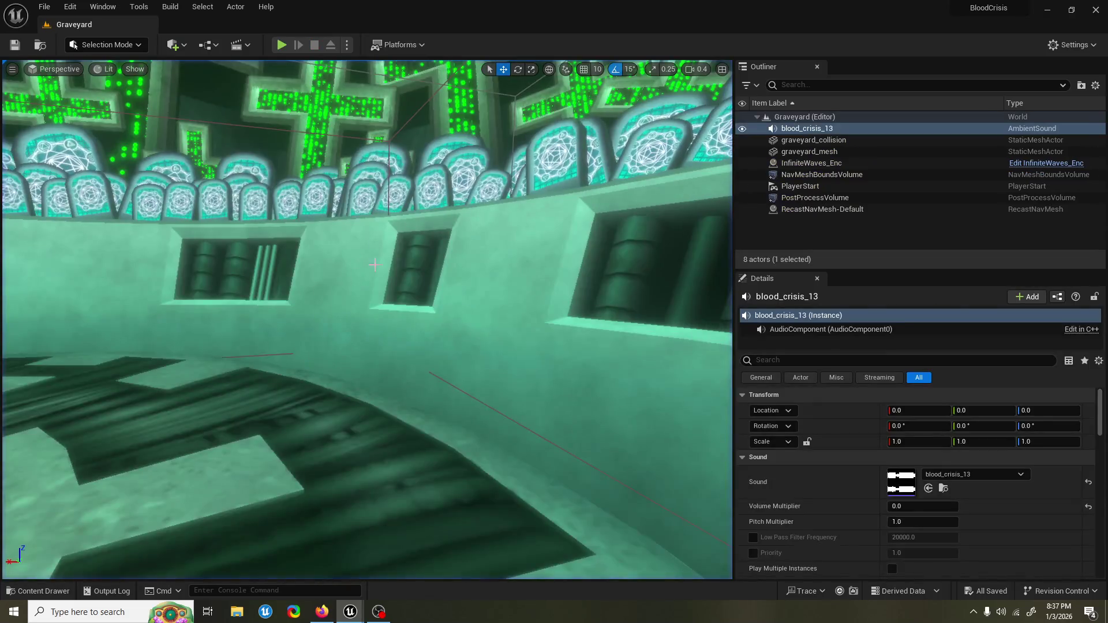
Step: Undo the centre anchor and shrink the Canvas Panel preview to a small custom size
{"action": "mouse_move", "coordinate": [350, 611]}
{"action": "left_click", "coordinate": [401, 563]}
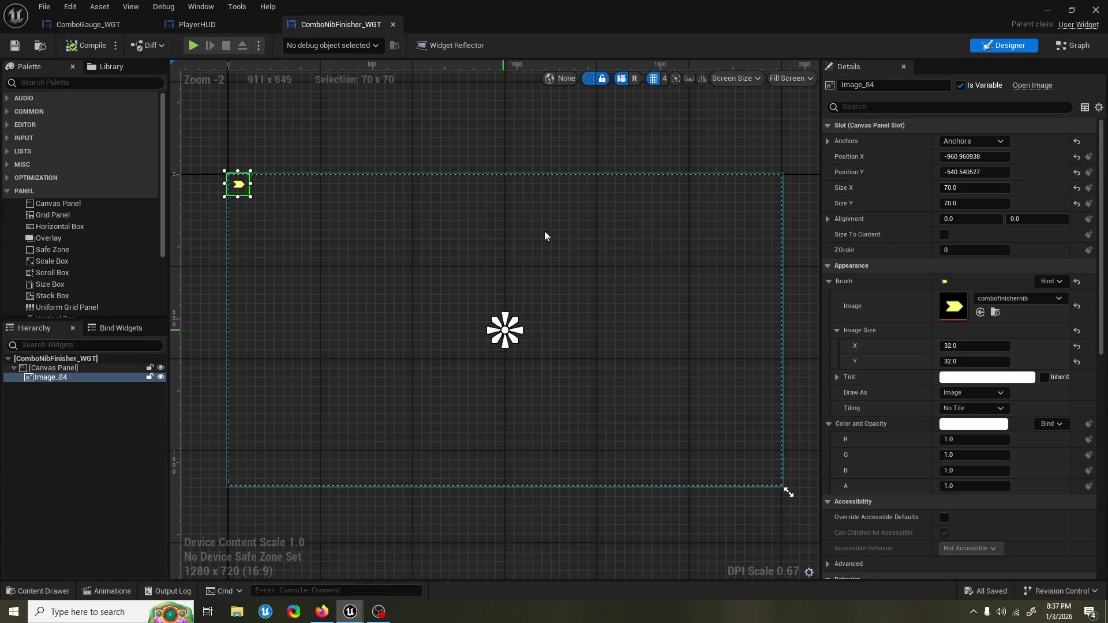
{"action": "key", "text": "ctrl+z"}
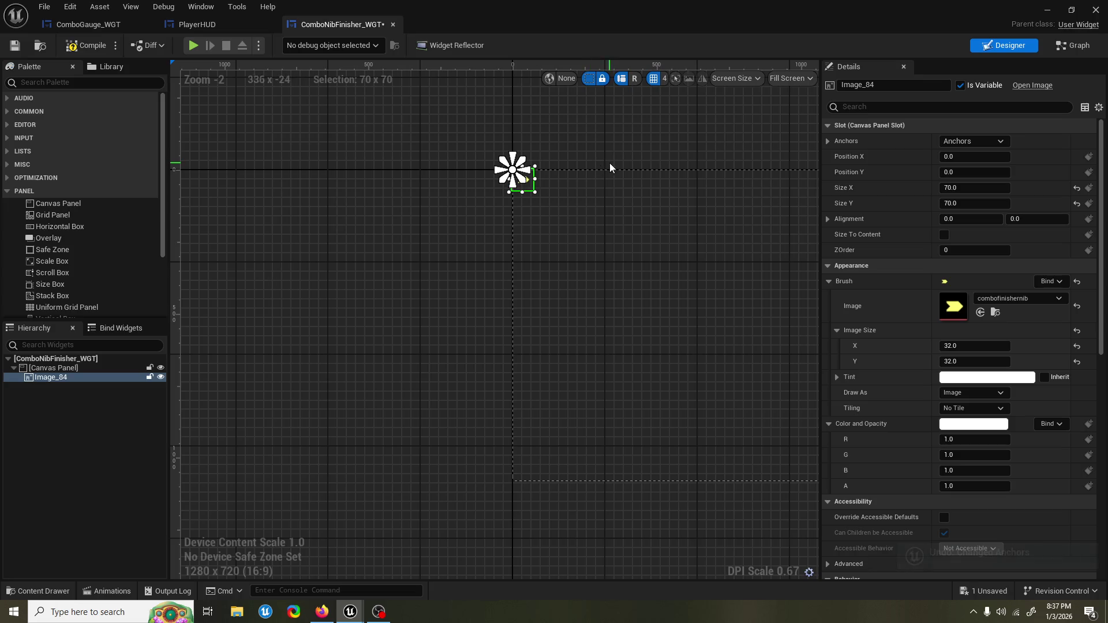
{"action": "left_click_drag", "start_coordinate": [609, 163], "coordinate": [404, 162]}
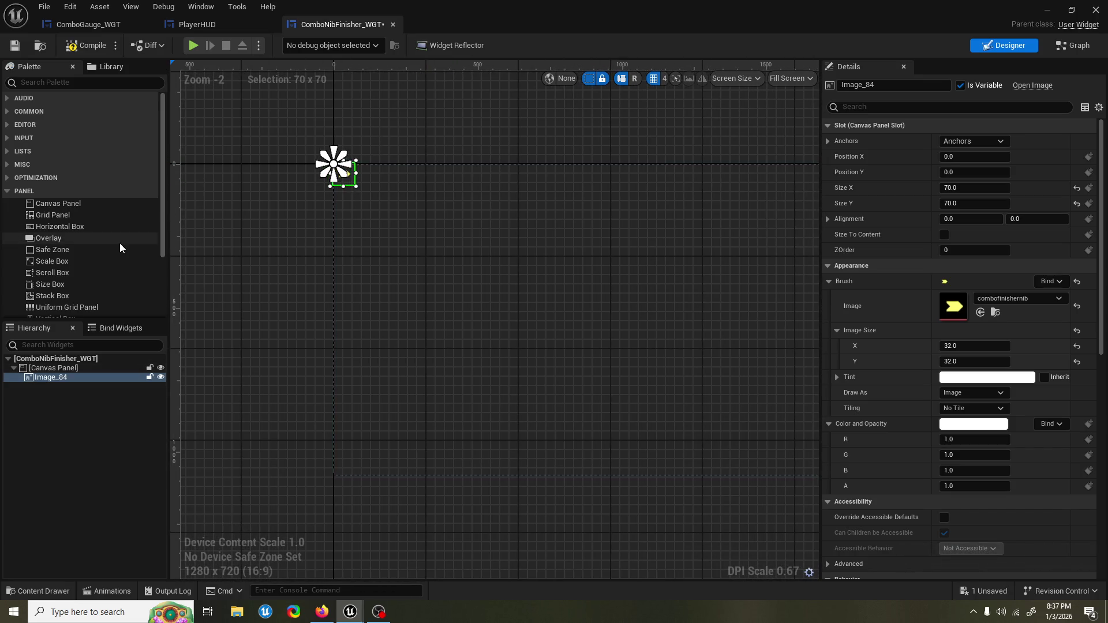
{"action": "scroll", "coordinate": [120, 244], "scroll_direction": "down", "scroll_amount": 1}
{"action": "scroll", "coordinate": [118, 245], "scroll_direction": "down", "scroll_amount": 3}
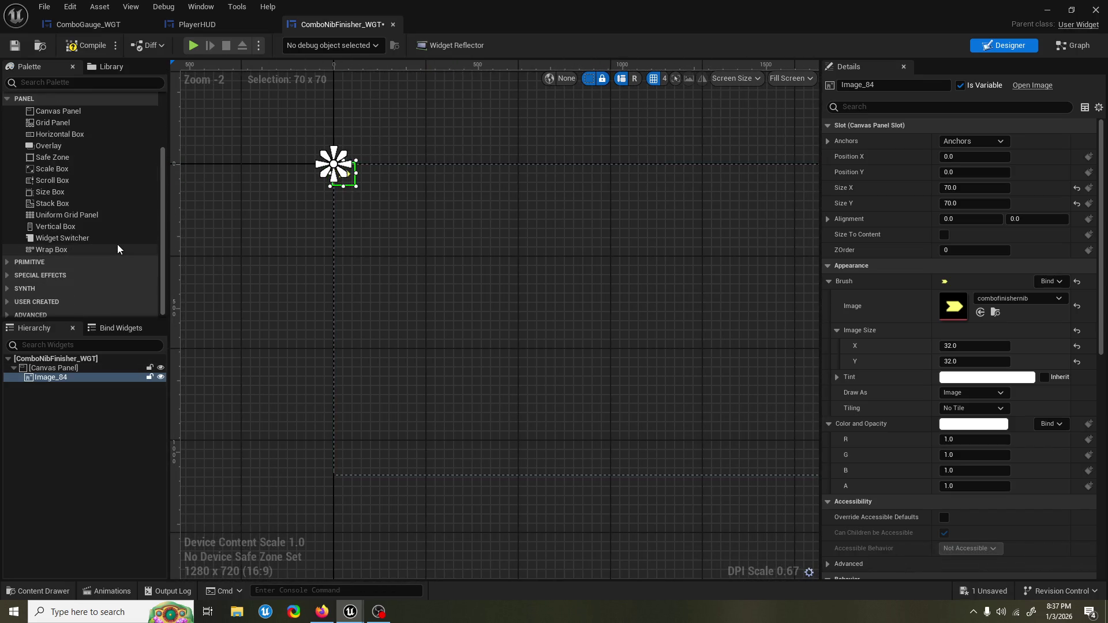
{"action": "left_click", "coordinate": [658, 364]}
{"action": "mouse_move", "coordinate": [661, 364]}
{"action": "left_mouse_down"}
{"action": "mouse_move", "coordinate": [389, 349]}
{"action": "mouse_move", "coordinate": [510, 361]}
{"action": "left_mouse_up"}
{"action": "left_click_drag", "start_coordinate": [759, 495], "coordinate": [209, 191]}
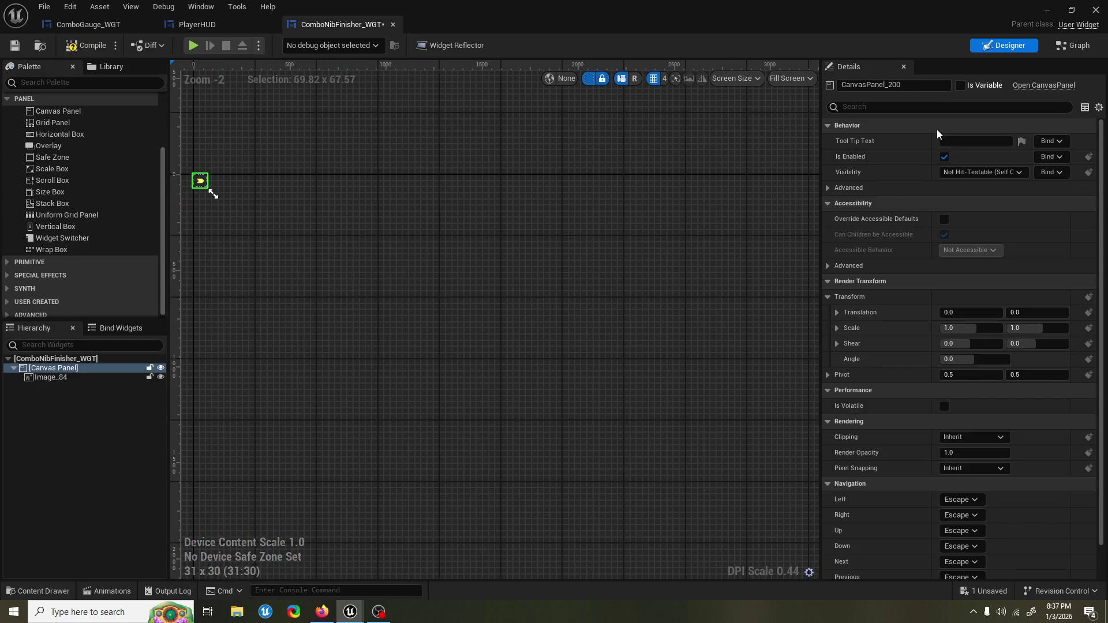
Step: Apply a new anchor preset to Image_84, placing it at -34.91, -33.78, and save
{"action": "scroll", "coordinate": [708, 221], "scroll_direction": "up", "scroll_amount": 4}
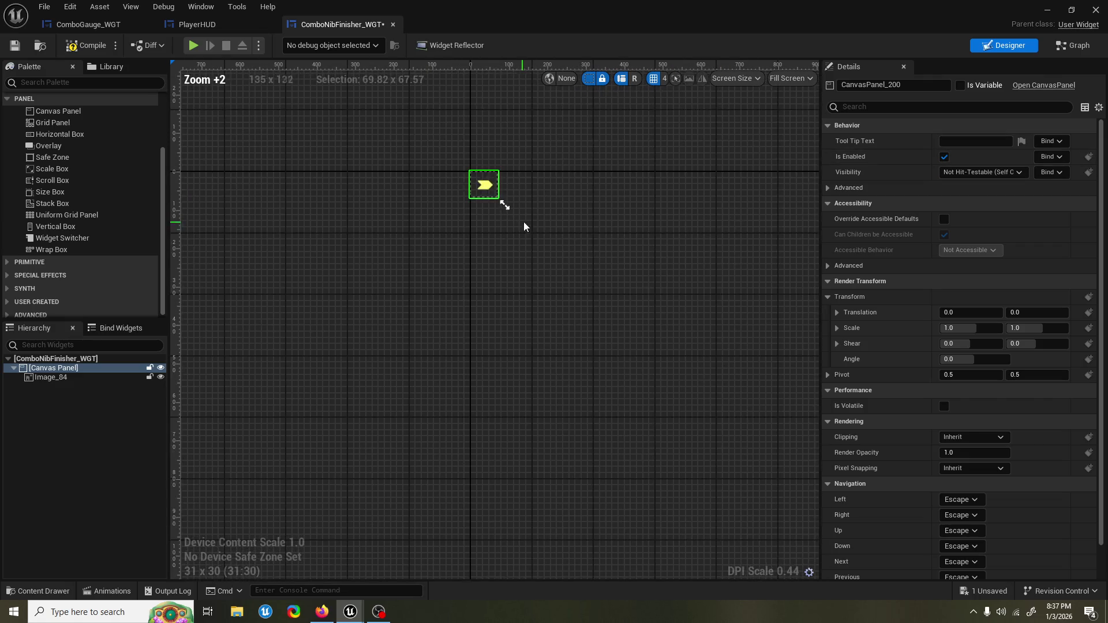
{"action": "left_click", "coordinate": [84, 376]}
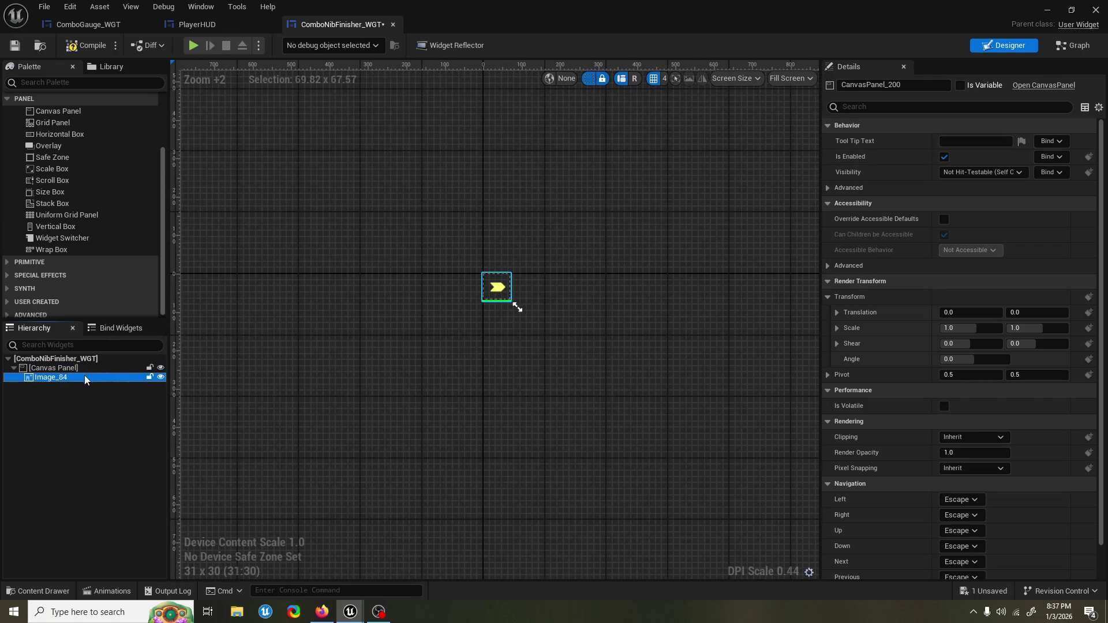
{"action": "left_click", "coordinate": [88, 379]}
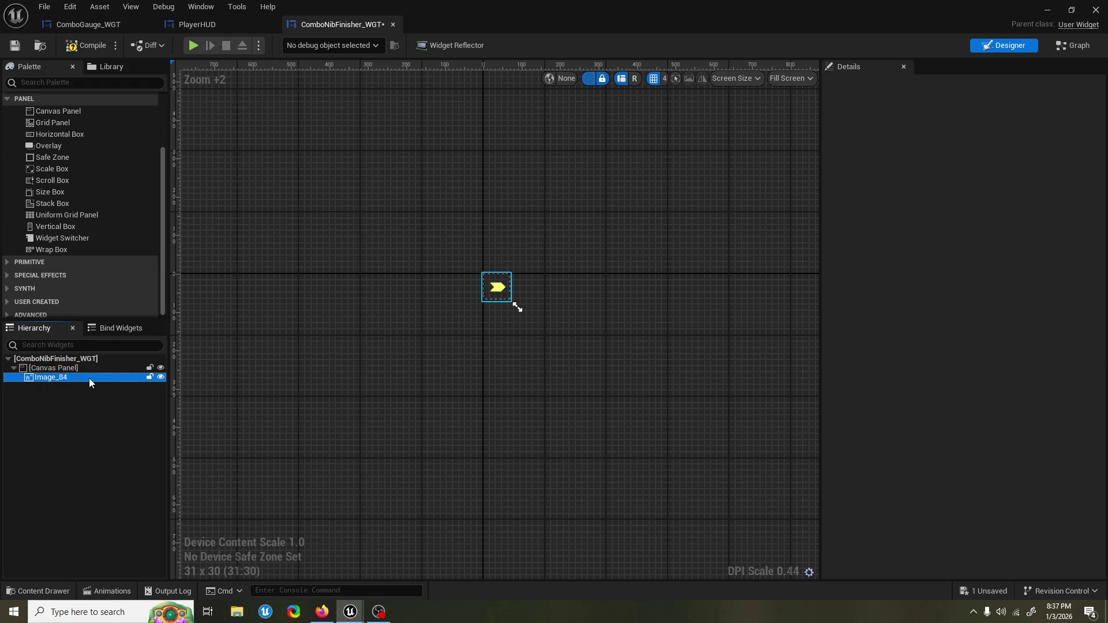
{"action": "left_click", "coordinate": [984, 141]}
{"action": "left_click", "coordinate": [1010, 222]}
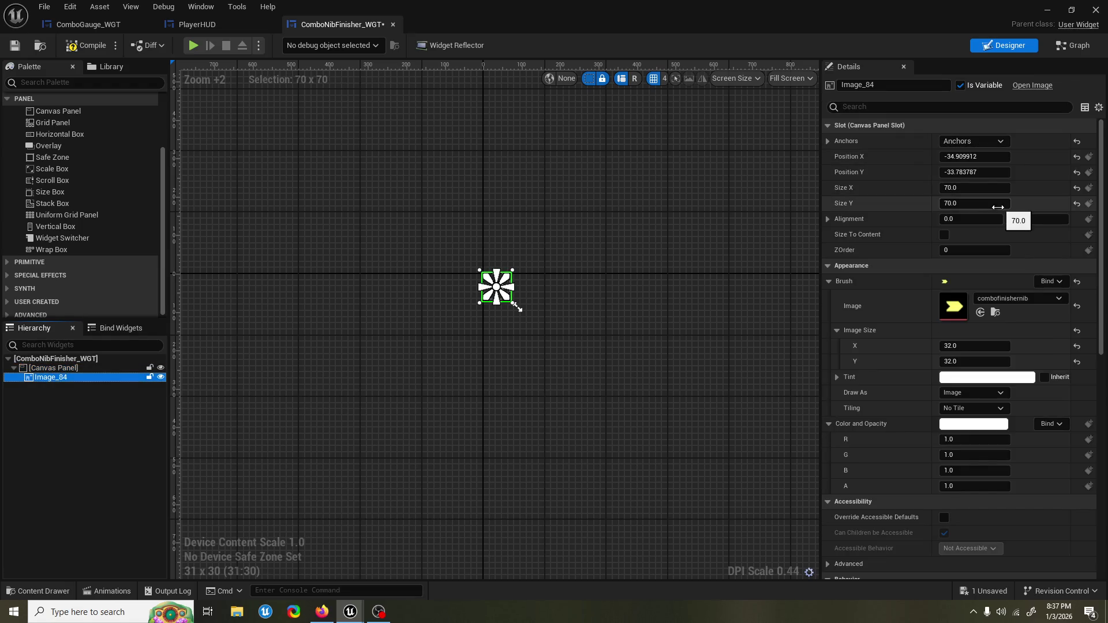
{"action": "key", "text": "ctrl+s"}
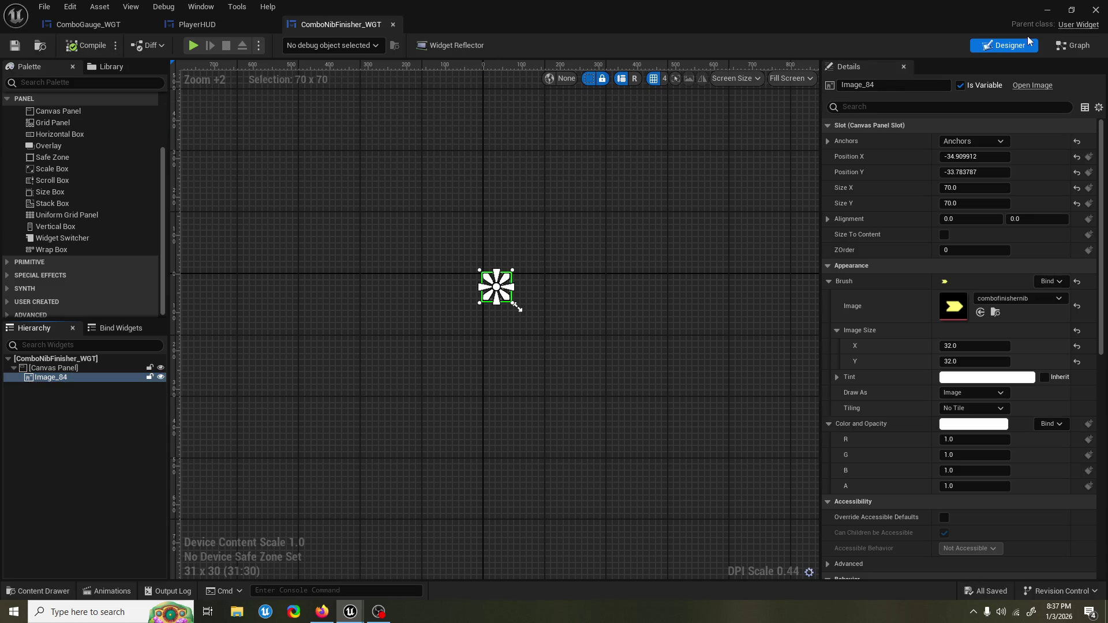
{"action": "left_click", "coordinate": [1047, 10]}
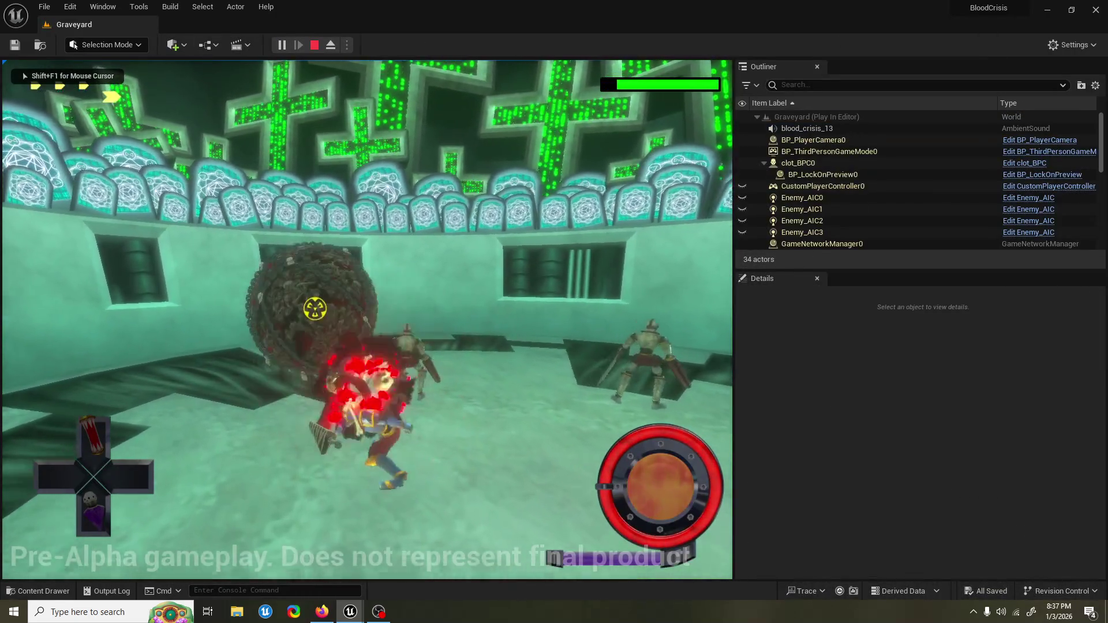
{"action": "key", "text": "Escape"}
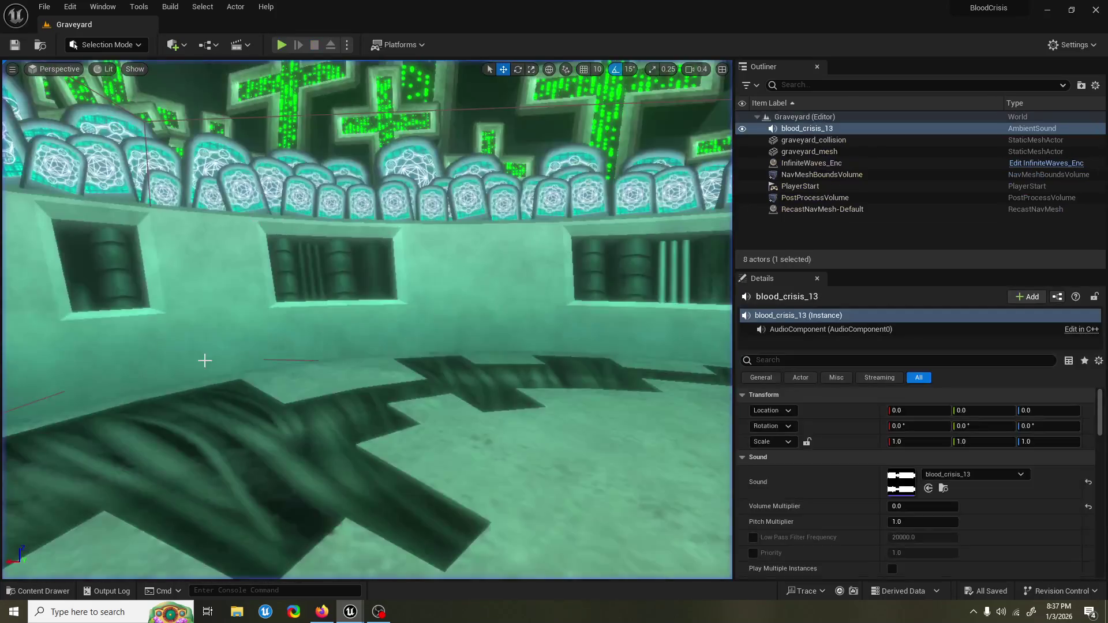
{"action": "mouse_move", "coordinate": [350, 612]}
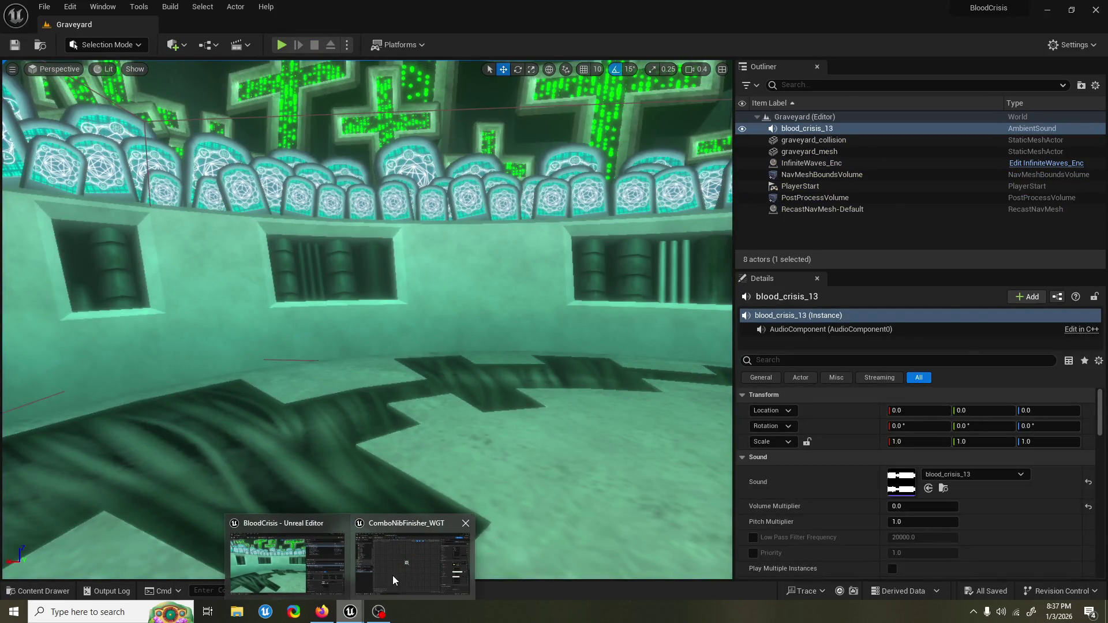
{"action": "left_click", "coordinate": [393, 576]}
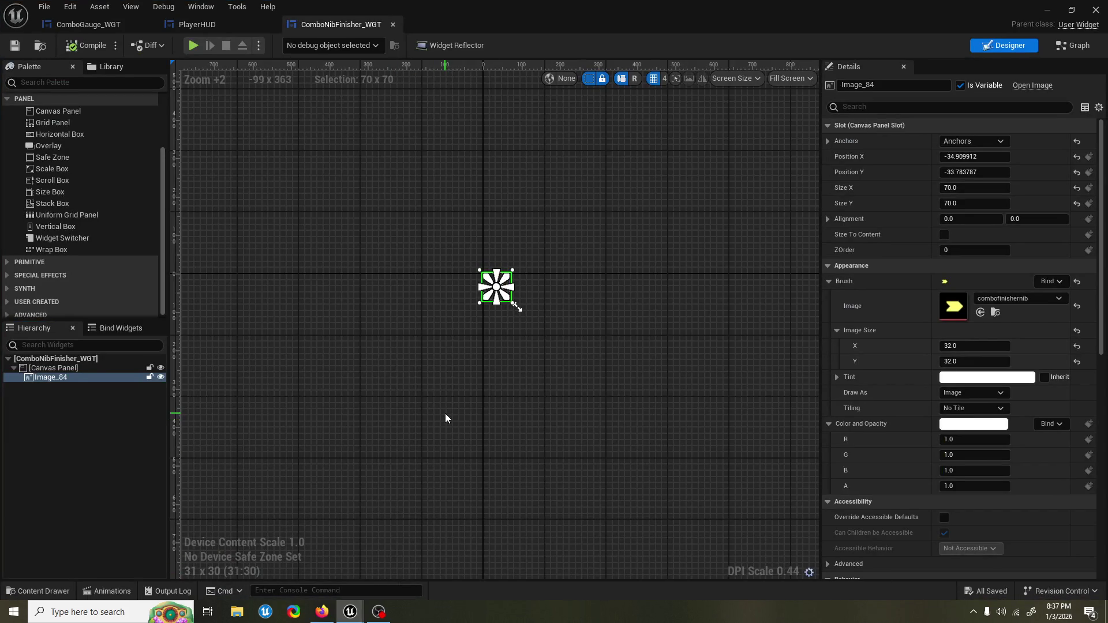
{"action": "scroll", "coordinate": [74, 175], "scroll_direction": "up", "scroll_amount": 2}
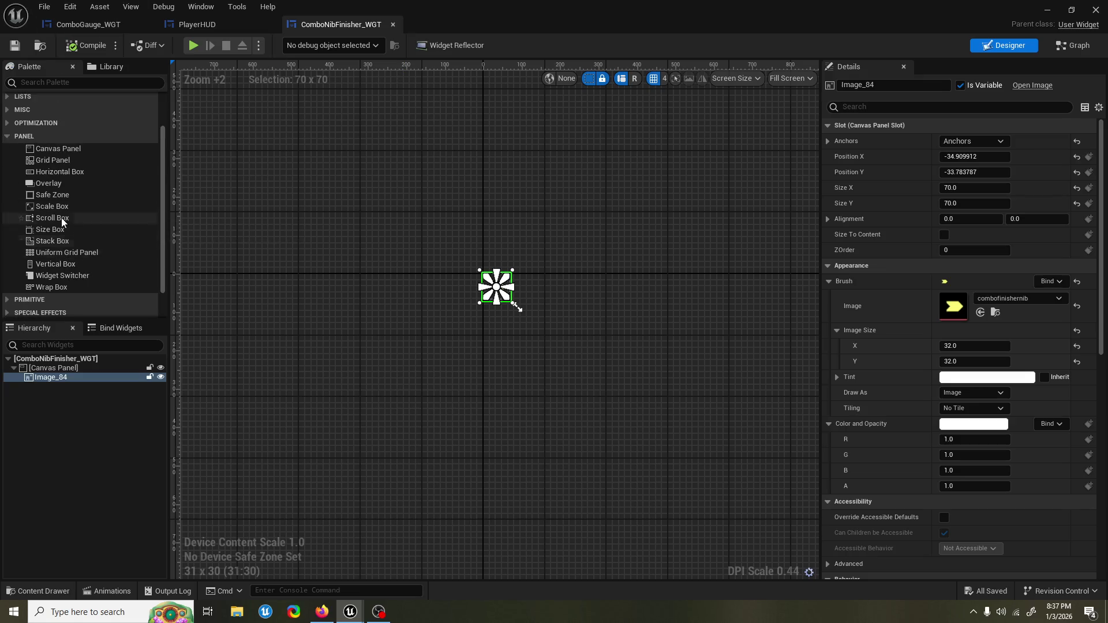
{"action": "left_click", "coordinate": [73, 175]}
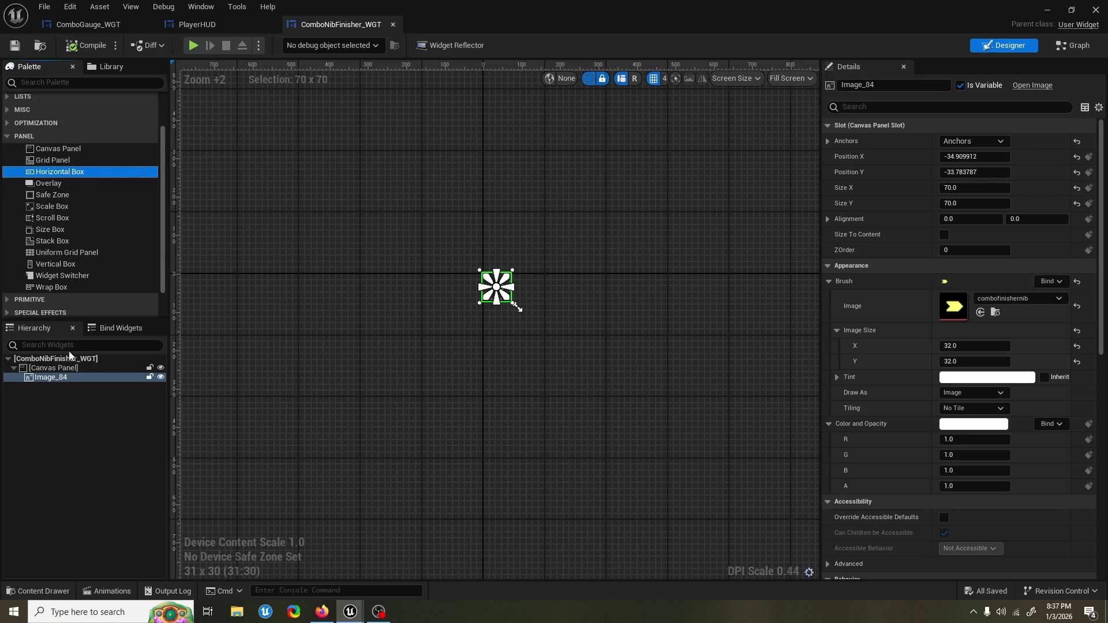
{"action": "left_click", "coordinate": [53, 368]}
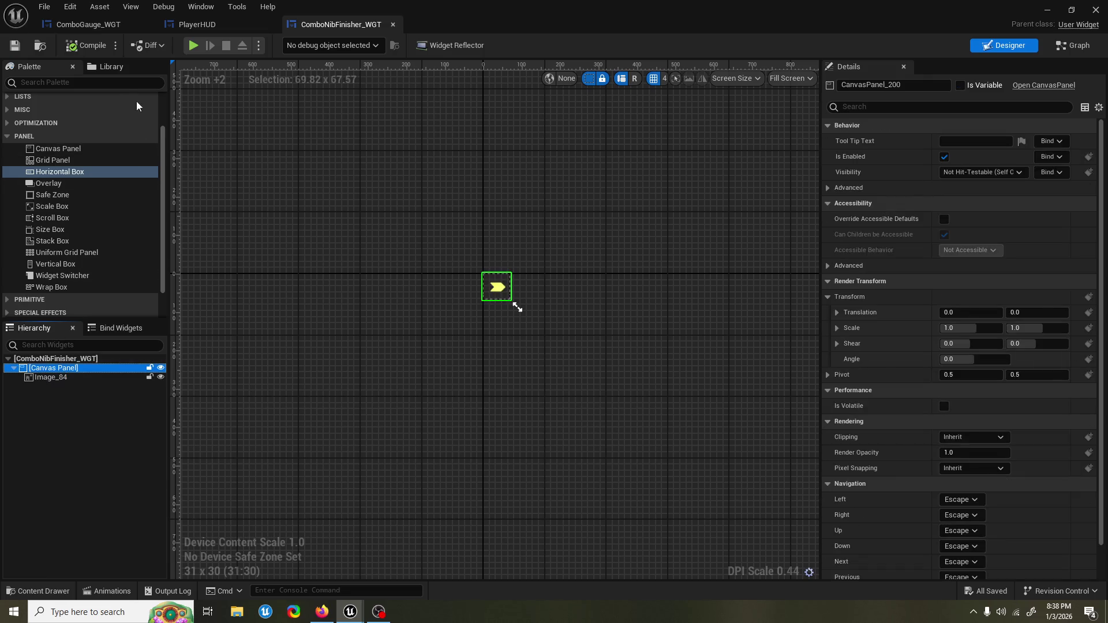
{"action": "left_click", "coordinate": [106, 27]}
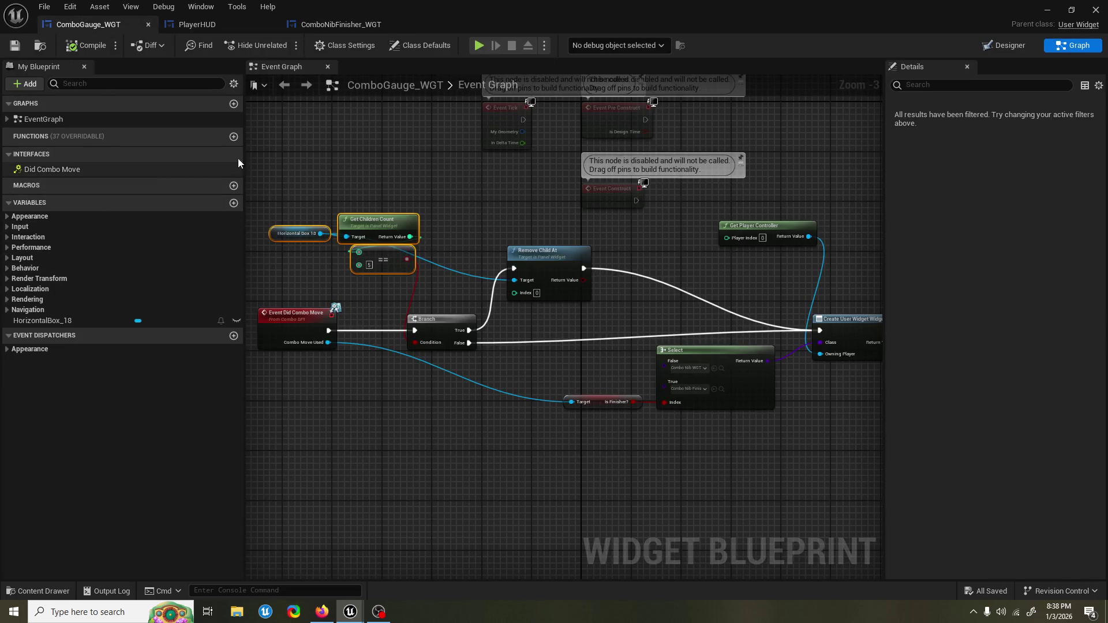
{"action": "left_click", "coordinate": [994, 46]}
{"action": "left_click", "coordinate": [99, 368]}
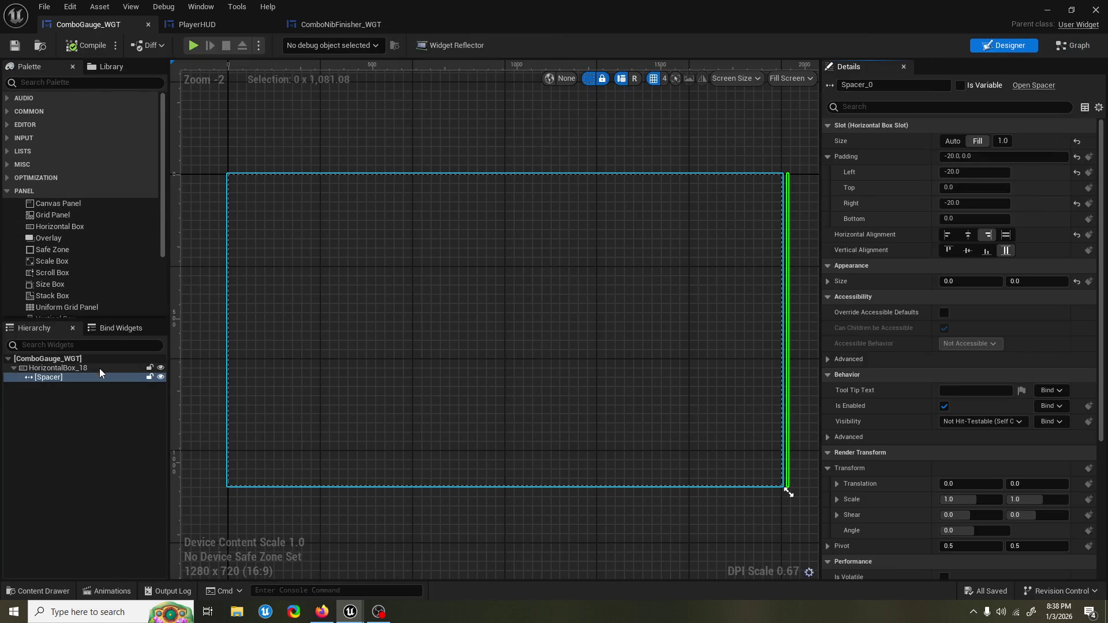
{"action": "left_click", "coordinate": [100, 378]}
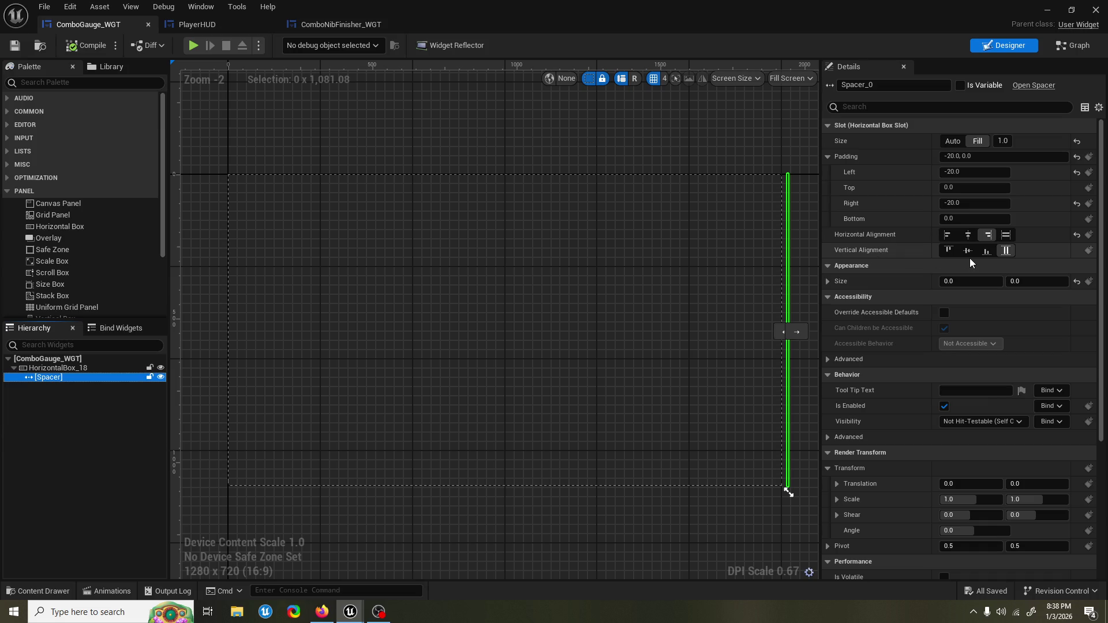
{"action": "left_click", "coordinate": [92, 368]}
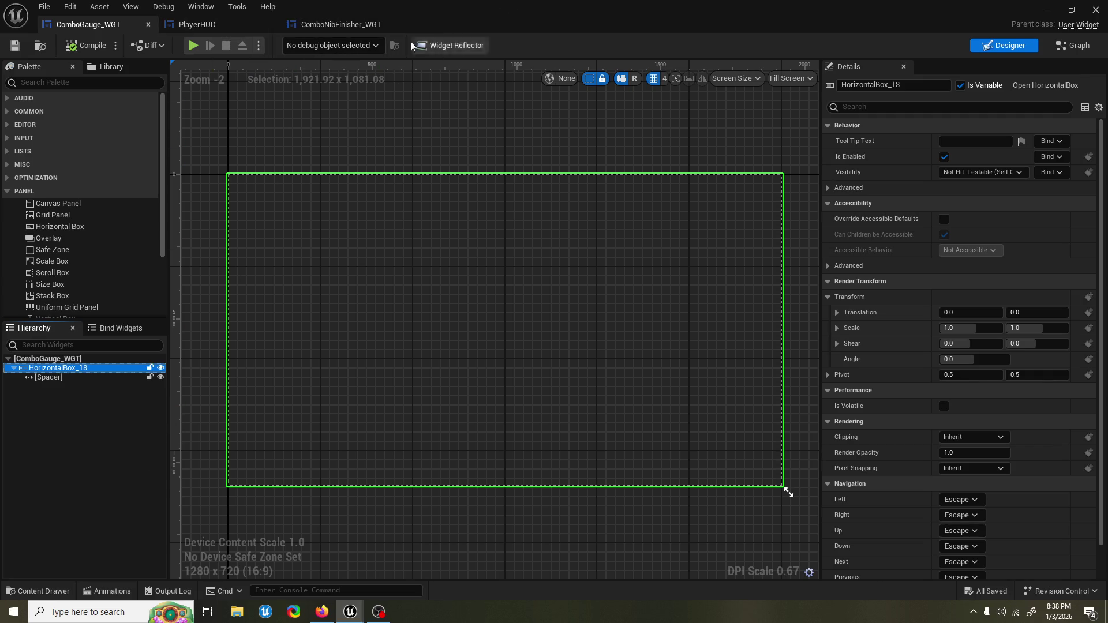
{"action": "left_click", "coordinate": [351, 27]}
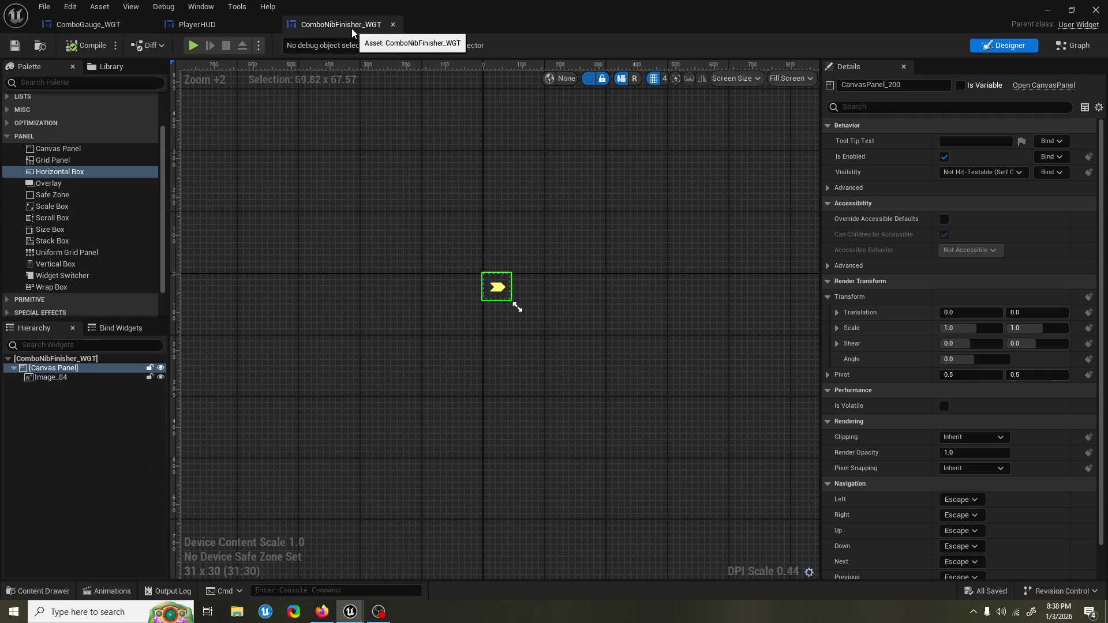
Step: Select Image_84 in ComboNibFinisher_WGT and apply an anchor preset to it
{"action": "left_click", "coordinate": [49, 361]}
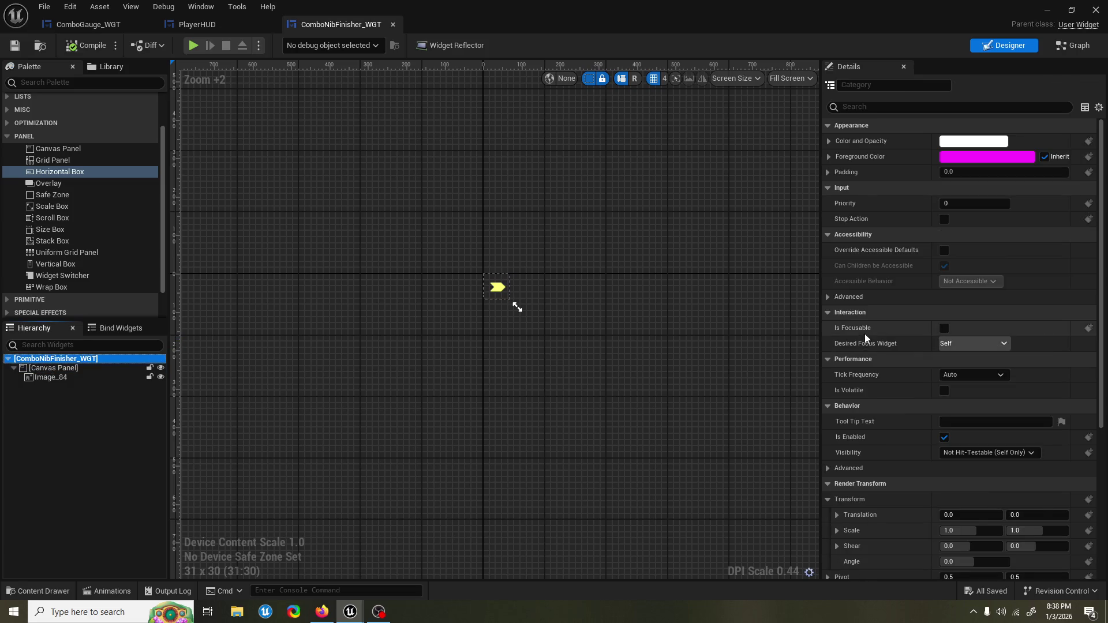
{"action": "scroll", "coordinate": [866, 332], "scroll_direction": "down", "scroll_amount": 6}
{"action": "scroll", "coordinate": [867, 333], "scroll_direction": "up", "scroll_amount": 6}
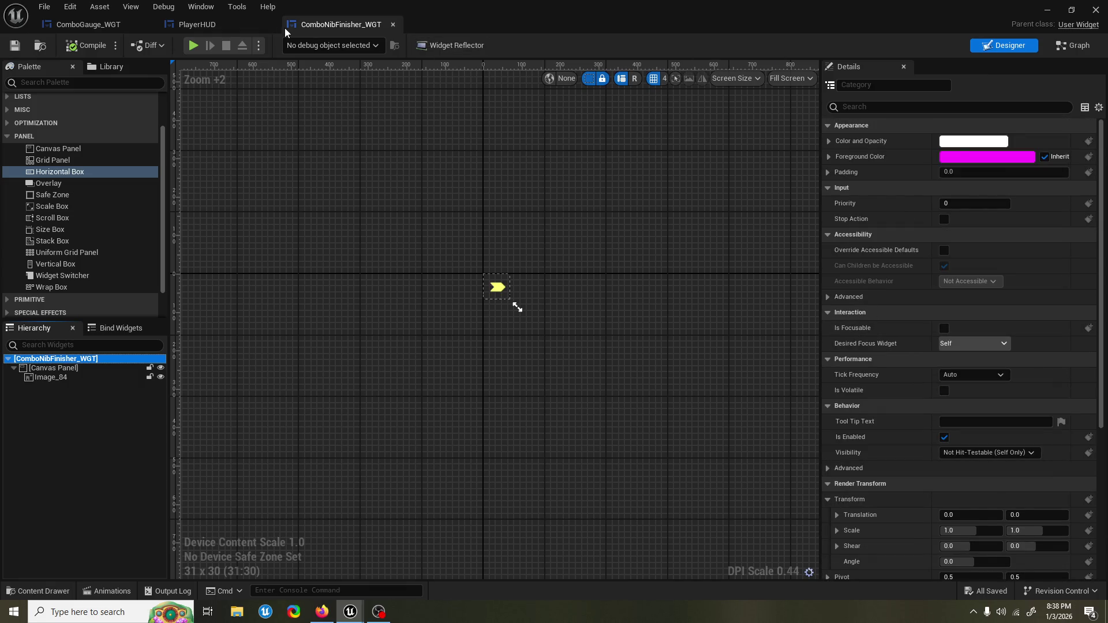
{"action": "left_click", "coordinate": [517, 173]}
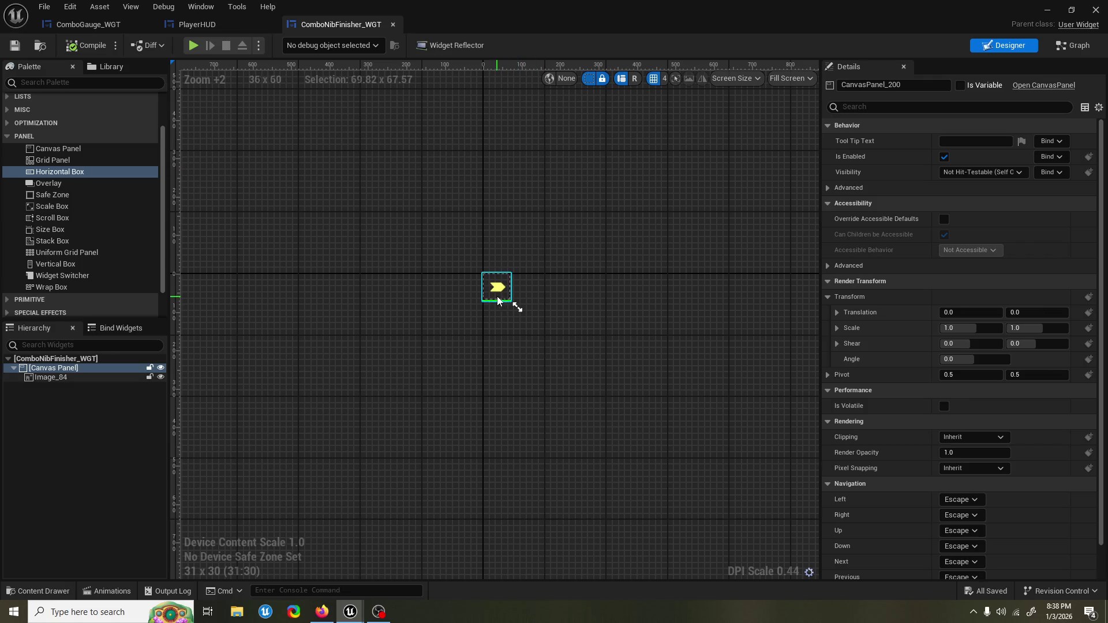
{"action": "left_click", "coordinate": [51, 377]}
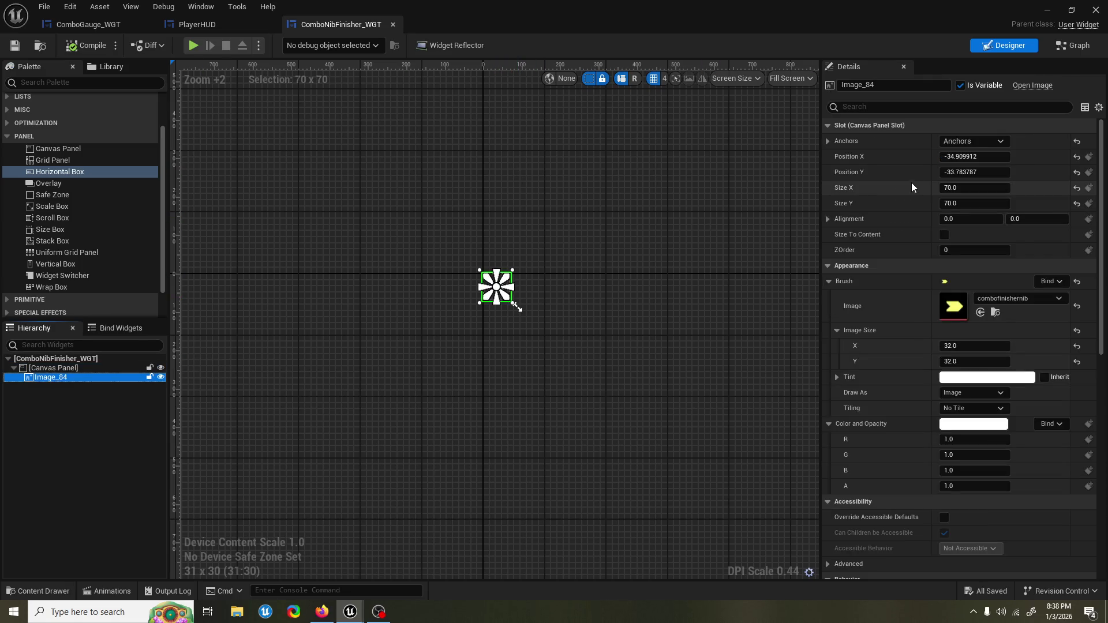
{"action": "left_click", "coordinate": [989, 141]}
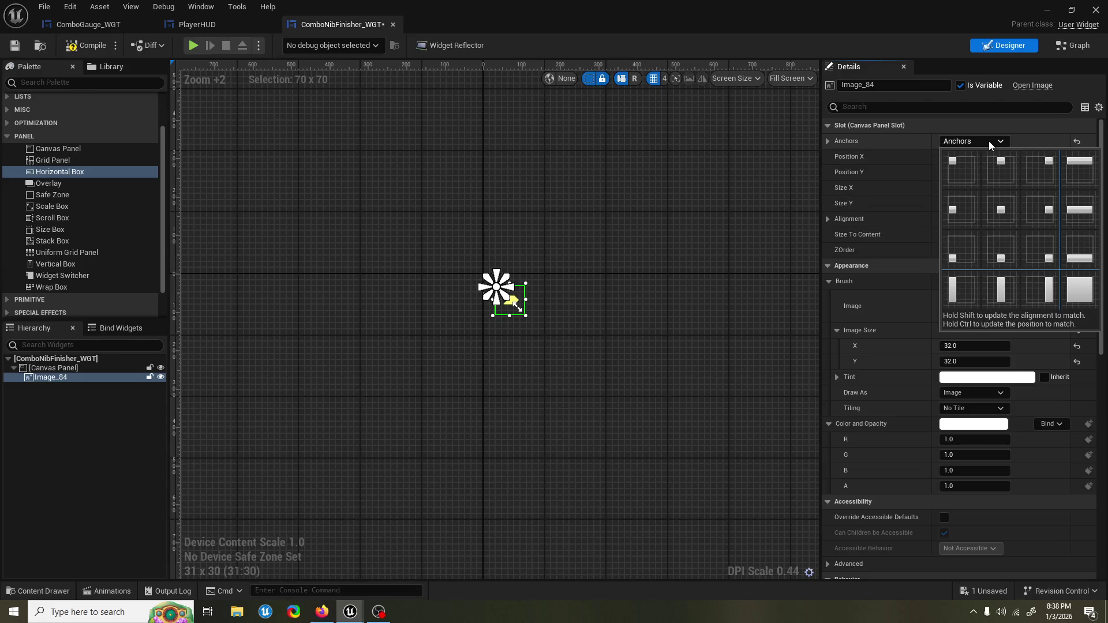
{"action": "left_click", "coordinate": [996, 210]}
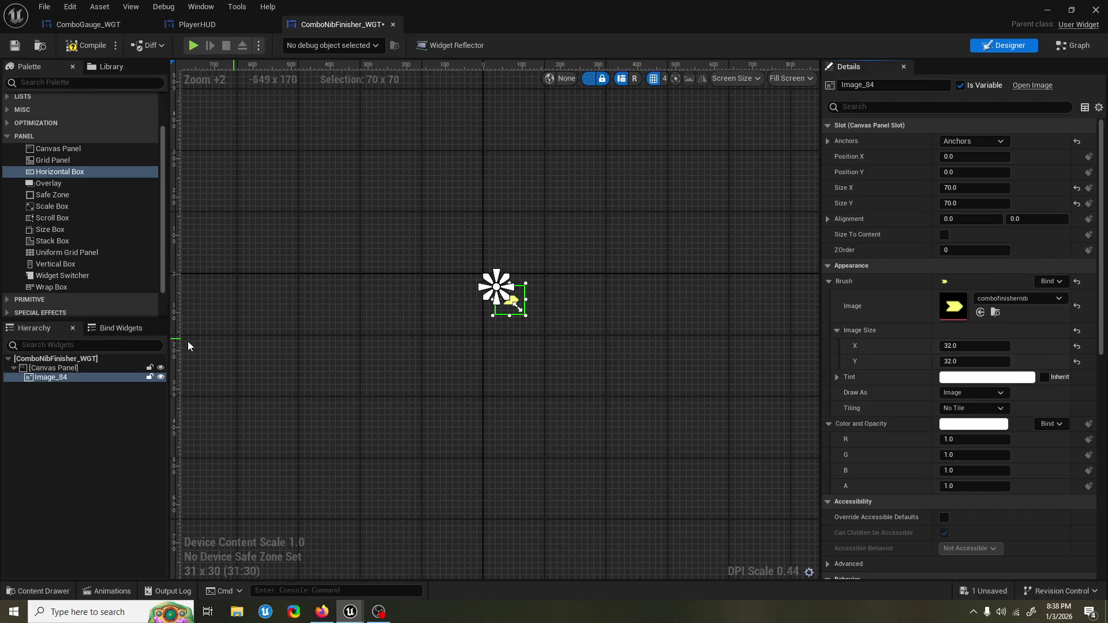
Step: Set Image_84's alignment to 0.5, 0.5, then minimize the widget editor to view the game
{"action": "left_click", "coordinate": [87, 368]}
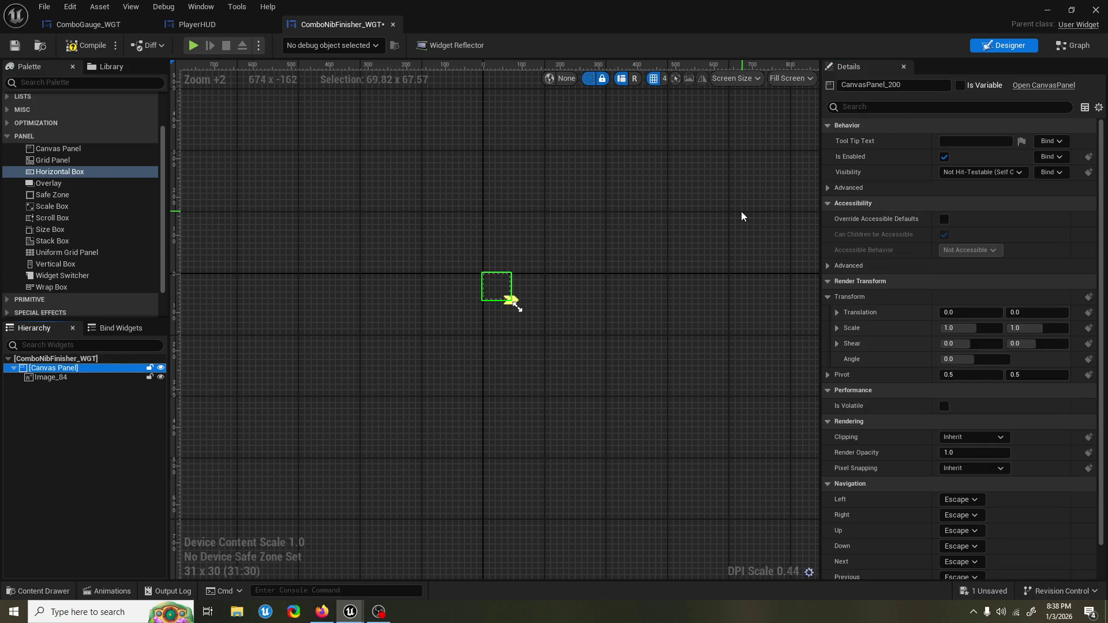
{"action": "left_click", "coordinate": [103, 355]}
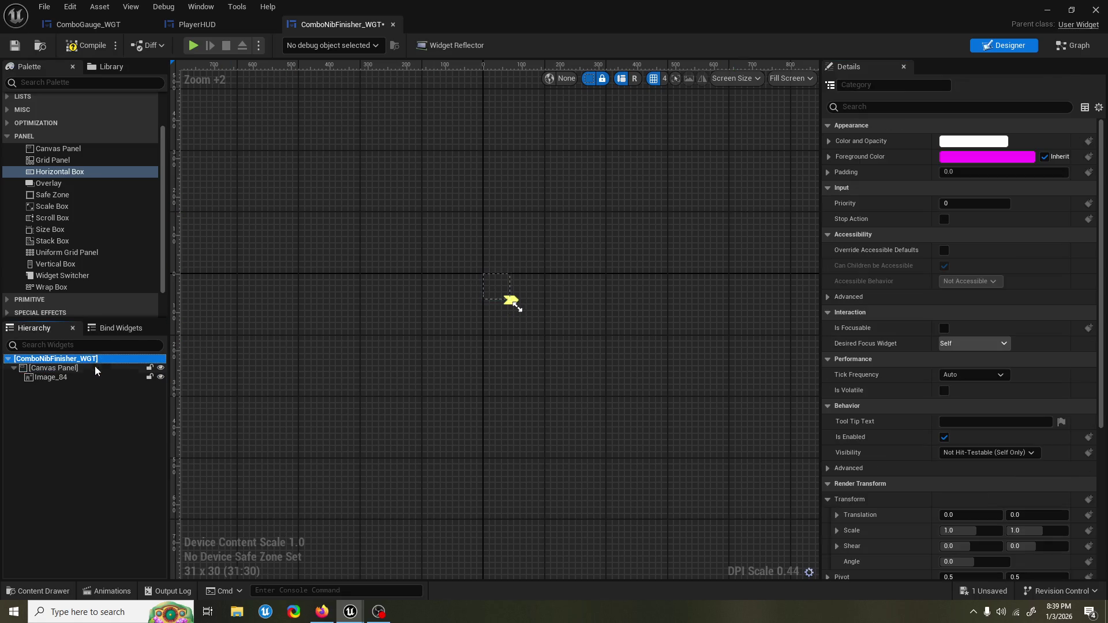
{"action": "left_click", "coordinate": [84, 378]}
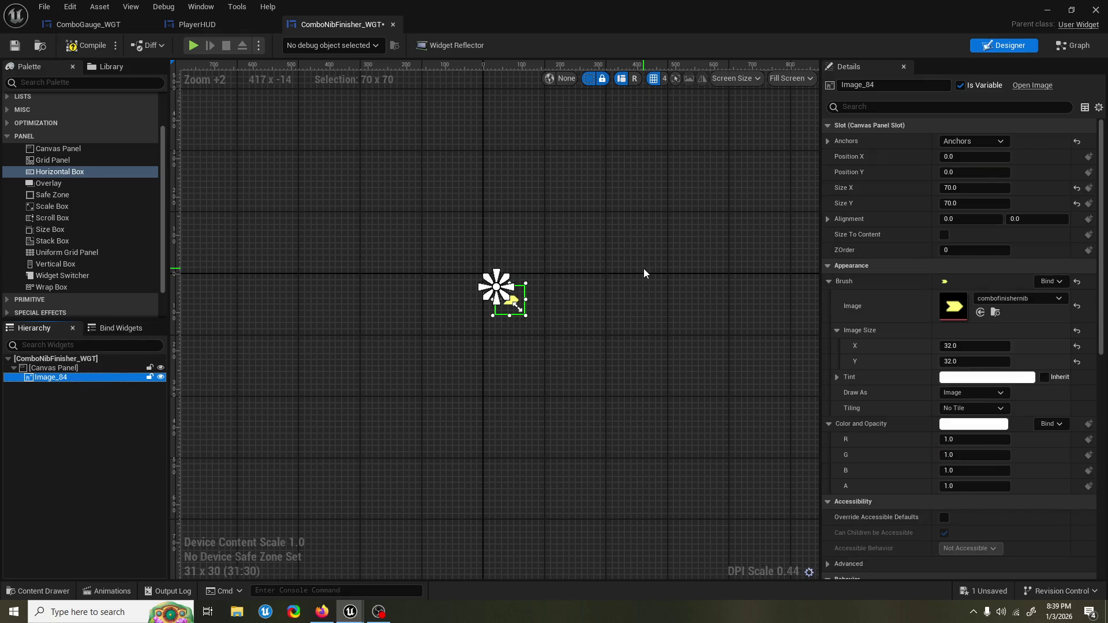
{"action": "scroll", "coordinate": [549, 272], "scroll_direction": "up", "scroll_amount": 2}
{"action": "left_click", "coordinate": [830, 219]}
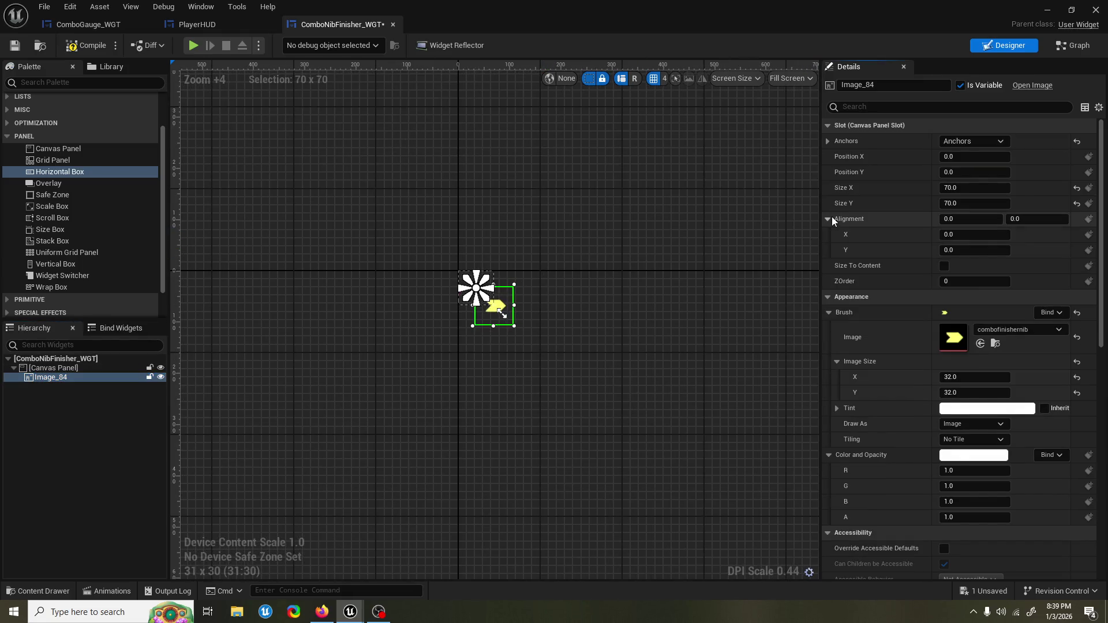
{"action": "left_click", "coordinate": [986, 236]}
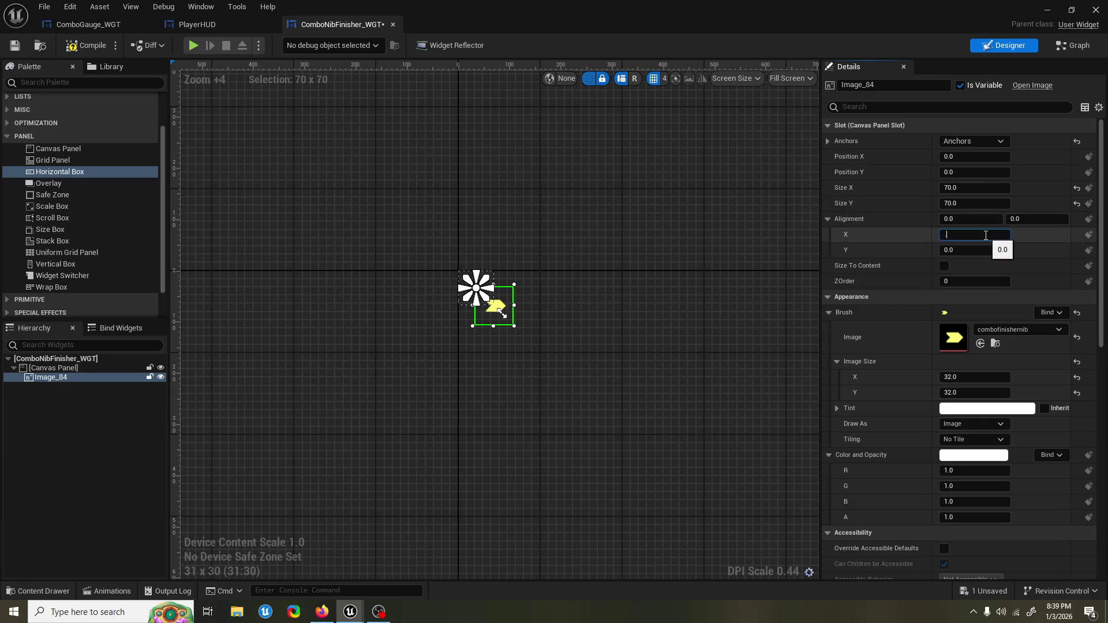
{"action": "type", "text": "0.5"}
{"action": "key", "text": "Tab"}
{"action": "type", "text": "0.5"}
{"action": "key", "text": "Return"}
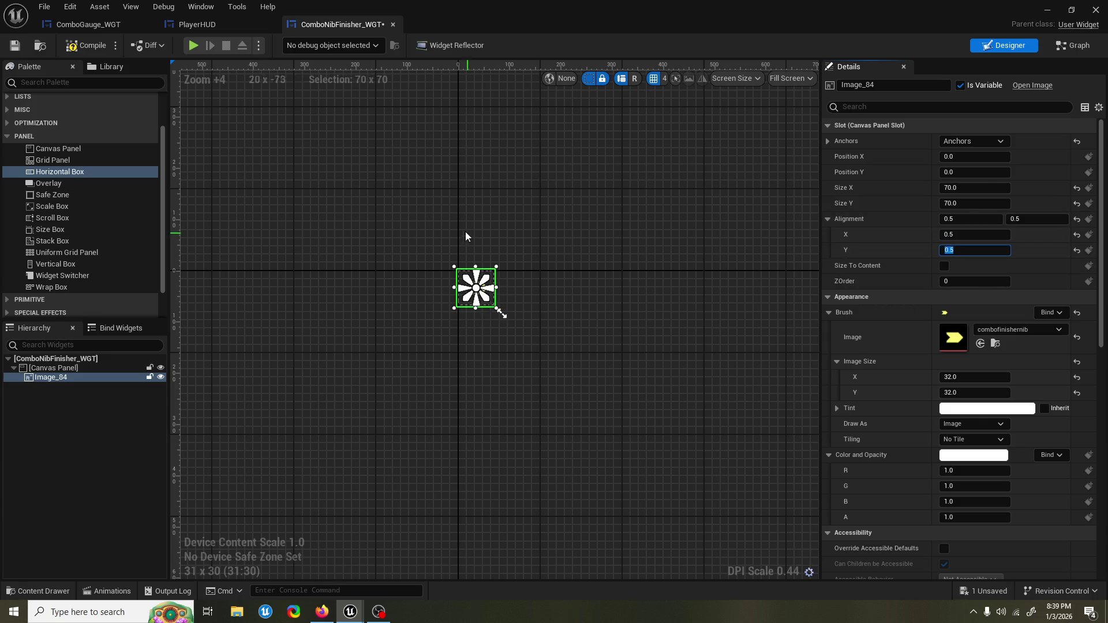
{"action": "left_click_drag", "start_coordinate": [383, 173], "coordinate": [384, 183]}
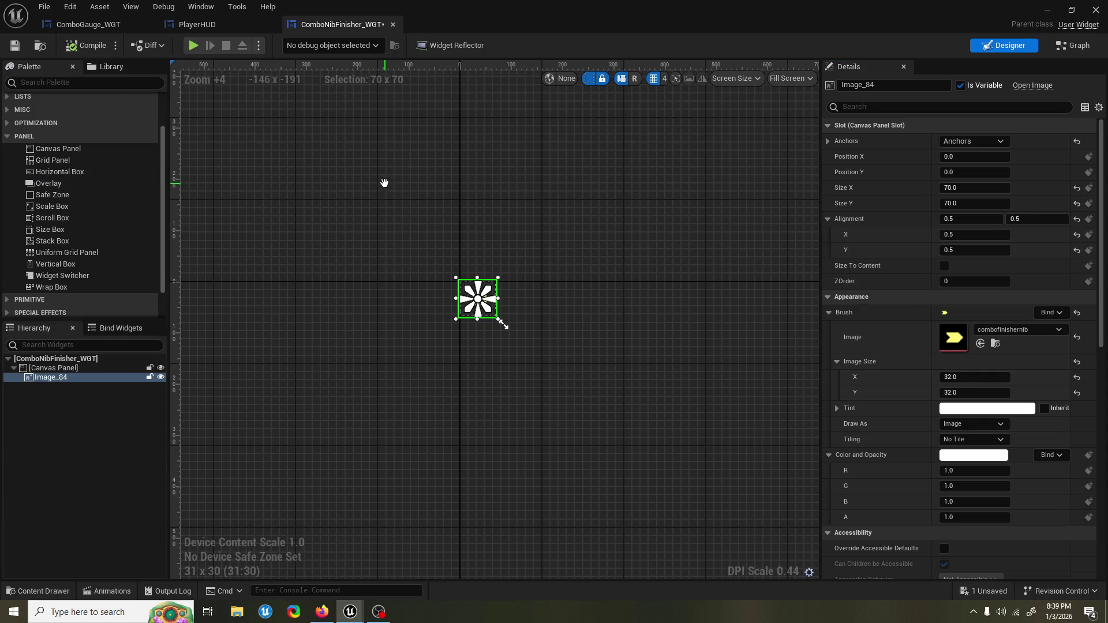
{"action": "left_click", "coordinate": [1049, 10]}
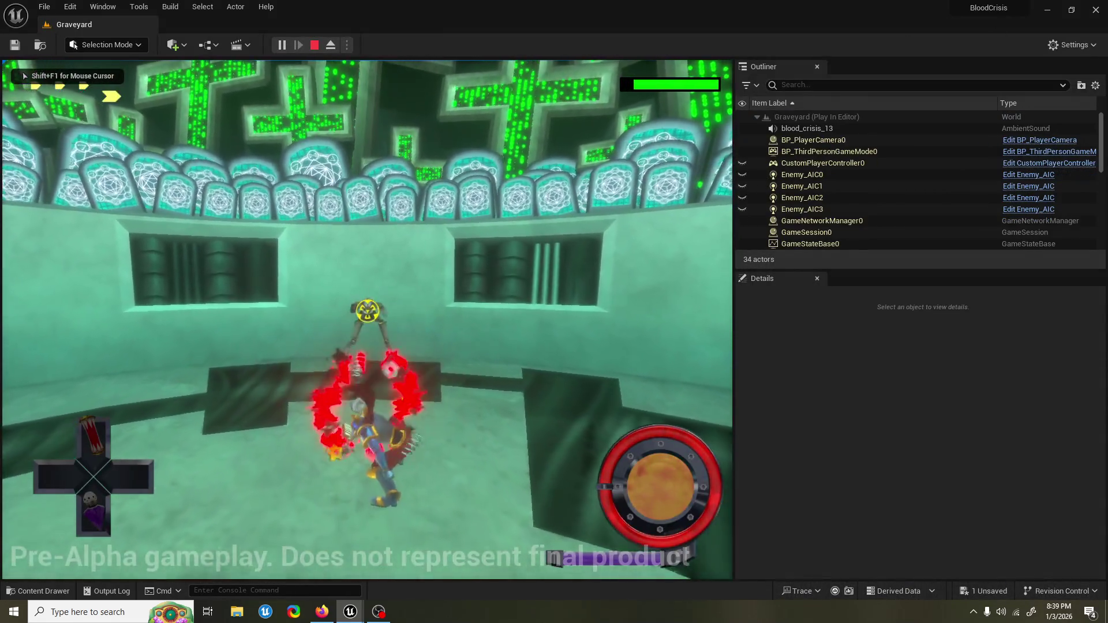
Step: Stop the play session, tick Size To Content on Image_84, and start a new play test
{"action": "key", "text": "Escape"}
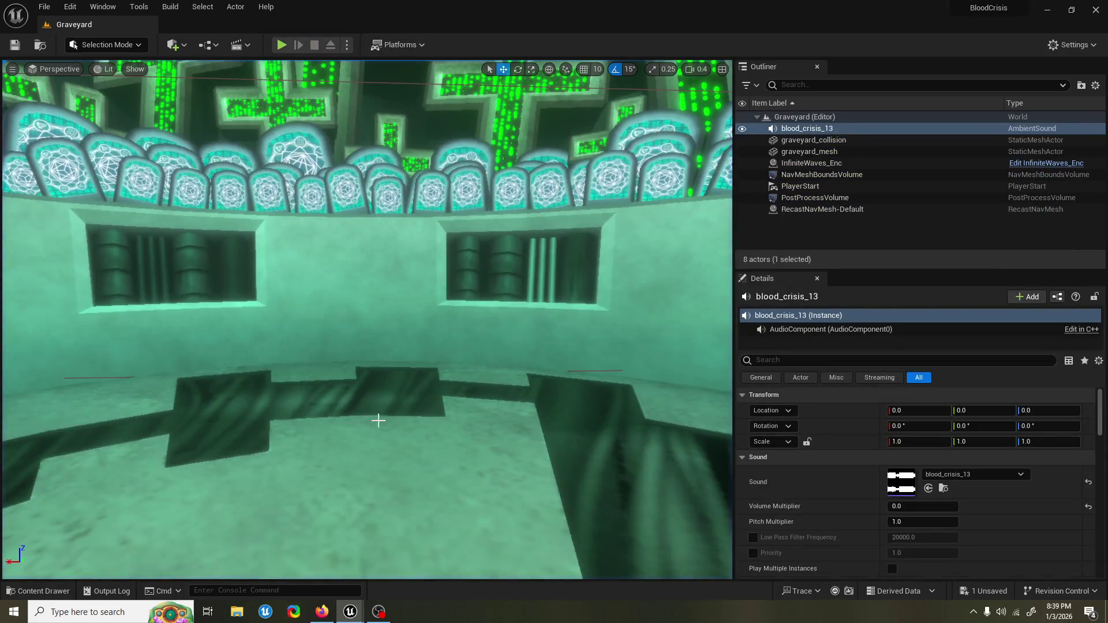
{"action": "left_click", "coordinate": [416, 554]}
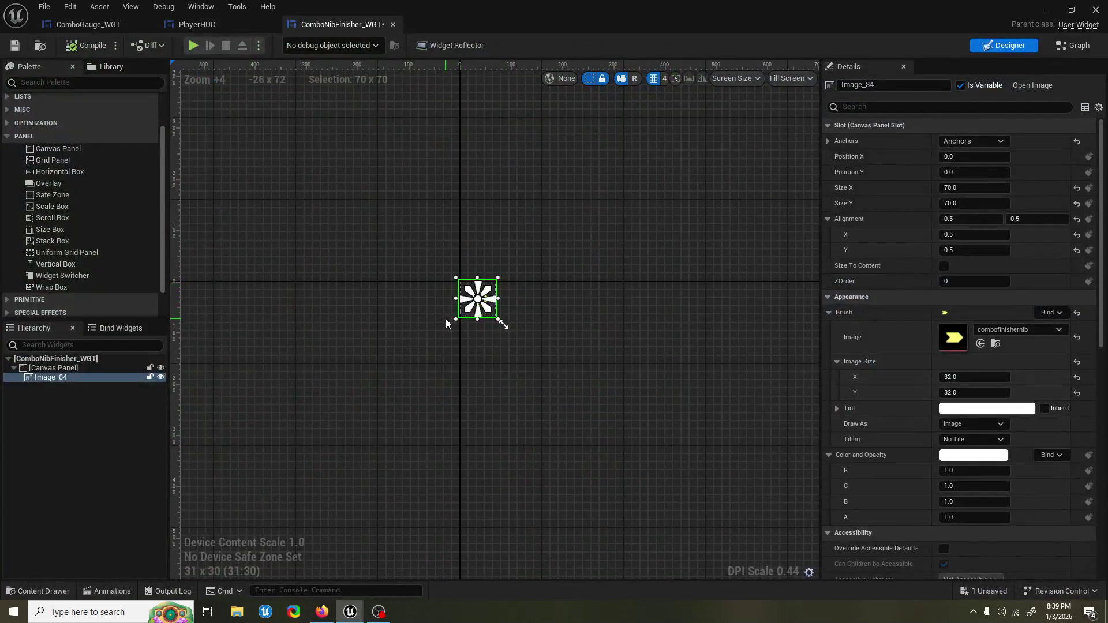
{"action": "mouse_move", "coordinate": [266, 250]}
{"action": "left_mouse_down"}
{"action": "mouse_move", "coordinate": [265, 237]}
{"action": "mouse_move", "coordinate": [258, 242]}
{"action": "left_mouse_up"}
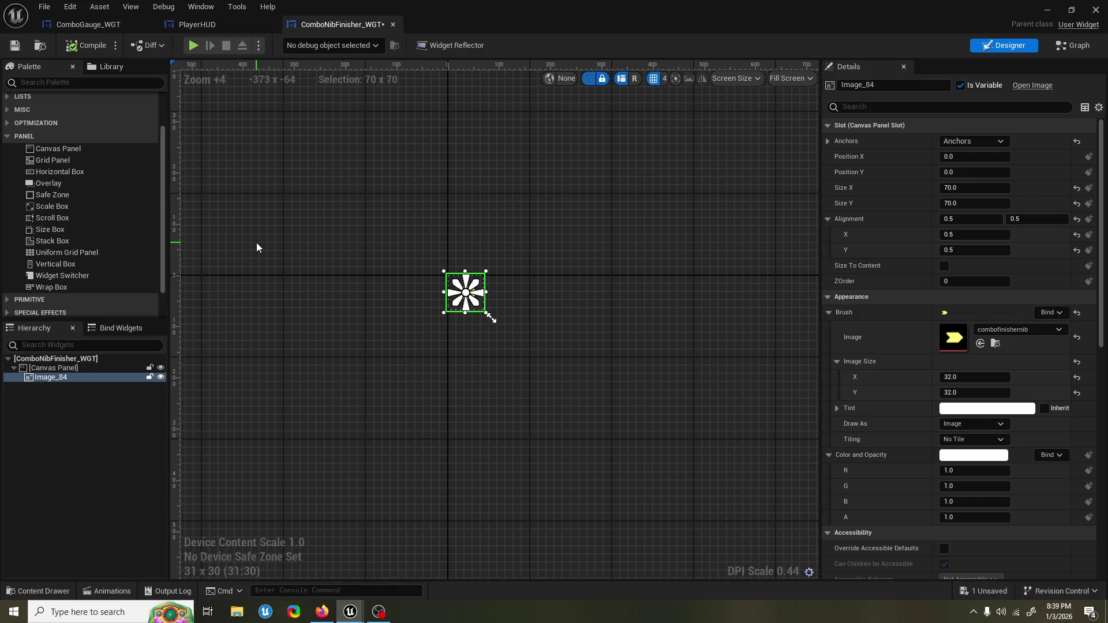
{"action": "left_click", "coordinate": [944, 266]}
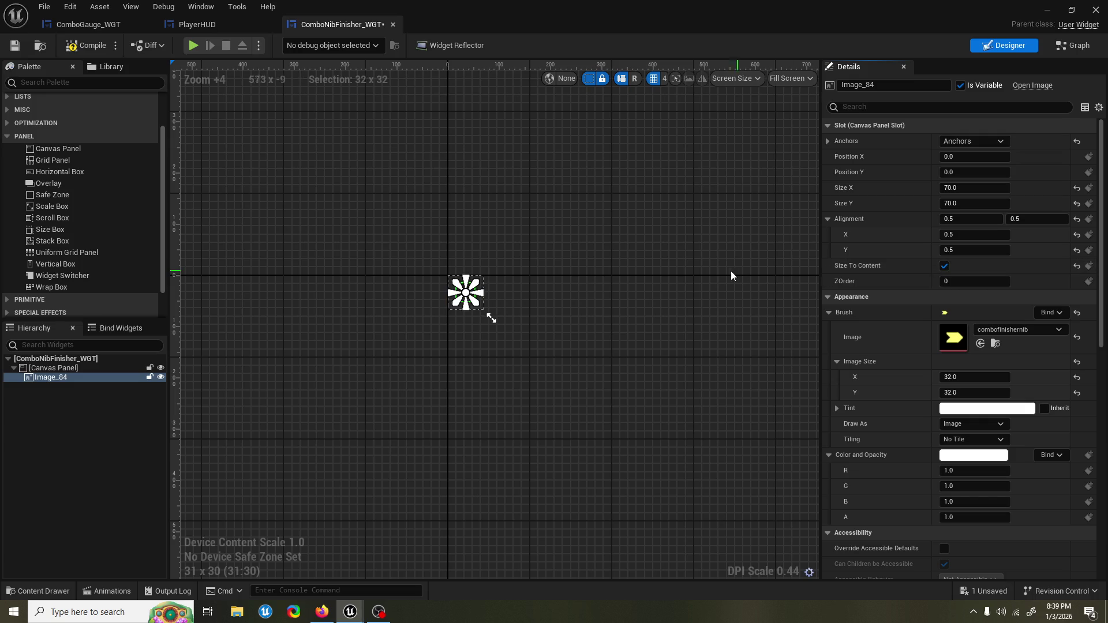
{"action": "left_click", "coordinate": [1051, 14]}
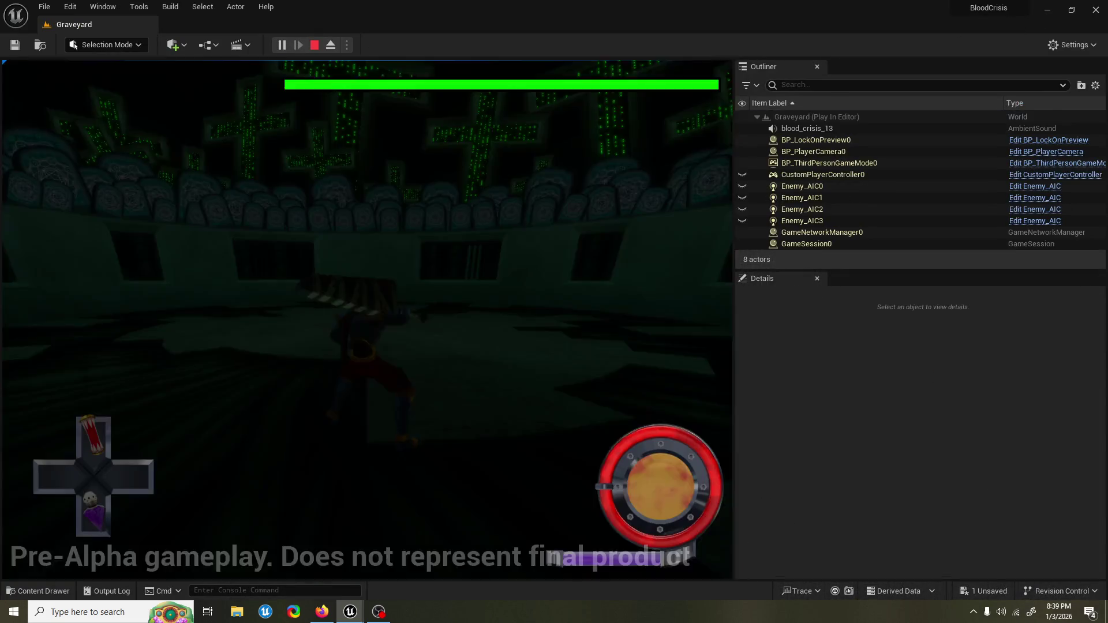
{"action": "left_click", "coordinate": [370, 289]}
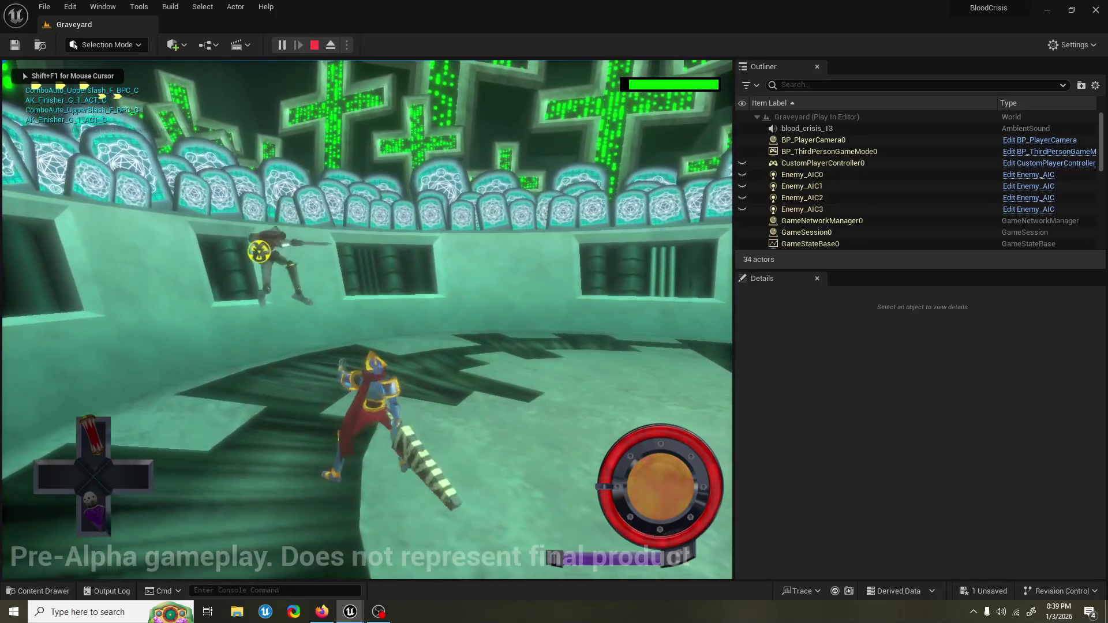
Step: End the test, zoom in on the nib in ComboNibFinisher_WGT, and open the Content Drawer
{"action": "key", "text": "Escape"}
{"action": "mouse_move", "coordinate": [358, 616]}
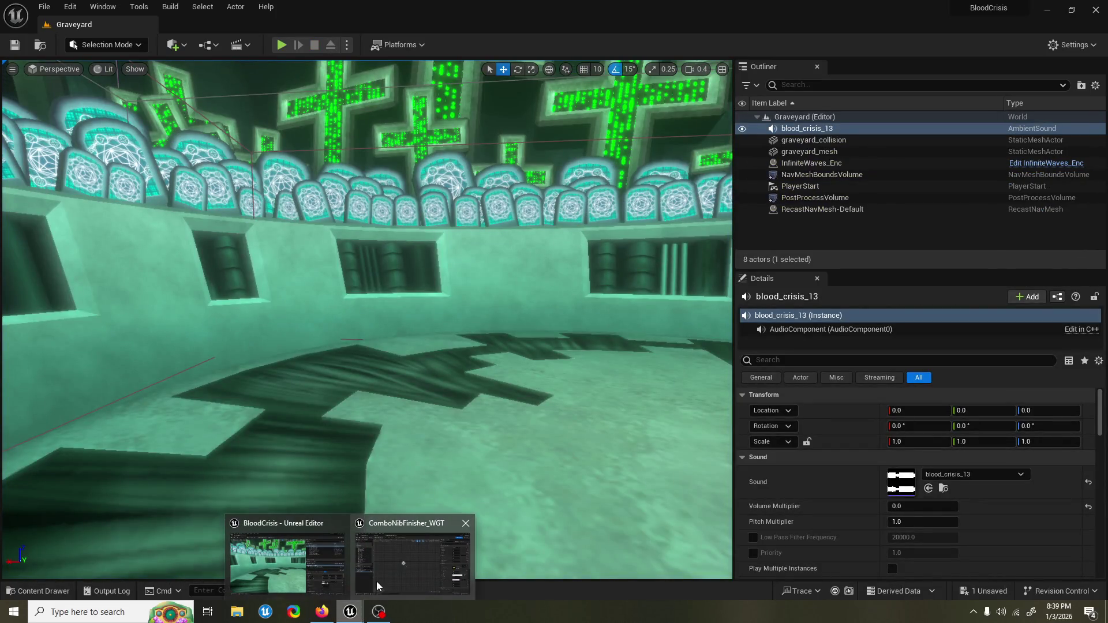
{"action": "left_click", "coordinate": [380, 576]}
{"action": "scroll", "coordinate": [435, 257], "scroll_direction": "up", "scroll_amount": 4}
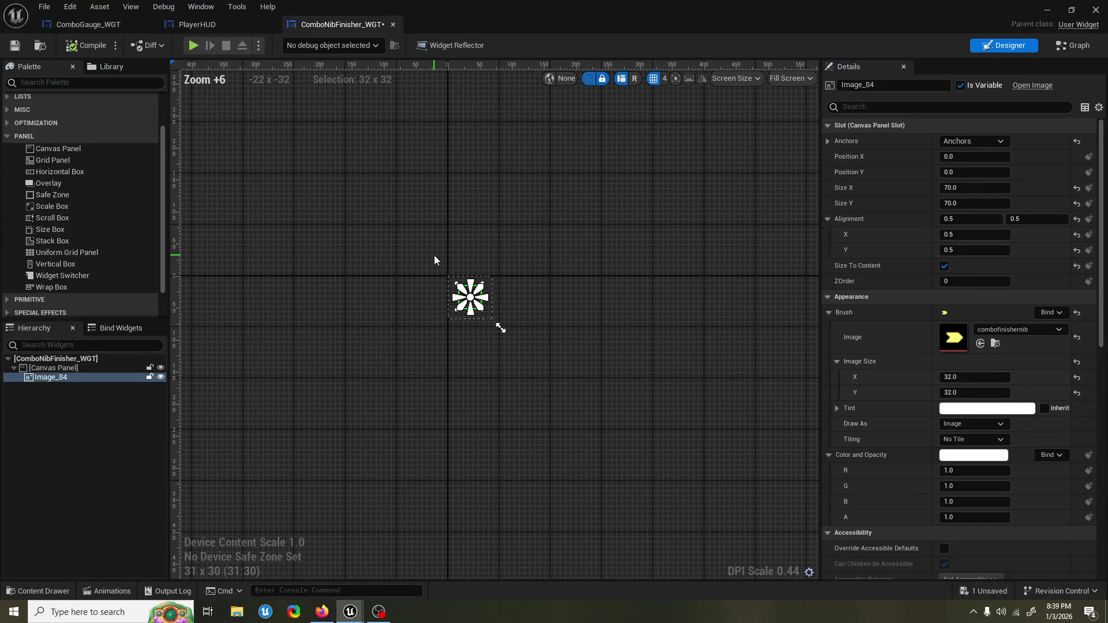
{"action": "left_click_drag", "start_coordinate": [411, 293], "coordinate": [382, 327]}
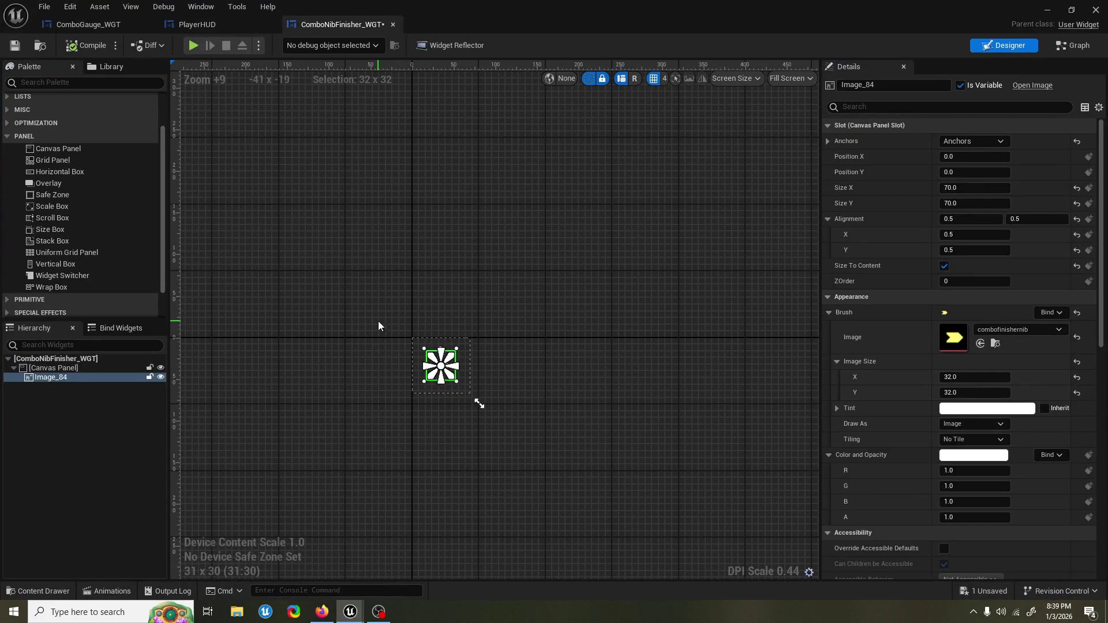
{"action": "left_click", "coordinate": [35, 592]}
Step: Open ComboNib_WGT and shrink its preview area to 12x12
{"action": "left_click", "coordinate": [235, 507]}
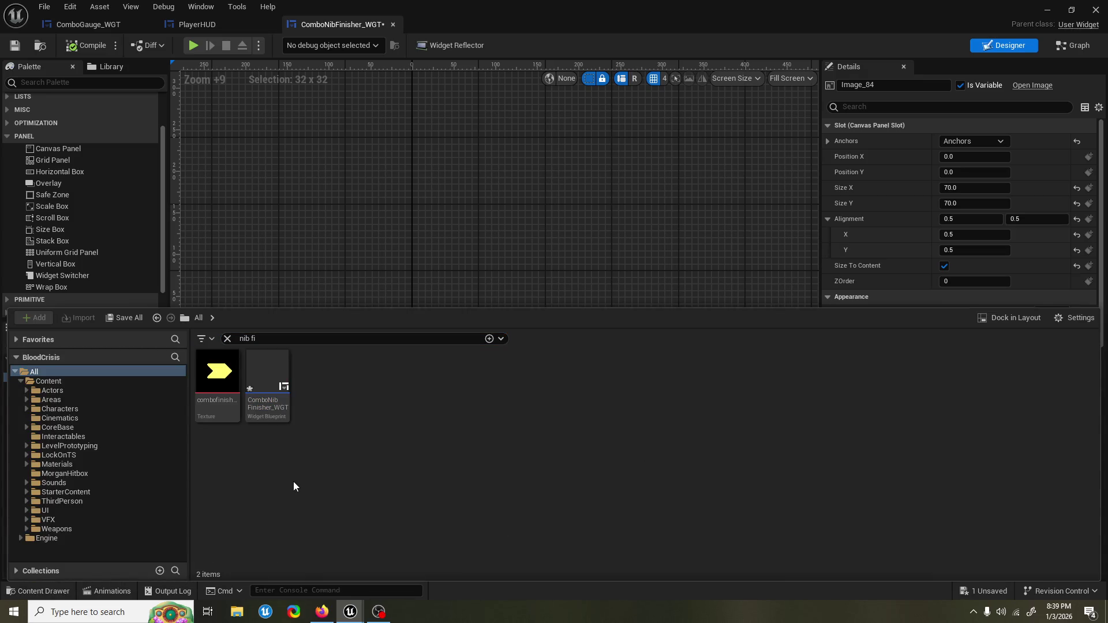
{"action": "left_click", "coordinate": [268, 372]}
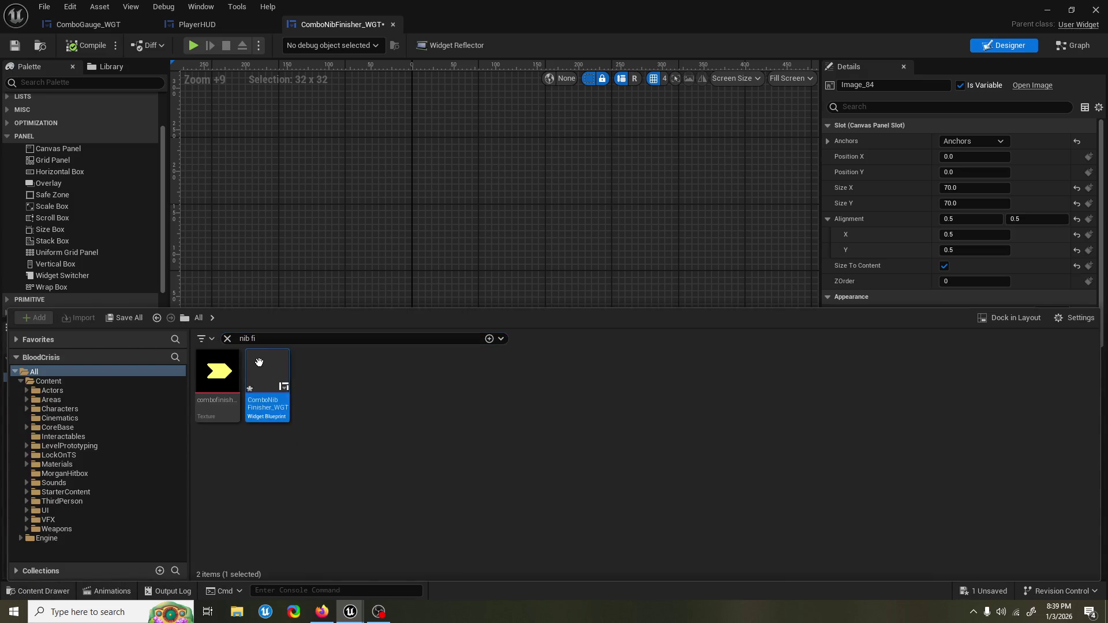
{"action": "key", "text": "ctrl+b"}
{"action": "double_click", "coordinate": [426, 387]}
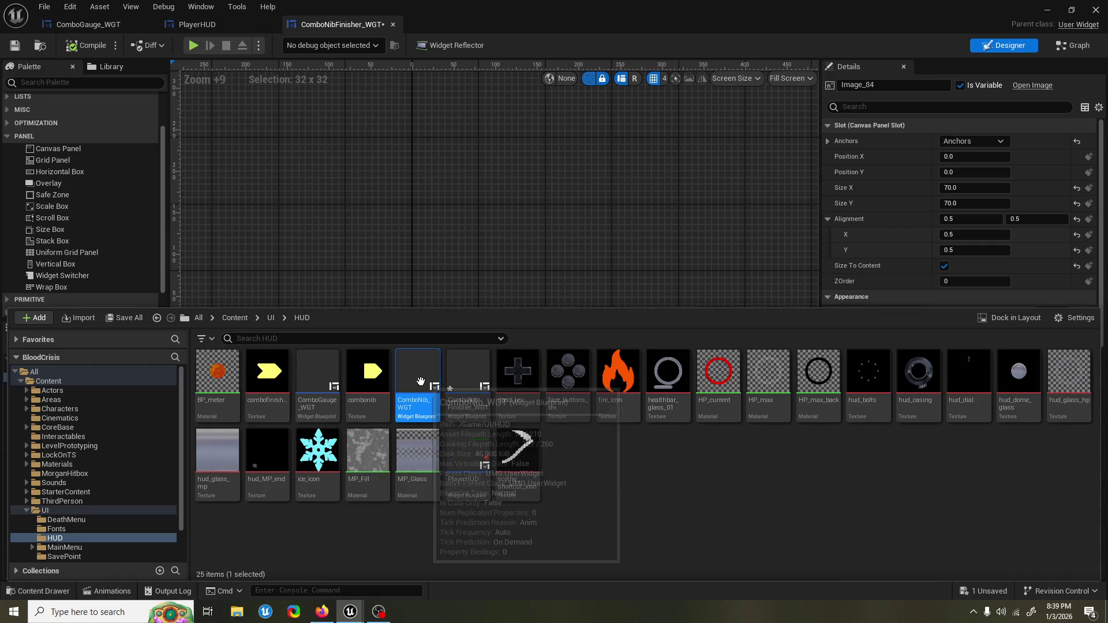
{"action": "left_click", "coordinate": [326, 273]}
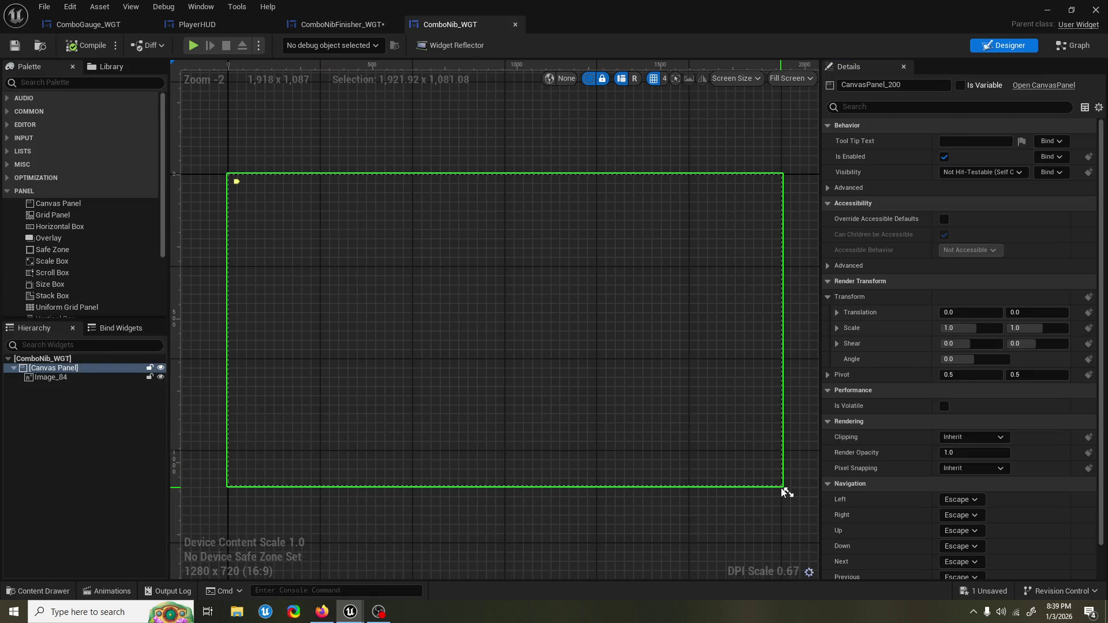
{"action": "left_click_drag", "start_coordinate": [788, 491], "coordinate": [235, 181]}
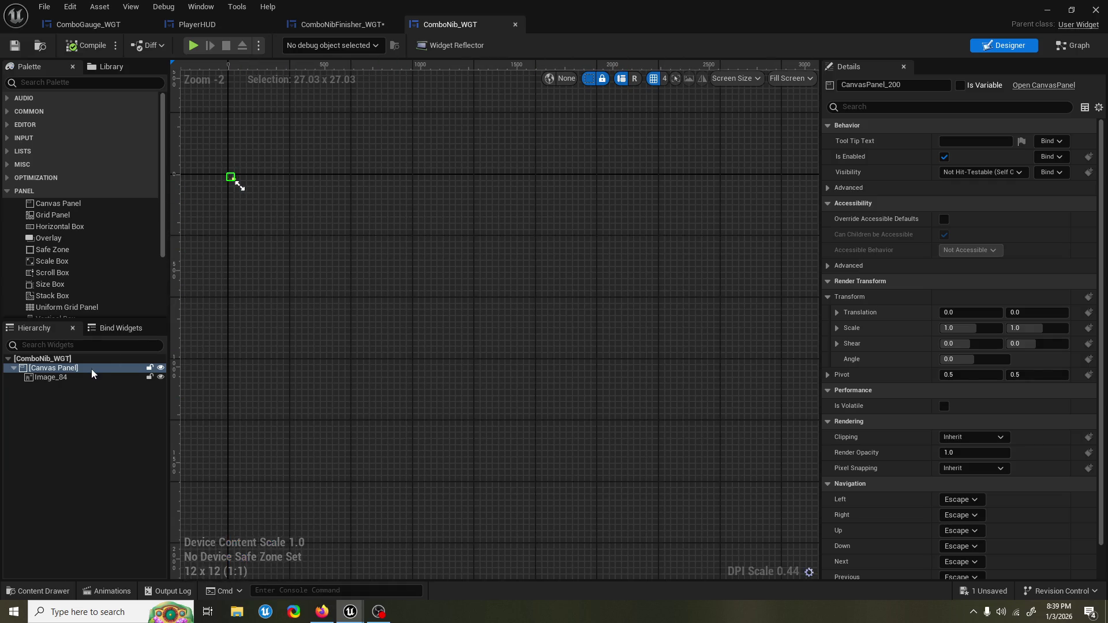
Step: Centre-anchor Image_84 with alignment 0.5, 0.5 and position 0, 0
{"action": "left_click", "coordinate": [109, 377]}
{"action": "left_click", "coordinate": [974, 142]}
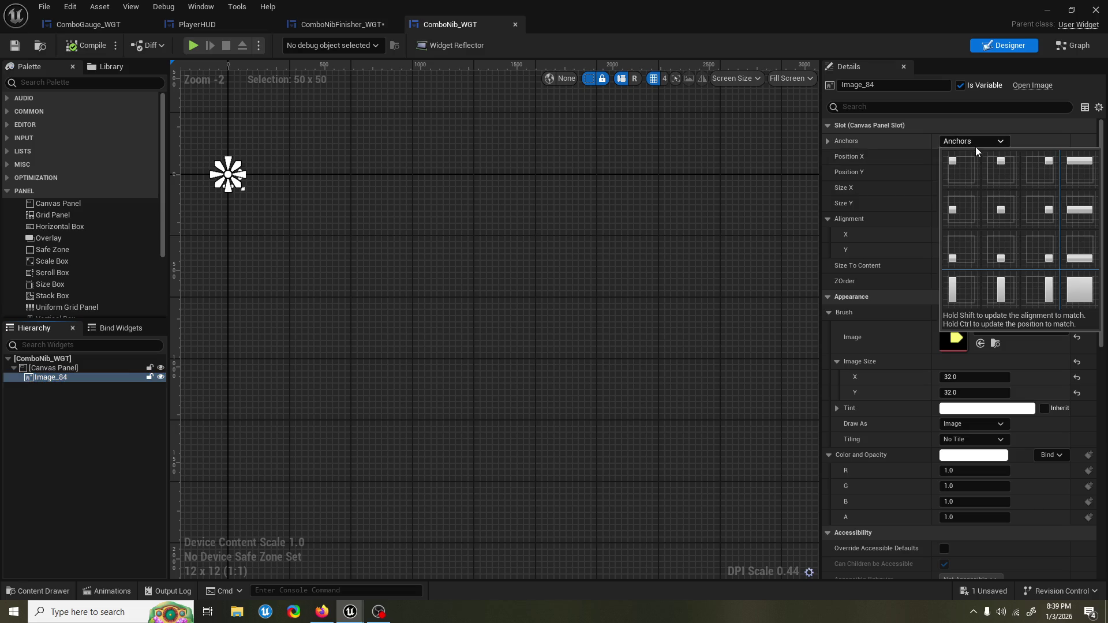
{"action": "left_click", "coordinate": [995, 209]}
{"action": "left_click", "coordinate": [963, 236]}
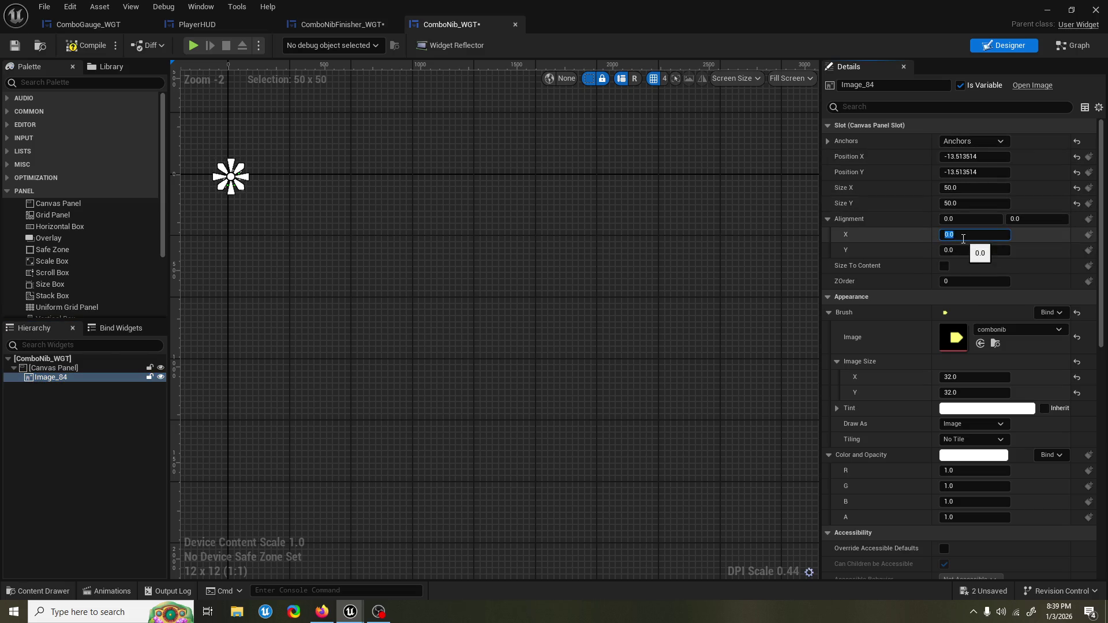
{"action": "key", "text": "Tab"}
{"action": "type", "text": ".5"}
{"action": "key", "text": "Return"}
{"action": "left_click", "coordinate": [976, 173]}
{"action": "type", "text": "0"}
{"action": "key", "text": "shift+Tab"}
{"action": "type", "text": "0"}
{"action": "key", "text": "Return"}
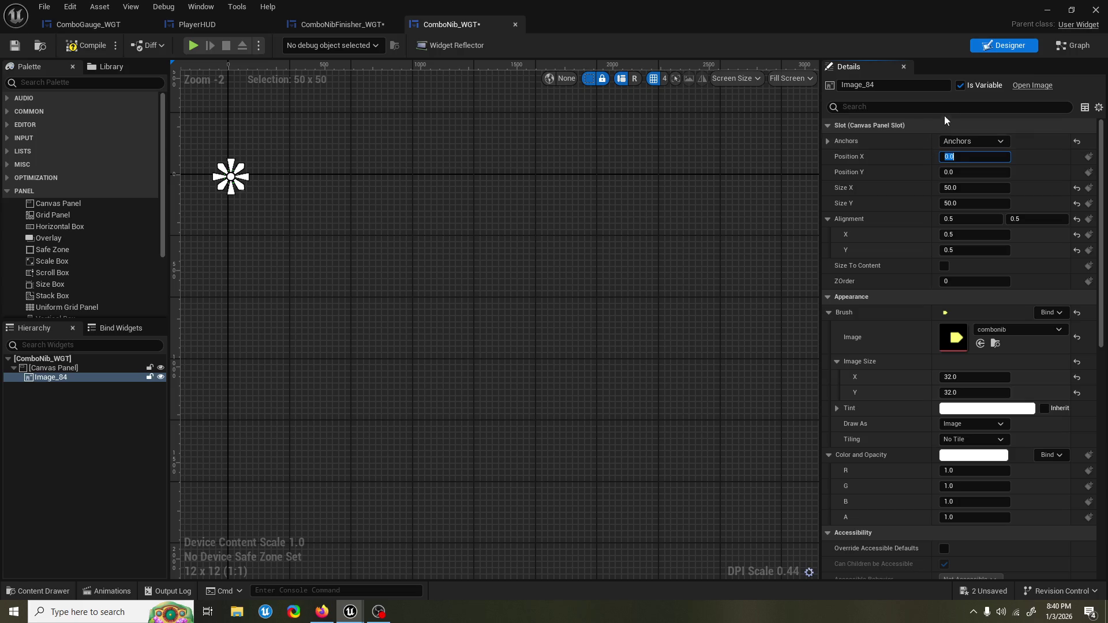
Step: Toggle Size To Content on the finisher image, then shrink ComboNib_WGT's preview area around the nib
{"action": "left_click", "coordinate": [295, 24]}
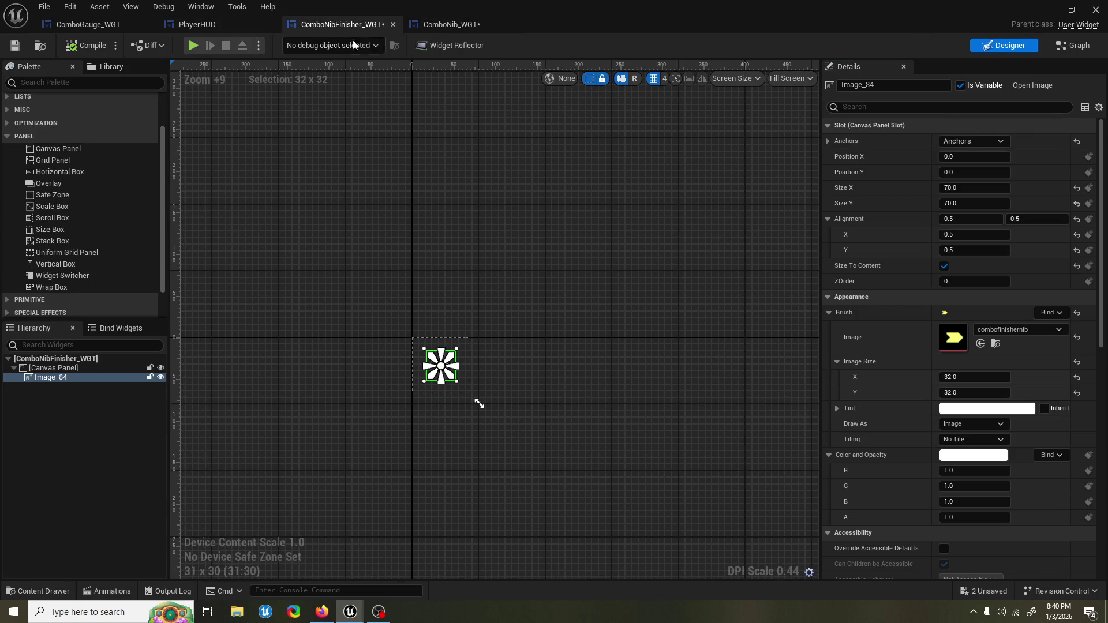
{"action": "left_click", "coordinate": [943, 266]}
{"action": "left_click", "coordinate": [943, 266]}
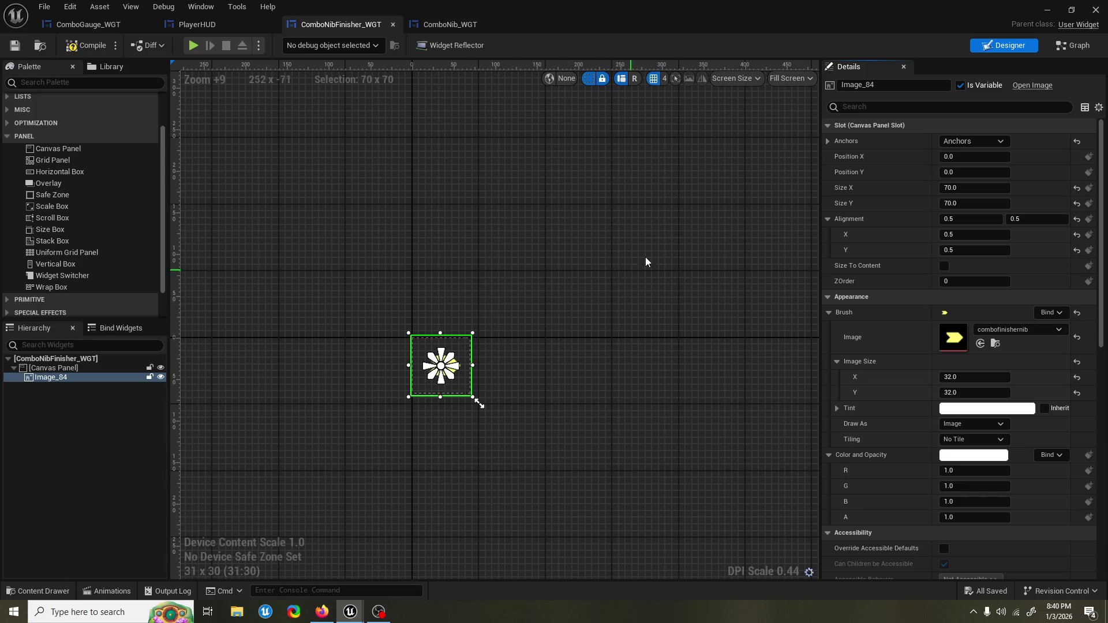
{"action": "left_click", "coordinate": [447, 25]}
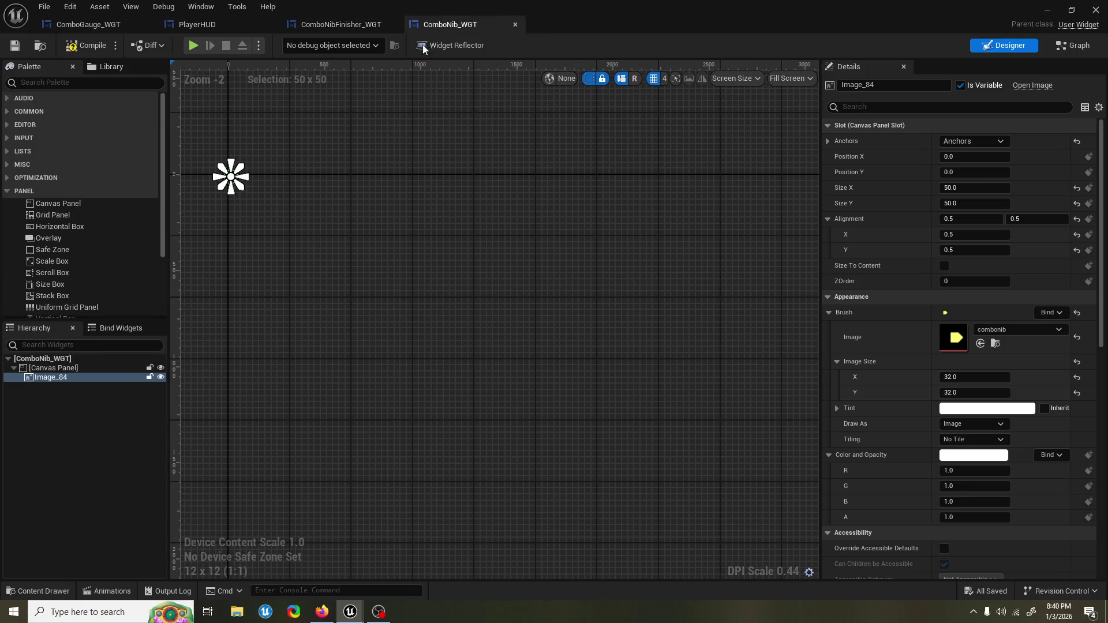
{"action": "scroll", "coordinate": [583, 151], "scroll_direction": "up", "scroll_amount": 10}
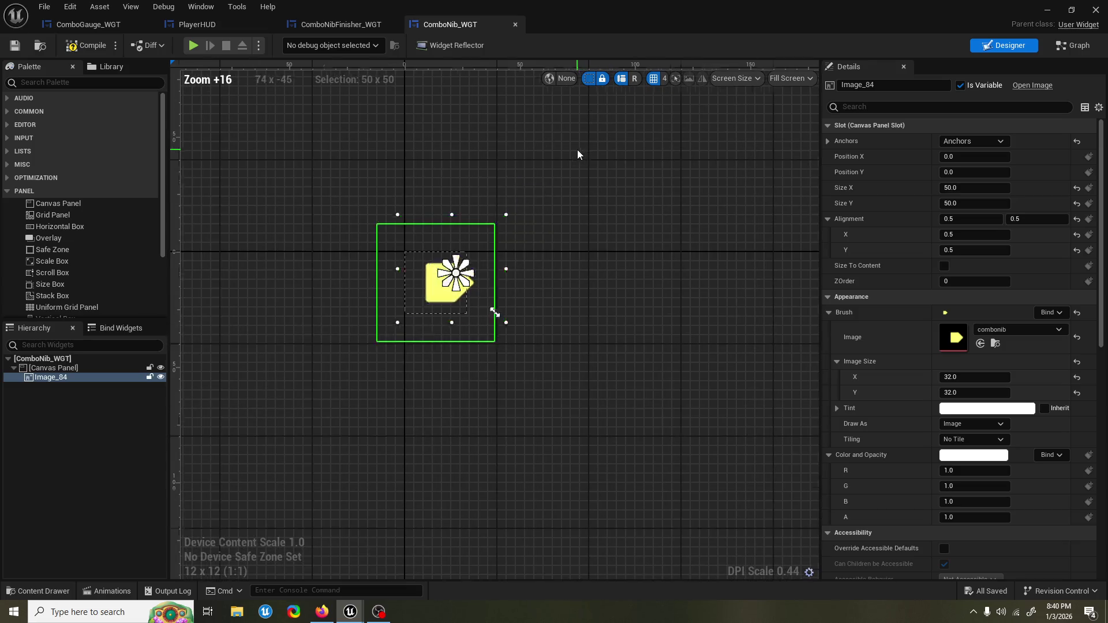
{"action": "left_click", "coordinate": [53, 368]}
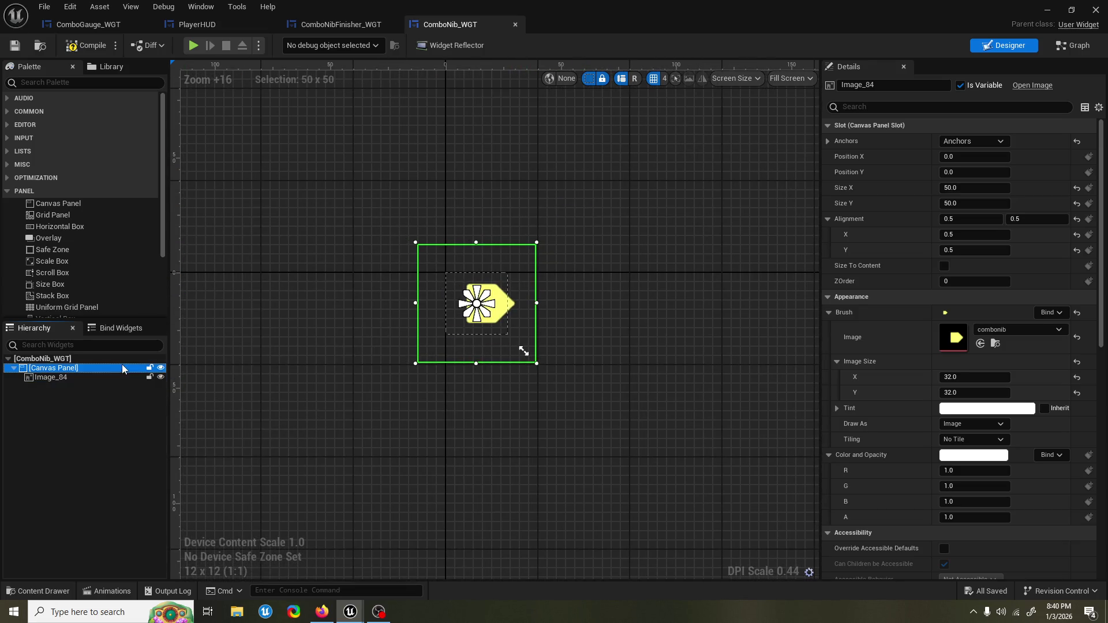
{"action": "mouse_move", "coordinate": [523, 351]}
{"action": "left_mouse_down"}
{"action": "mouse_move", "coordinate": [460, 306]}
{"action": "mouse_move", "coordinate": [517, 322]}
{"action": "mouse_move", "coordinate": [543, 366]}
{"action": "mouse_move", "coordinate": [525, 356]}
{"action": "mouse_move", "coordinate": [574, 386]}
{"action": "mouse_move", "coordinate": [574, 401]}
{"action": "left_mouse_up"}
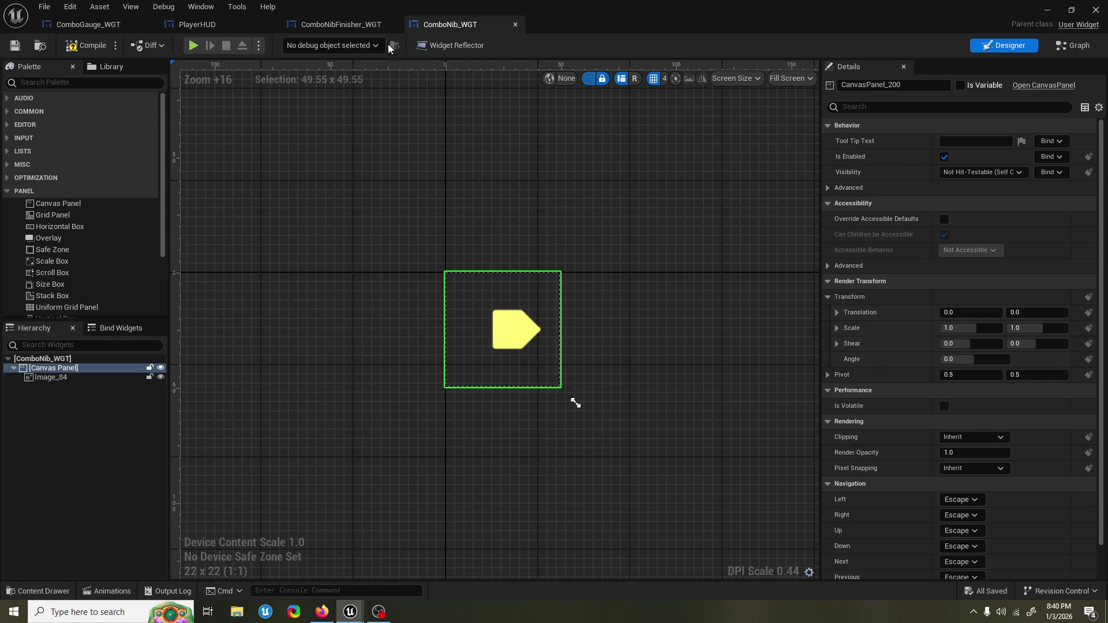
Step: Shrink the finisher's preview area, compile ComboNibFinisher_WGT, and play-test the HUD nibs
{"action": "left_click", "coordinate": [346, 24]}
{"action": "scroll", "coordinate": [432, 379], "scroll_direction": "up", "scroll_amount": 5}
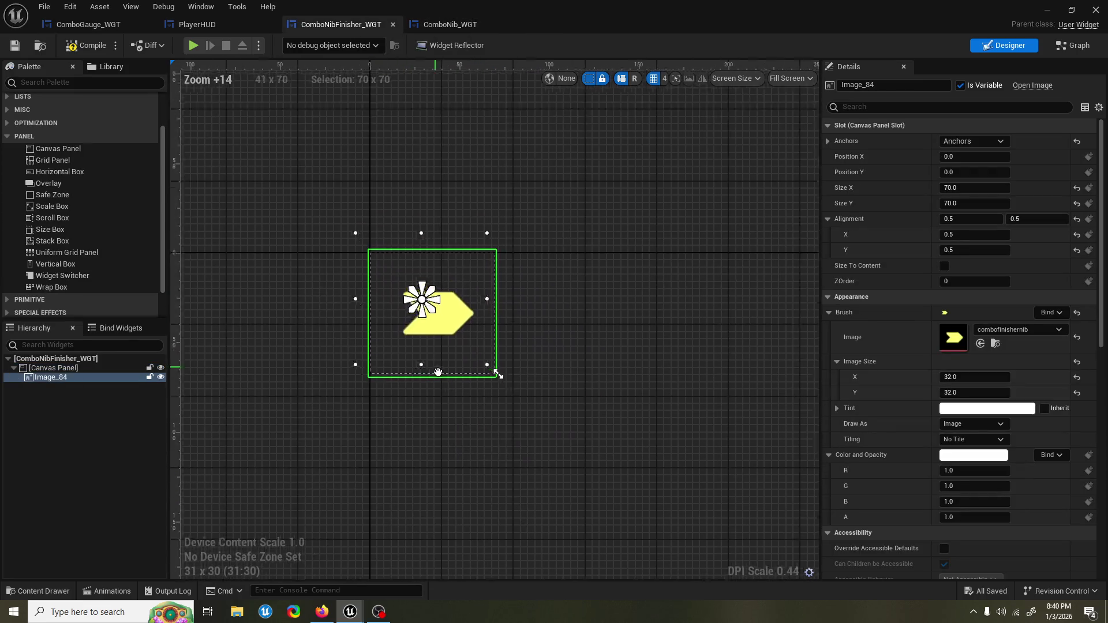
{"action": "scroll", "coordinate": [502, 405], "scroll_direction": "up", "scroll_amount": 2}
{"action": "left_click_drag", "start_coordinate": [521, 393], "coordinate": [516, 391]}
{"action": "left_click", "coordinate": [84, 45]}
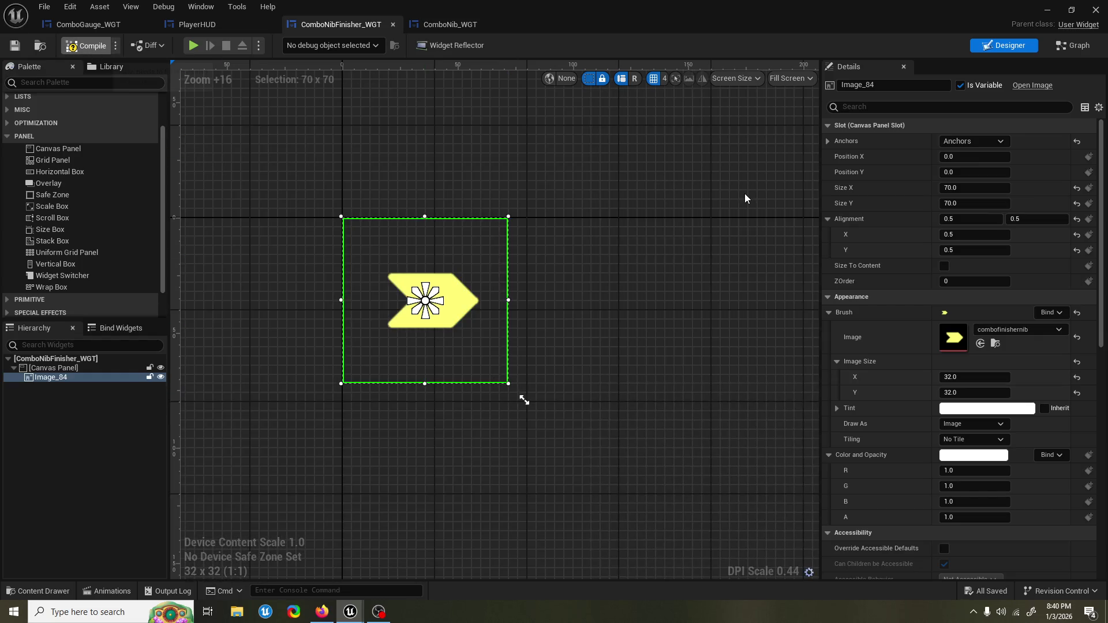
{"action": "left_click", "coordinate": [1046, 11]}
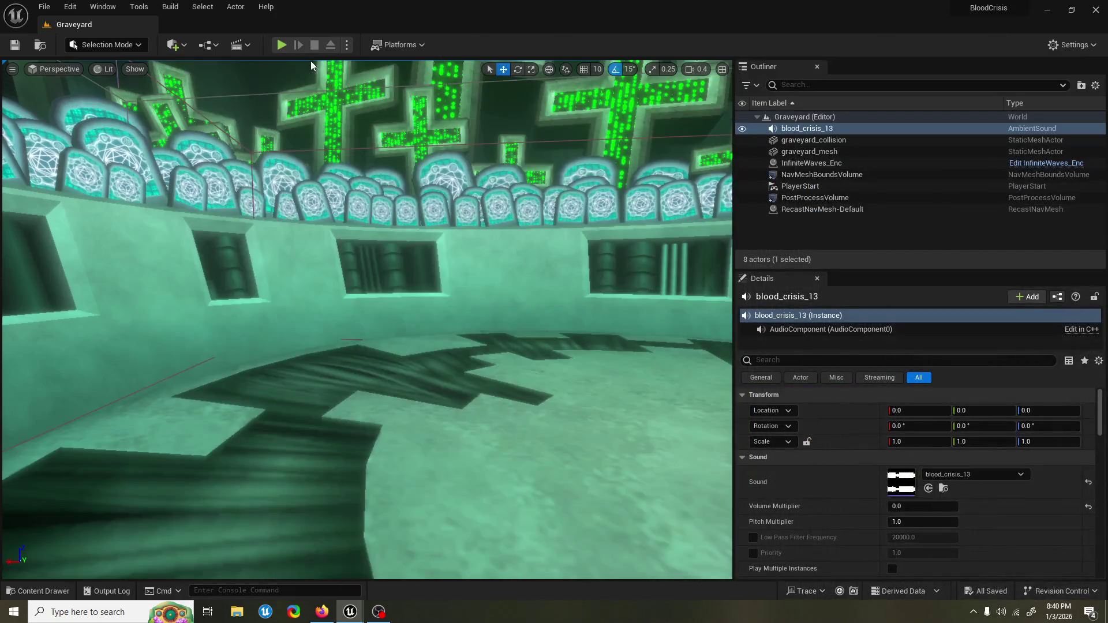
{"action": "left_click", "coordinate": [284, 44]}
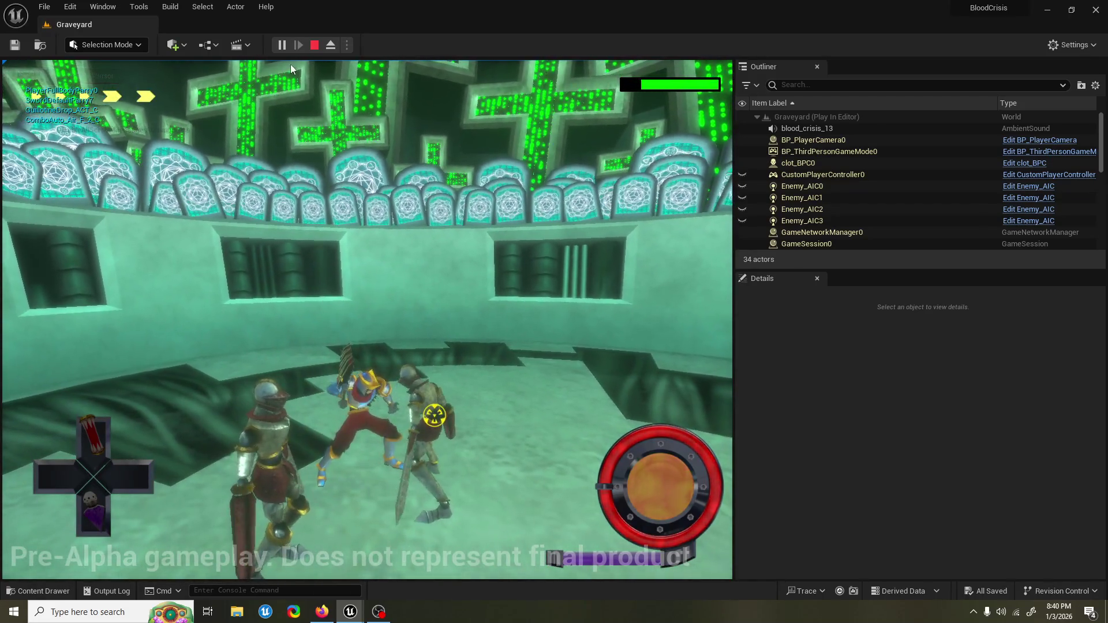
{"action": "key", "text": "Escape"}
{"action": "mouse_move", "coordinate": [349, 613]}
{"action": "left_click", "coordinate": [376, 570]}
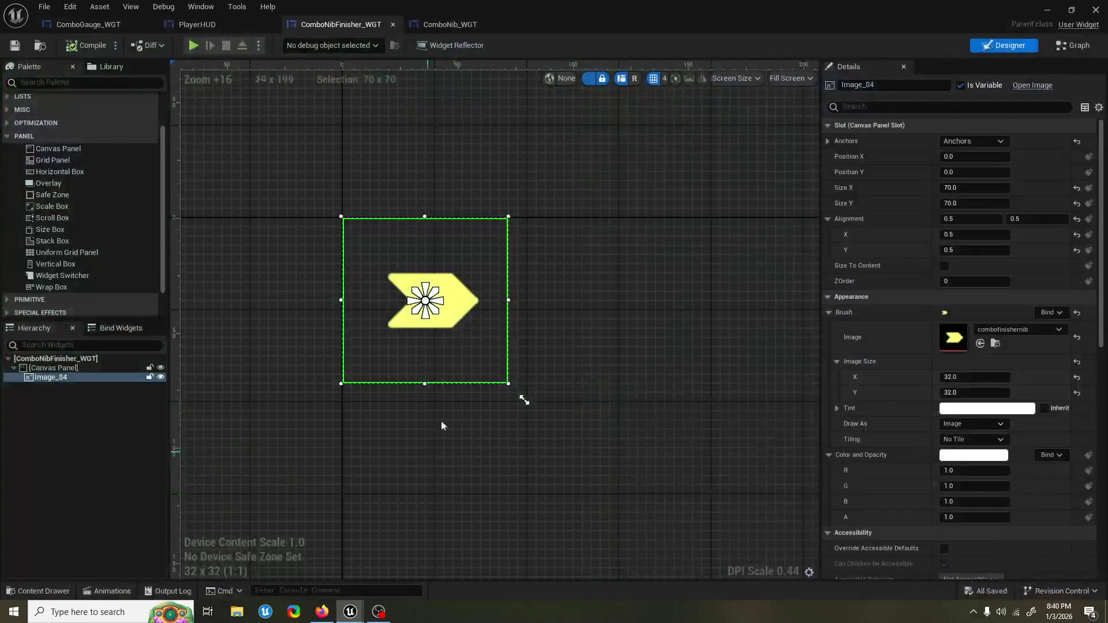
Step: Undo the stray resize and set Image_84's size to 50 x 50, tightening the preview area
{"action": "left_click_drag", "start_coordinate": [474, 309], "coordinate": [453, 313]}
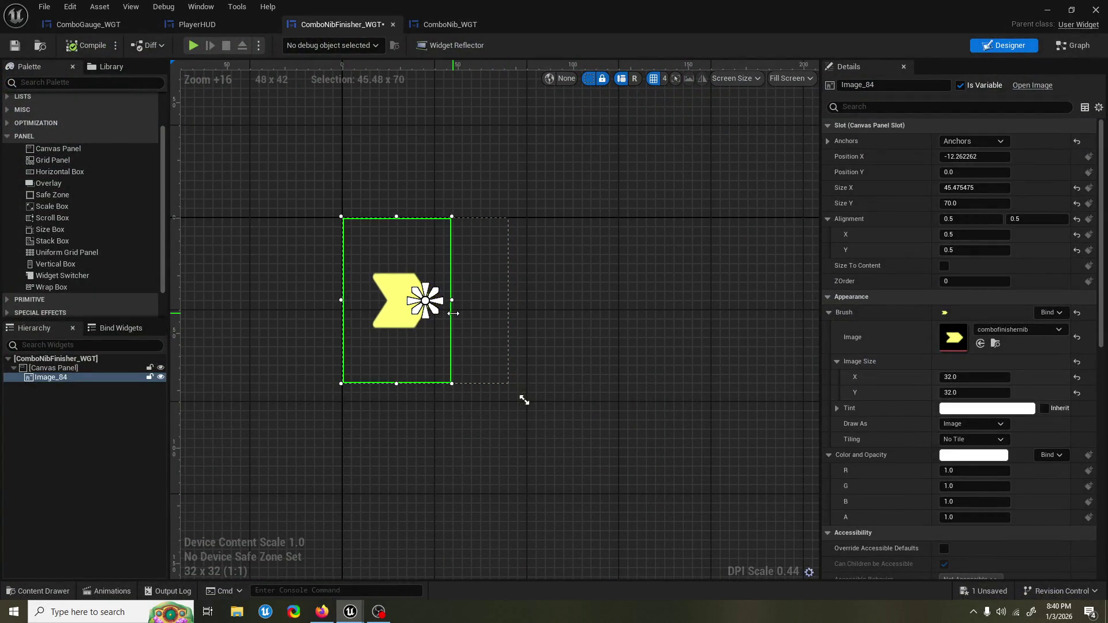
{"action": "key", "text": "ctrl+z"}
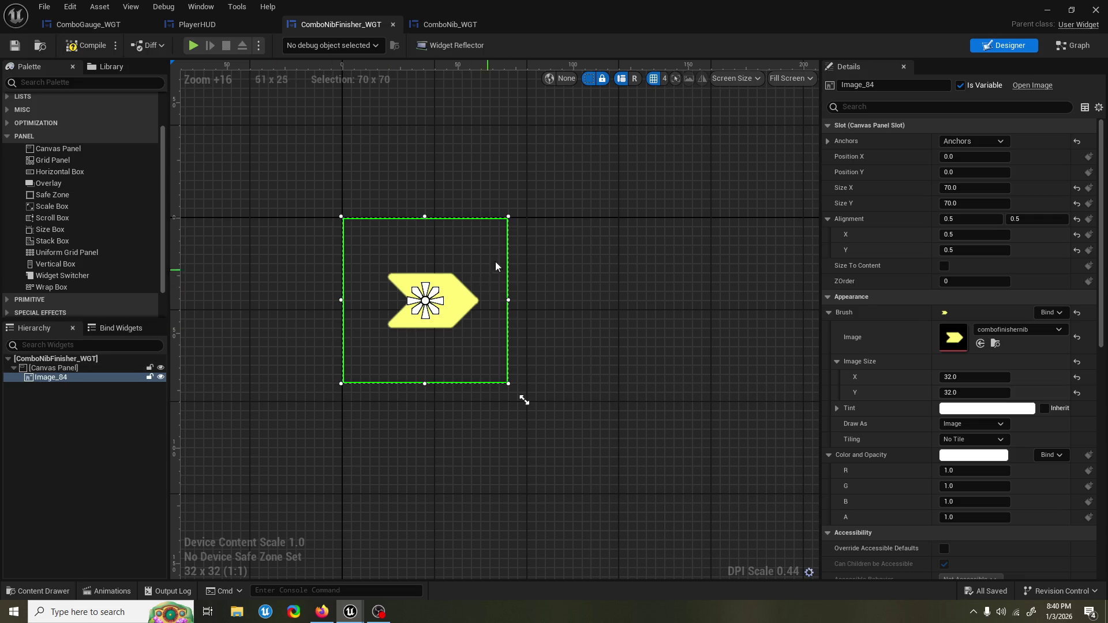
{"action": "left_click", "coordinate": [971, 192]}
{"action": "type", "text": "50"}
{"action": "key", "text": "Return"}
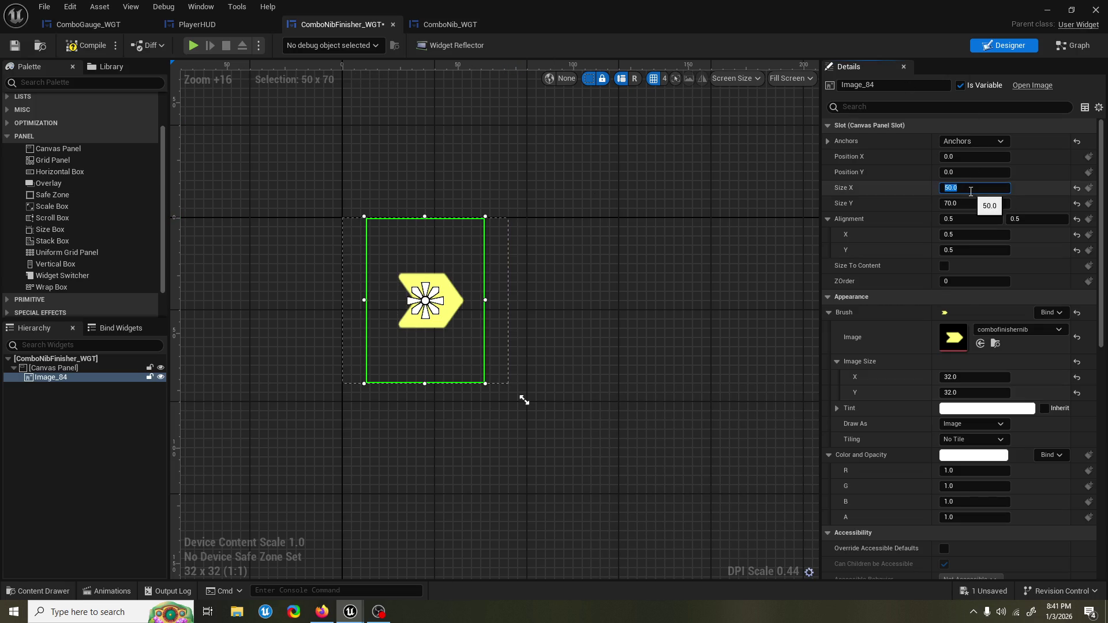
{"action": "left_click", "coordinate": [978, 204]}
{"action": "type", "text": "50"}
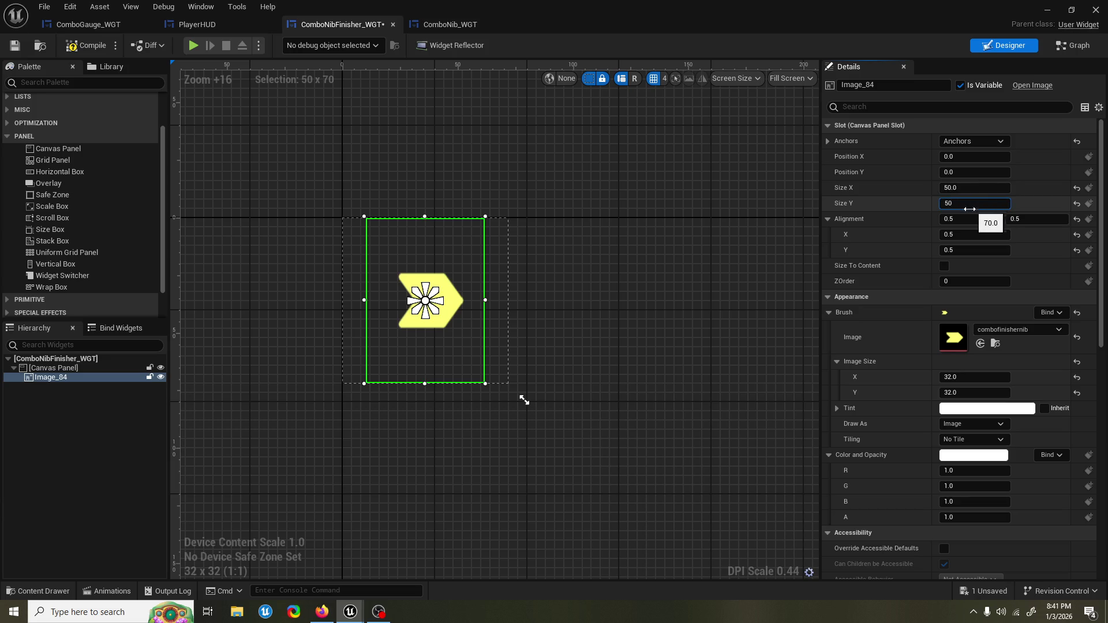
{"action": "key", "text": "Return"}
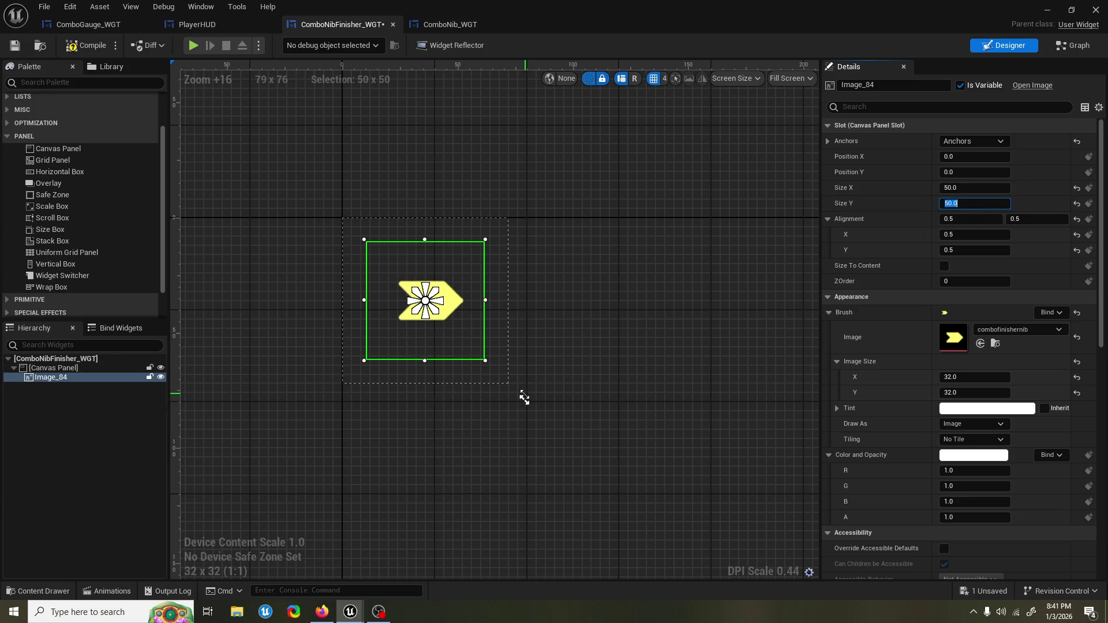
{"action": "left_click_drag", "start_coordinate": [524, 397], "coordinate": [472, 351]}
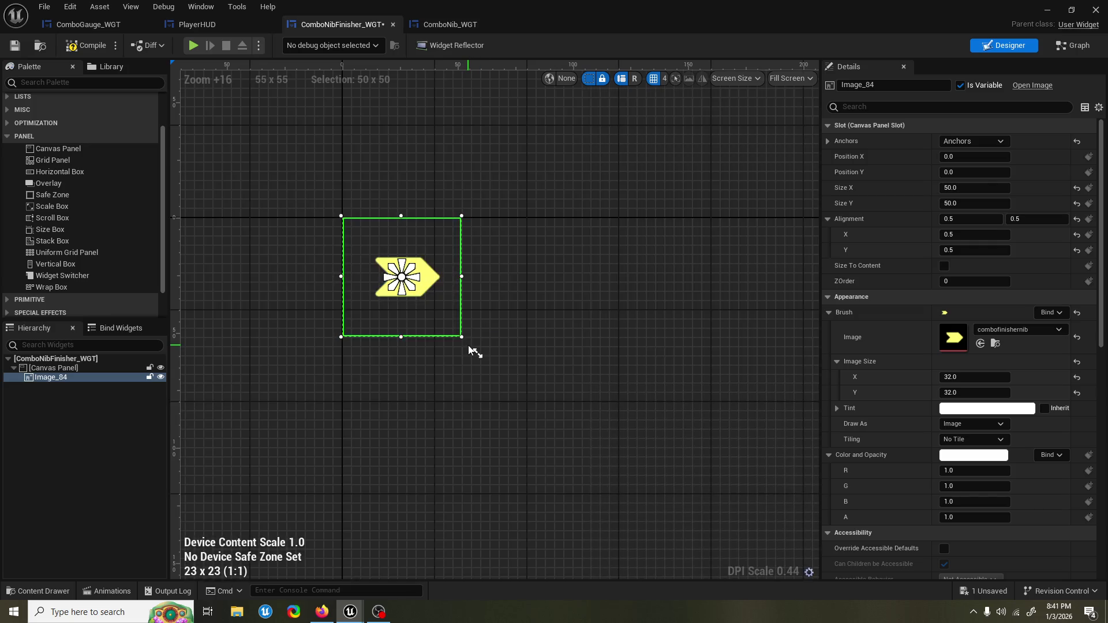
Step: Open the combofinishernib texture's source folder in File Explorer from its HUD asset context menu
{"action": "left_click", "coordinate": [995, 343]}
{"action": "right_click", "coordinate": [289, 378]}
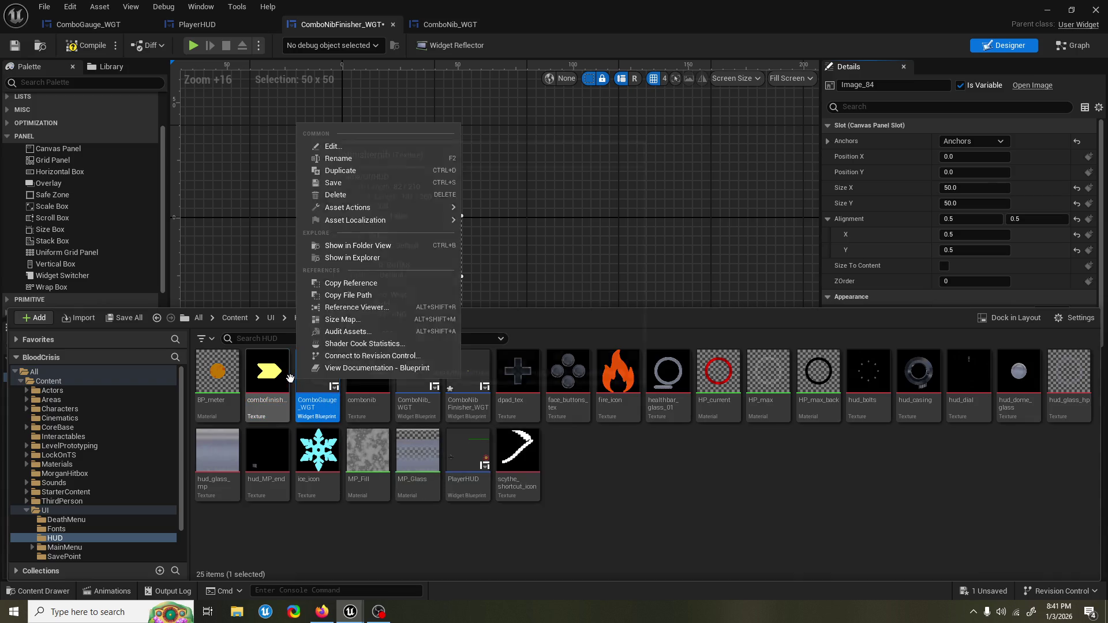
{"action": "right_click", "coordinate": [290, 378]}
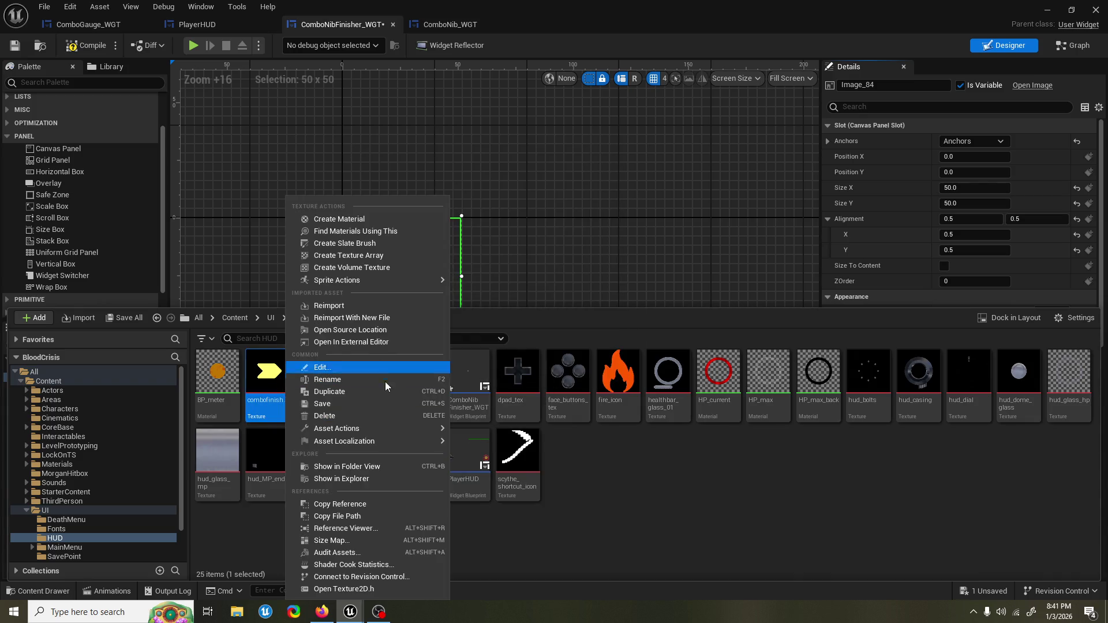
{"action": "mouse_move", "coordinate": [397, 445]}
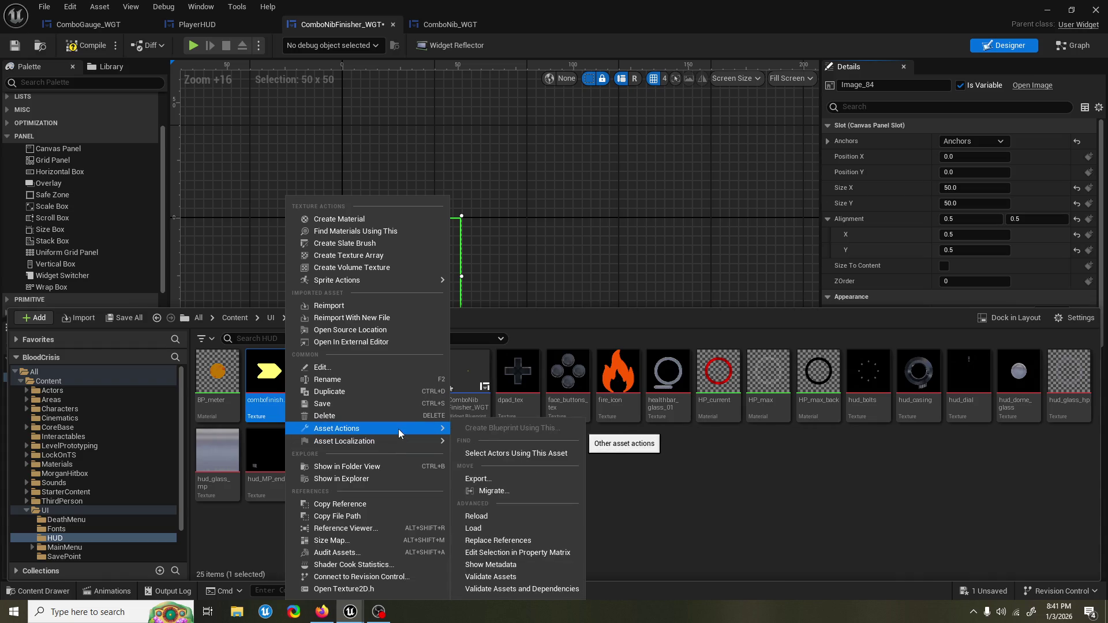
{"action": "left_click", "coordinate": [393, 330]}
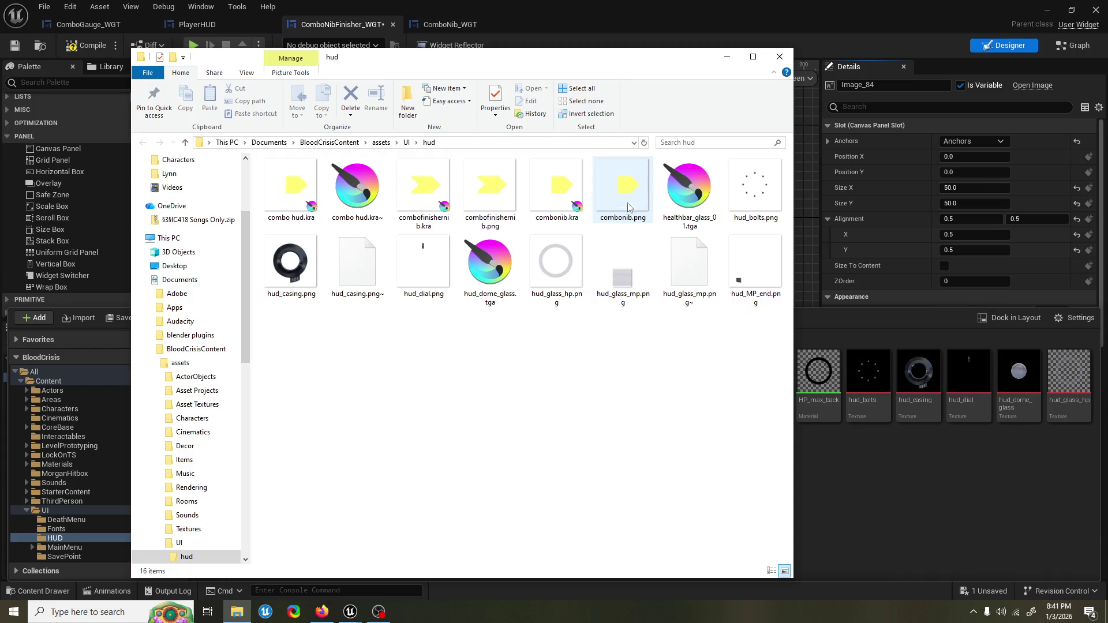
Step: Open combofinishernib.kra from the hud folder in Krita
{"action": "double_click", "coordinate": [403, 191]}
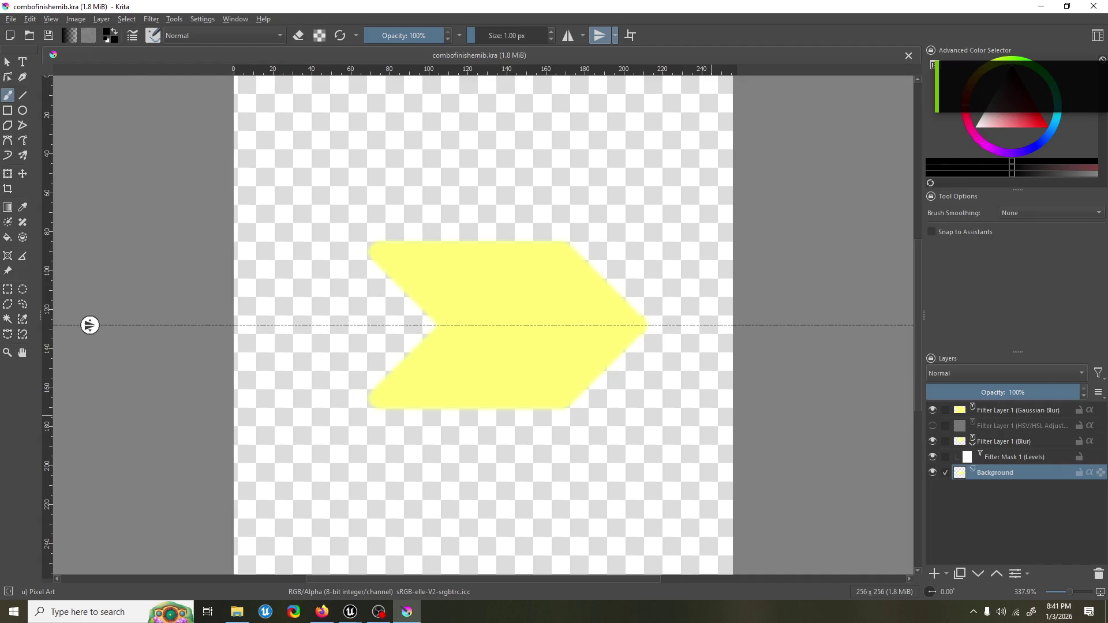
Step: Use the Transform tool to shift the yellow arrow toward centre and scale it larger and wider
{"action": "left_click", "coordinate": [8, 174]}
{"action": "scroll", "coordinate": [537, 210], "scroll_direction": "down", "scroll_amount": 4}
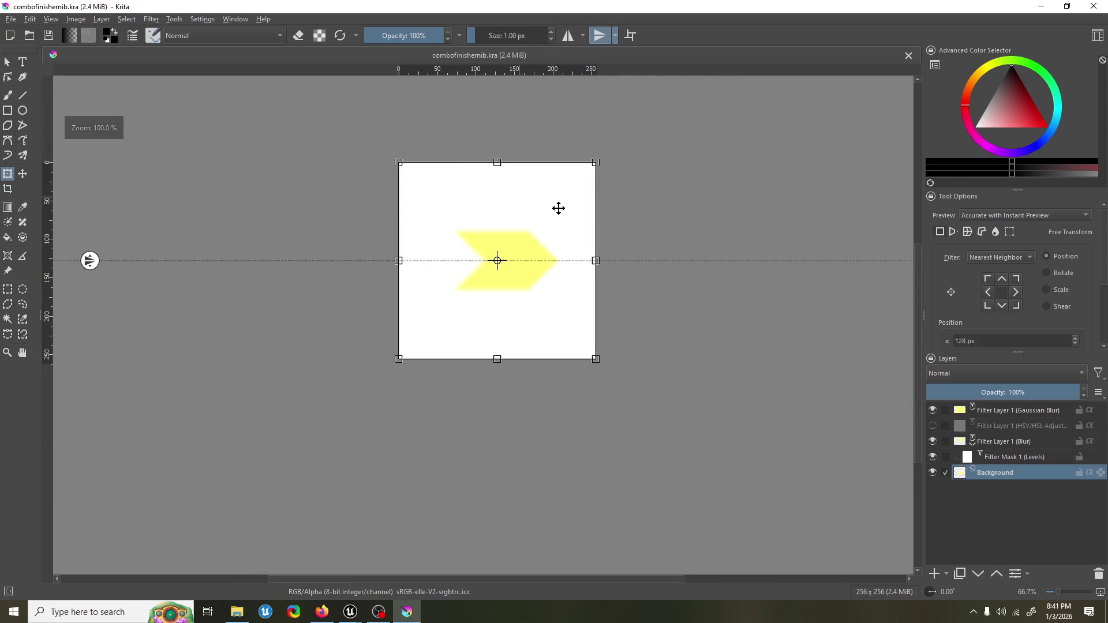
{"action": "mouse_move", "coordinate": [600, 162]}
{"action": "left_mouse_down"}
{"action": "mouse_move", "coordinate": [623, 142]}
{"action": "mouse_move", "coordinate": [587, 168]}
{"action": "mouse_move", "coordinate": [617, 142]}
{"action": "left_mouse_up"}
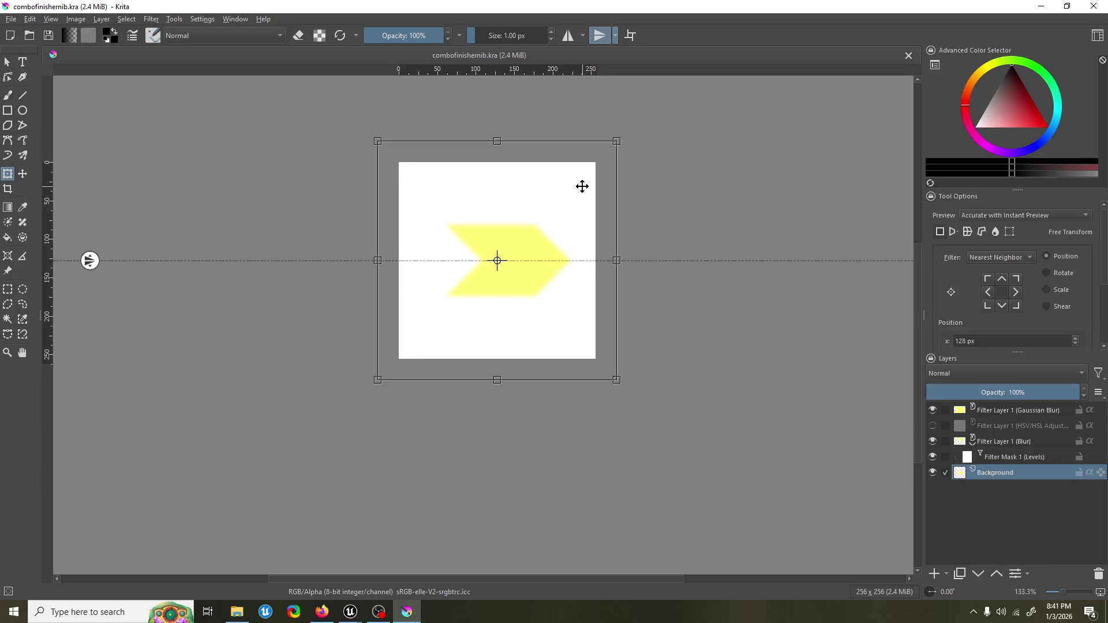
{"action": "left_click_drag", "start_coordinate": [582, 187], "coordinate": [571, 188]}
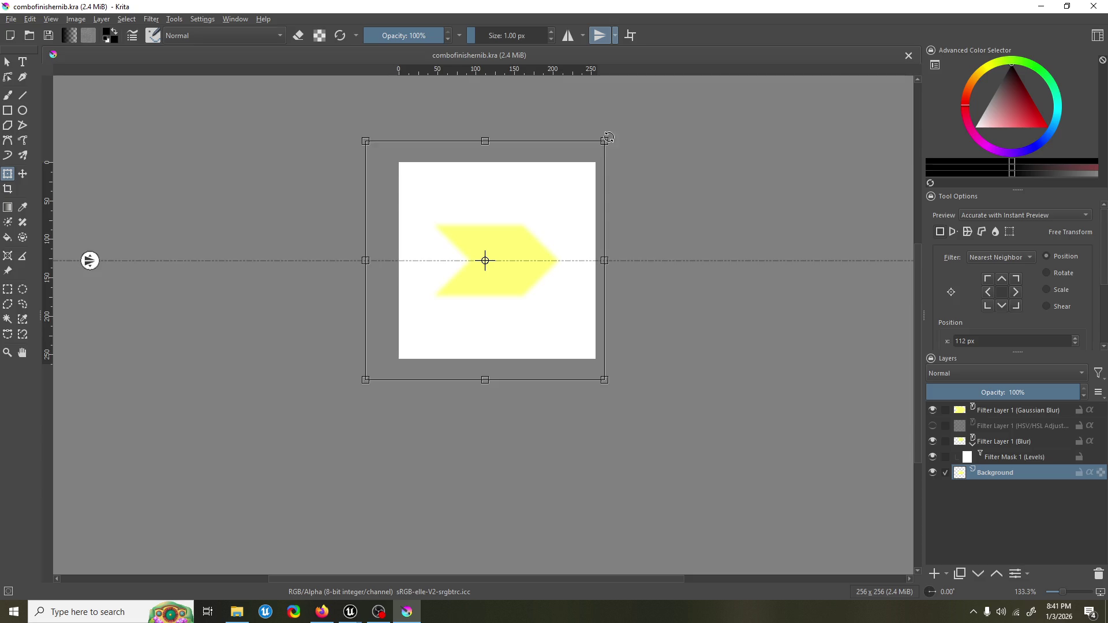
{"action": "left_click_drag", "start_coordinate": [603, 141], "coordinate": [637, 118]}
{"action": "left_click_drag", "start_coordinate": [586, 166], "coordinate": [583, 163]}
Step: Toggle the HSV/HSL, Background, Levels, Blur and Gaussian Blur layers, leaving HSV/HSL hidden
{"action": "left_click", "coordinate": [932, 426]}
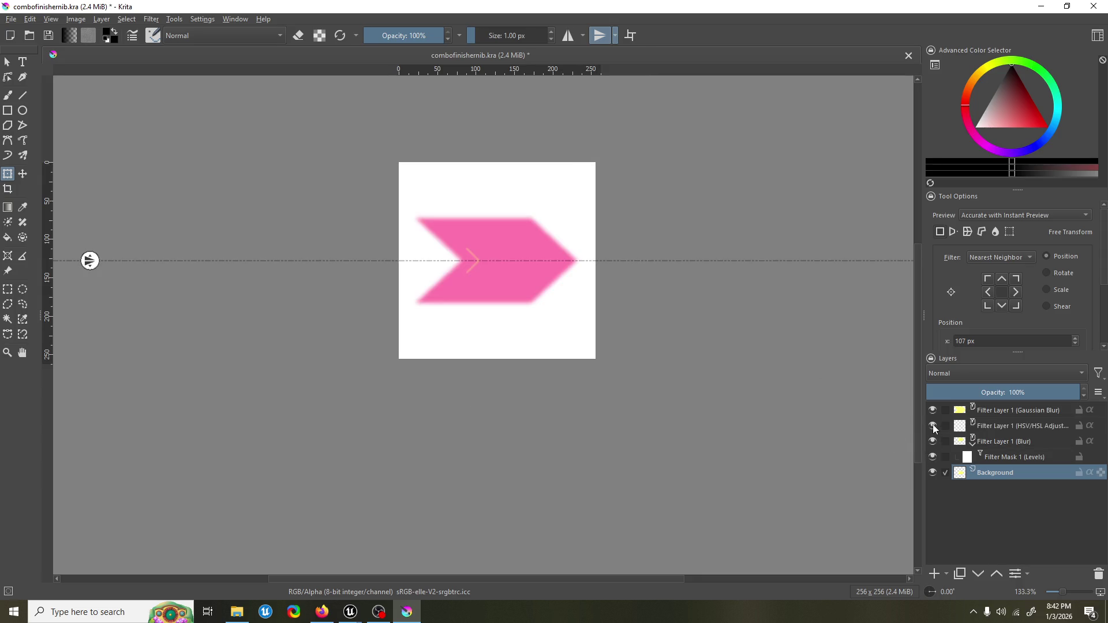
{"action": "left_click", "coordinate": [933, 426]}
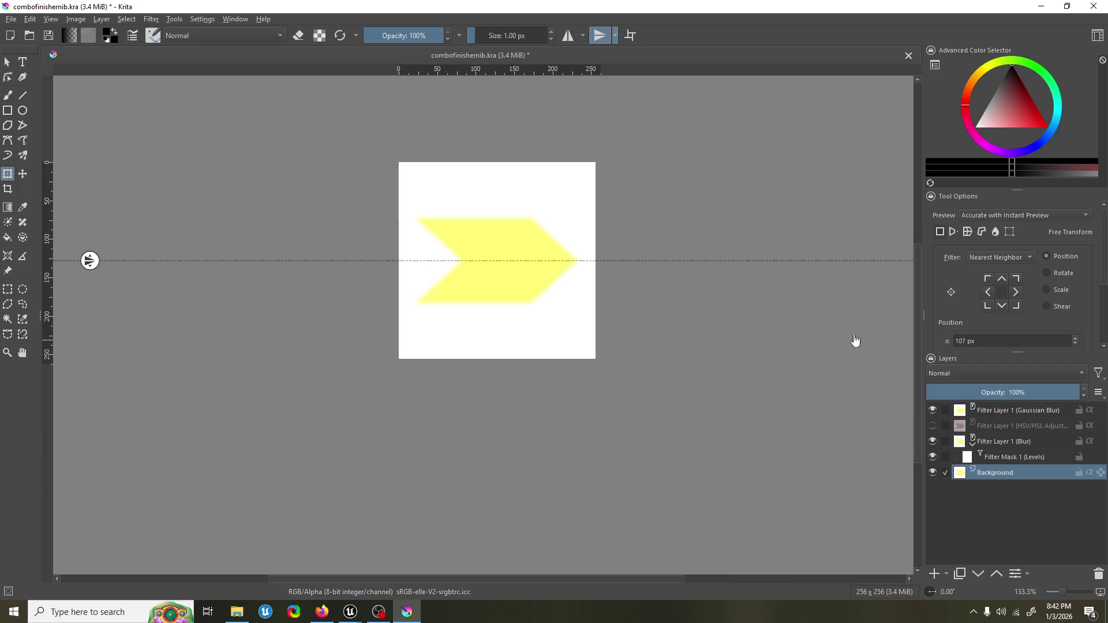
{"action": "left_click", "coordinate": [11, 21]}
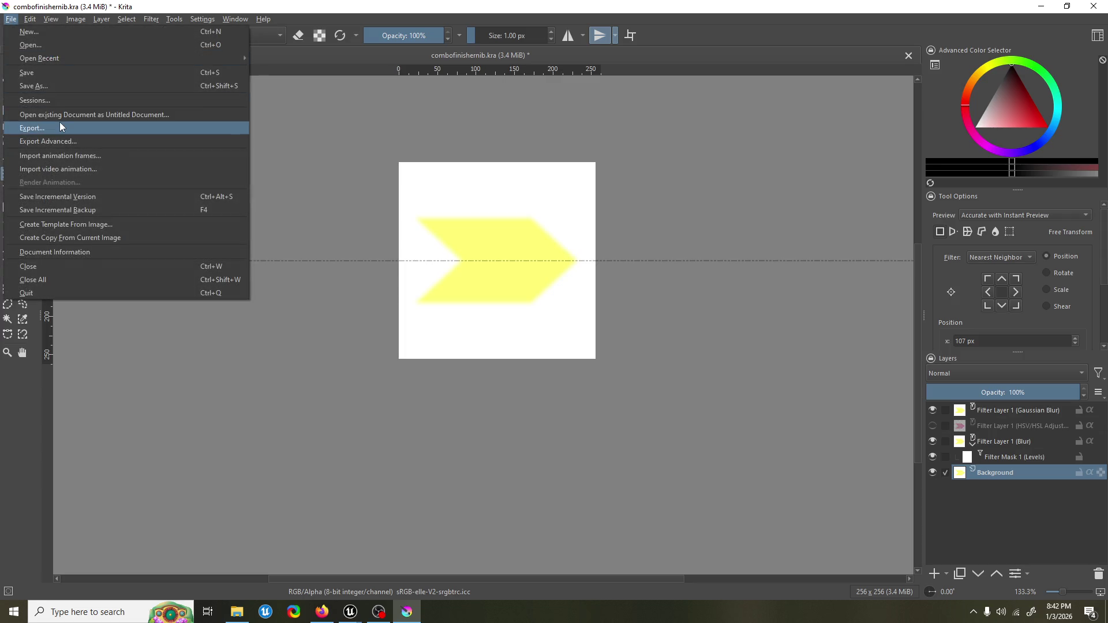
{"action": "left_click", "coordinate": [1042, 499]}
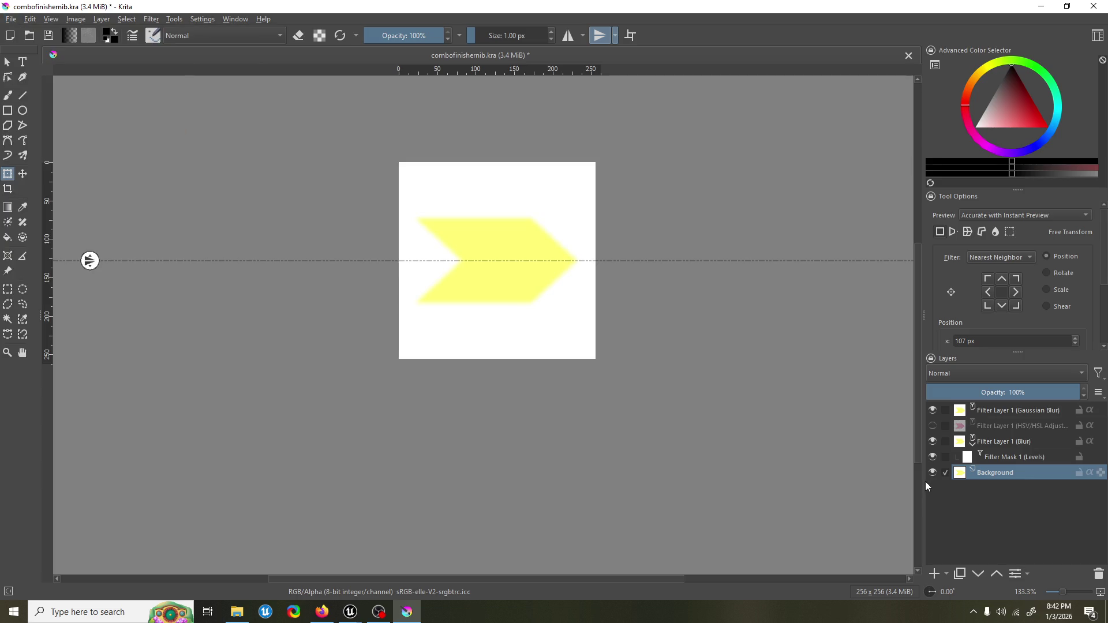
{"action": "left_click", "coordinate": [933, 473]}
{"action": "left_click", "coordinate": [933, 473]}
{"action": "left_click", "coordinate": [933, 457]}
{"action": "left_click", "coordinate": [933, 457]}
{"action": "left_click", "coordinate": [933, 442]}
{"action": "left_click", "coordinate": [933, 442]}
{"action": "left_click", "coordinate": [932, 411]}
{"action": "left_click", "coordinate": [933, 410]}
{"action": "left_click", "coordinate": [537, 185]}
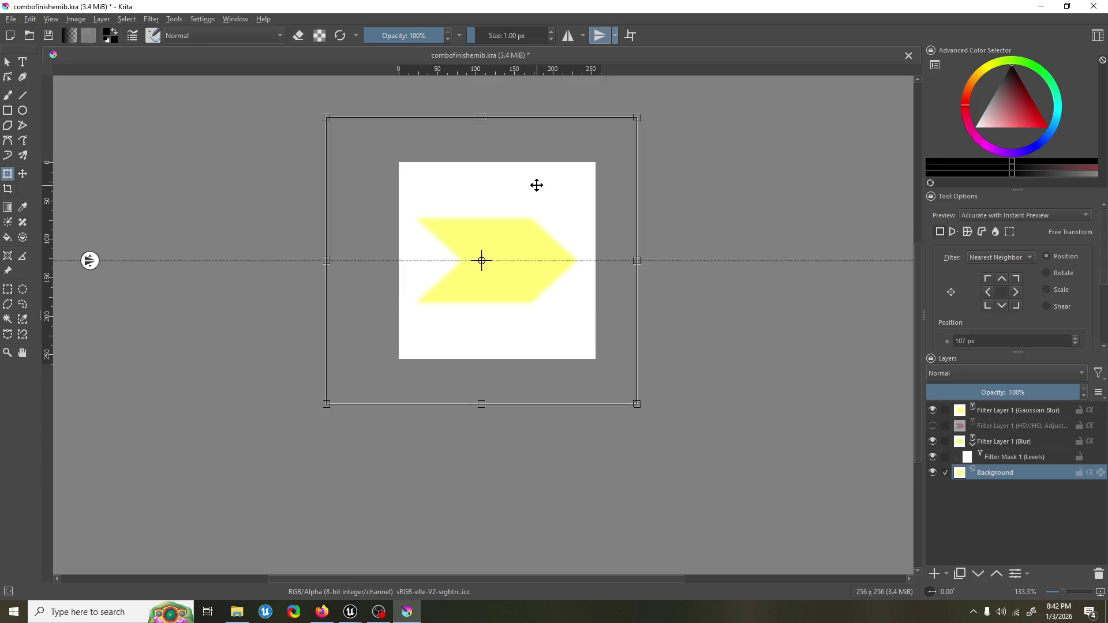
{"action": "left_click", "coordinate": [11, 19]}
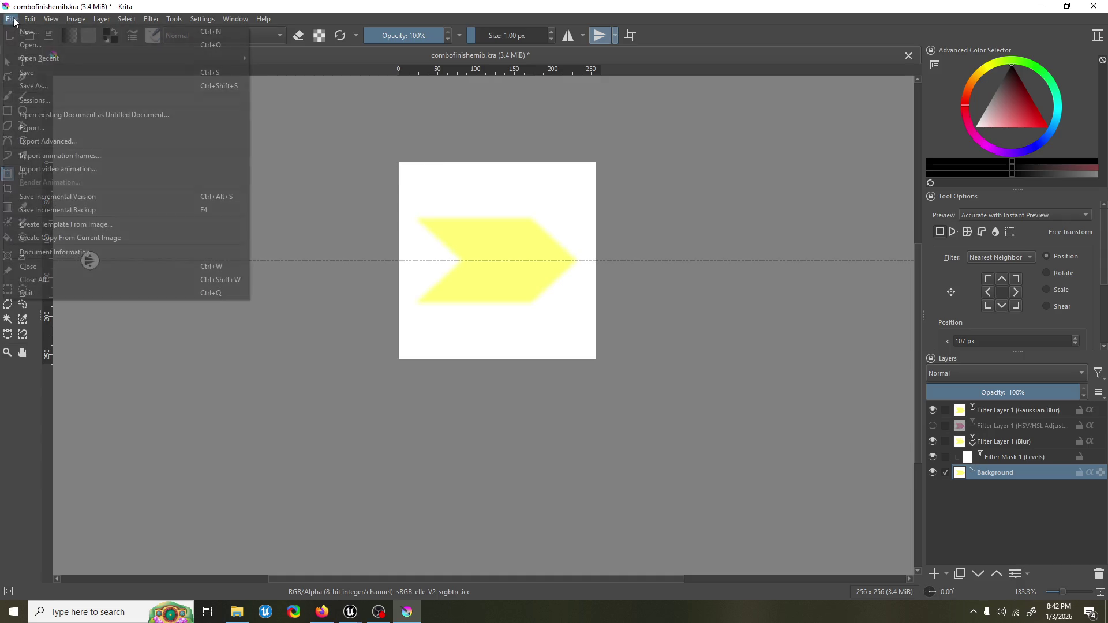
Step: Export the artwork as PNG, replacing combofinishernib.png and accepting the export options
{"action": "left_click", "coordinate": [72, 128]}
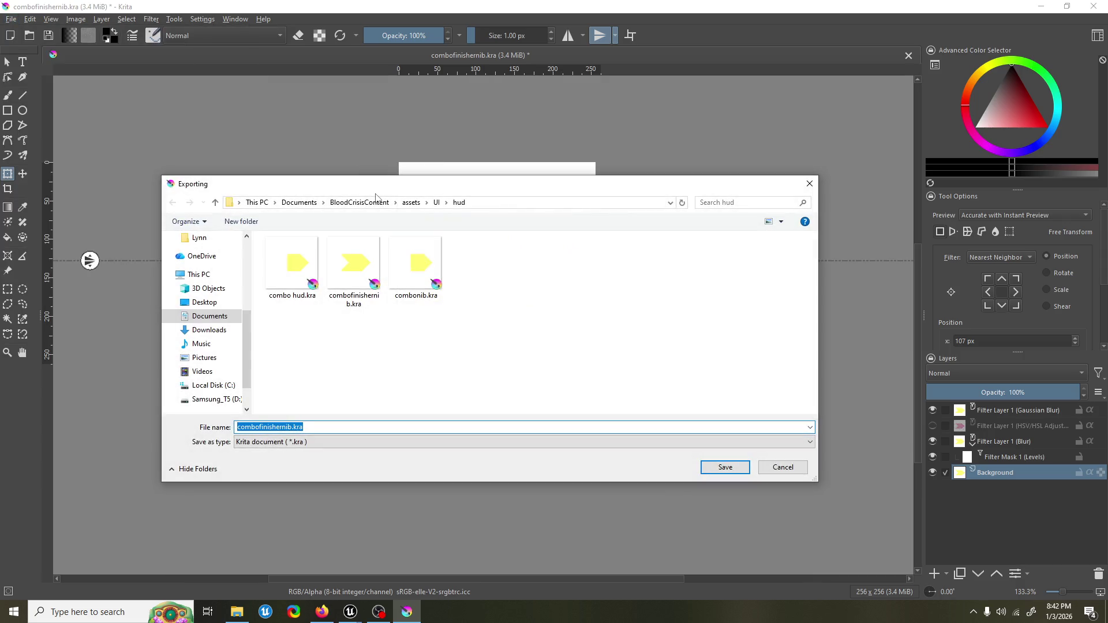
{"action": "left_click", "coordinate": [340, 264]}
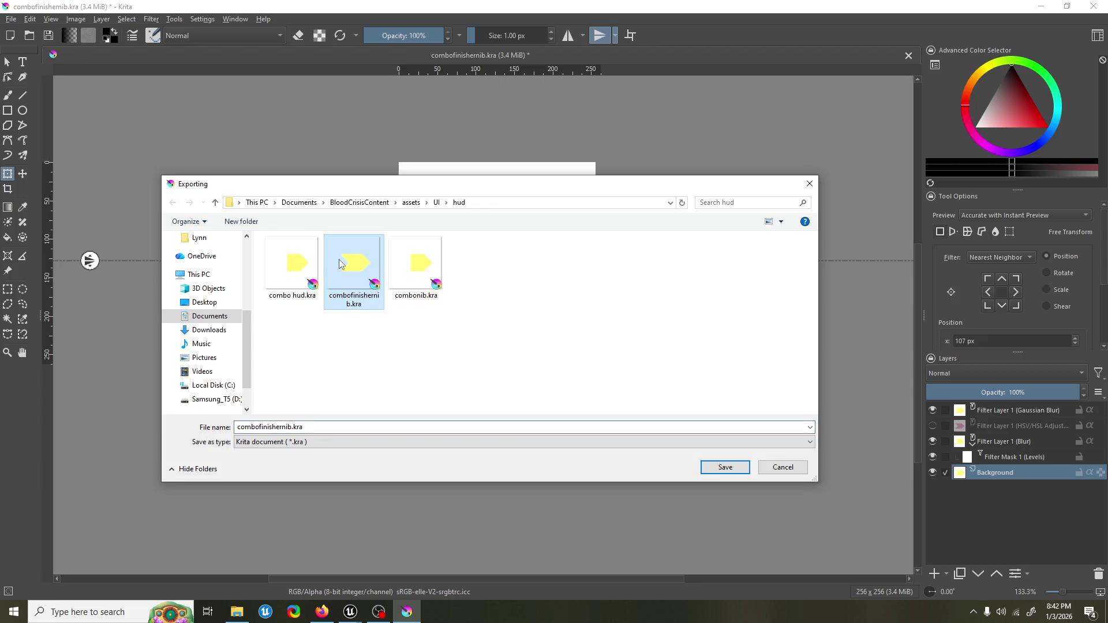
{"action": "left_click", "coordinate": [301, 427]}
{"action": "key", "text": "Return"}
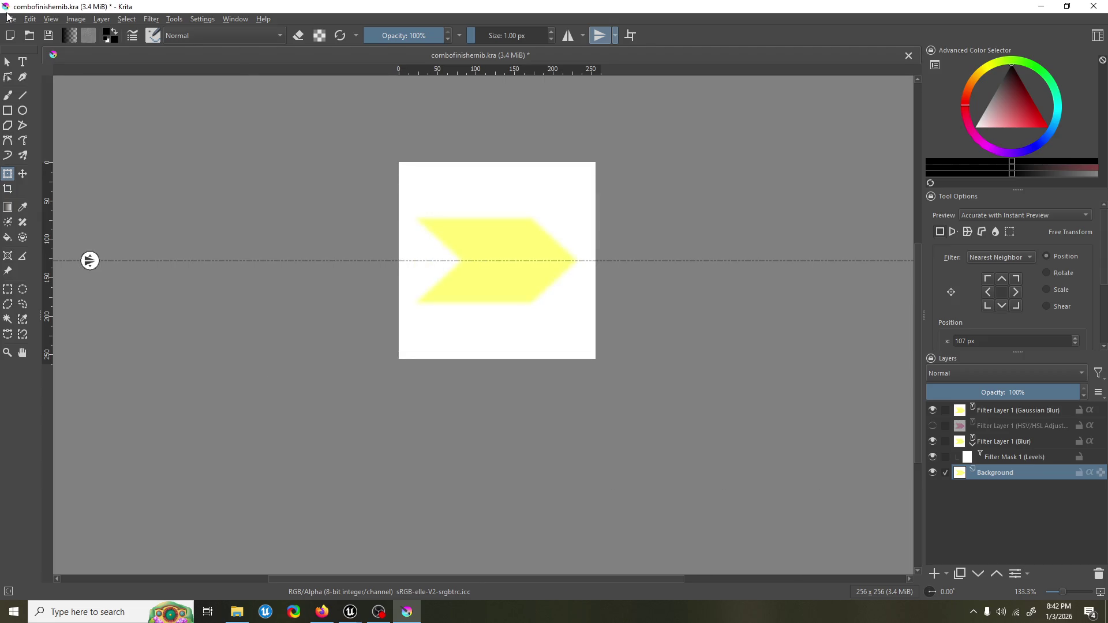
{"action": "left_click", "coordinate": [7, 17]}
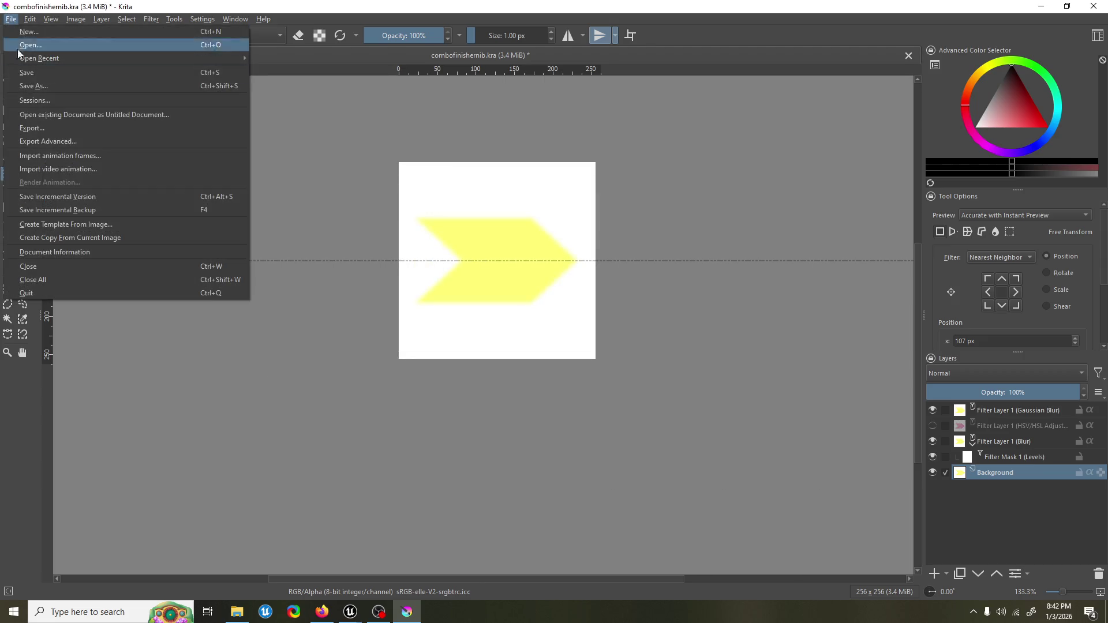
{"action": "left_click", "coordinate": [58, 127]}
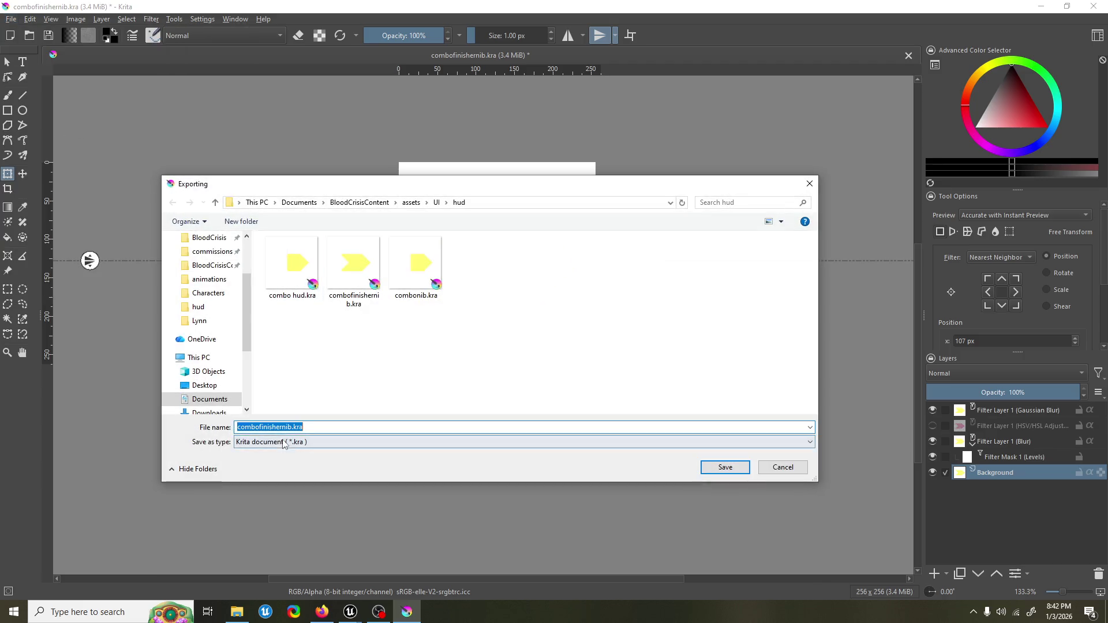
{"action": "left_click", "coordinate": [283, 443]}
{"action": "left_click", "coordinate": [285, 317]}
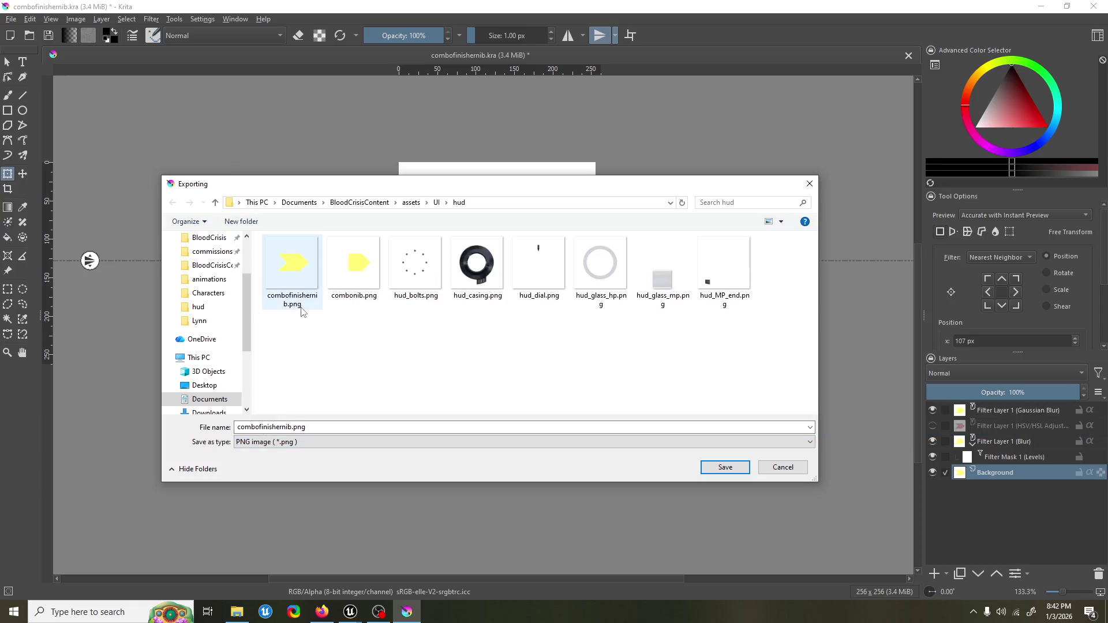
{"action": "left_click", "coordinate": [309, 282]}
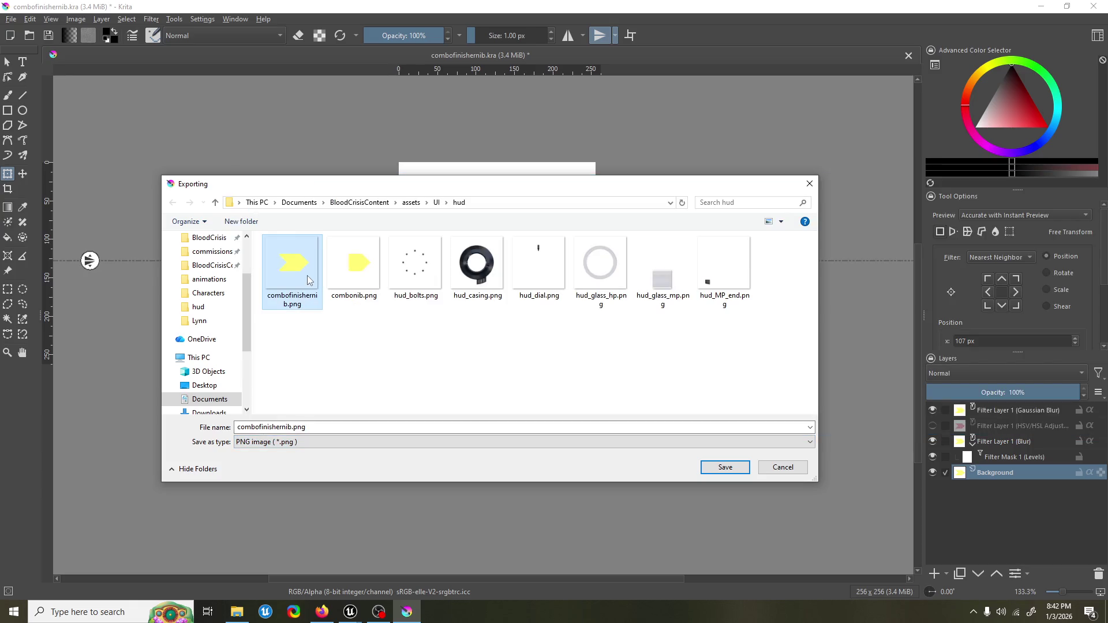
{"action": "left_click", "coordinate": [738, 472]}
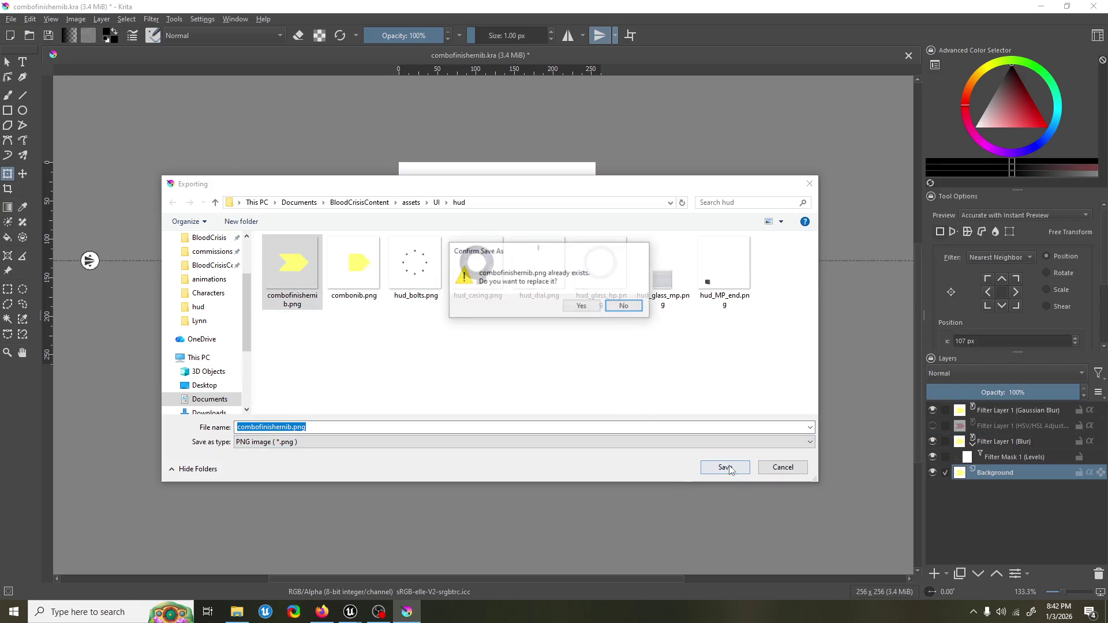
{"action": "left_click", "coordinate": [580, 310]}
{"action": "left_click", "coordinate": [607, 421]}
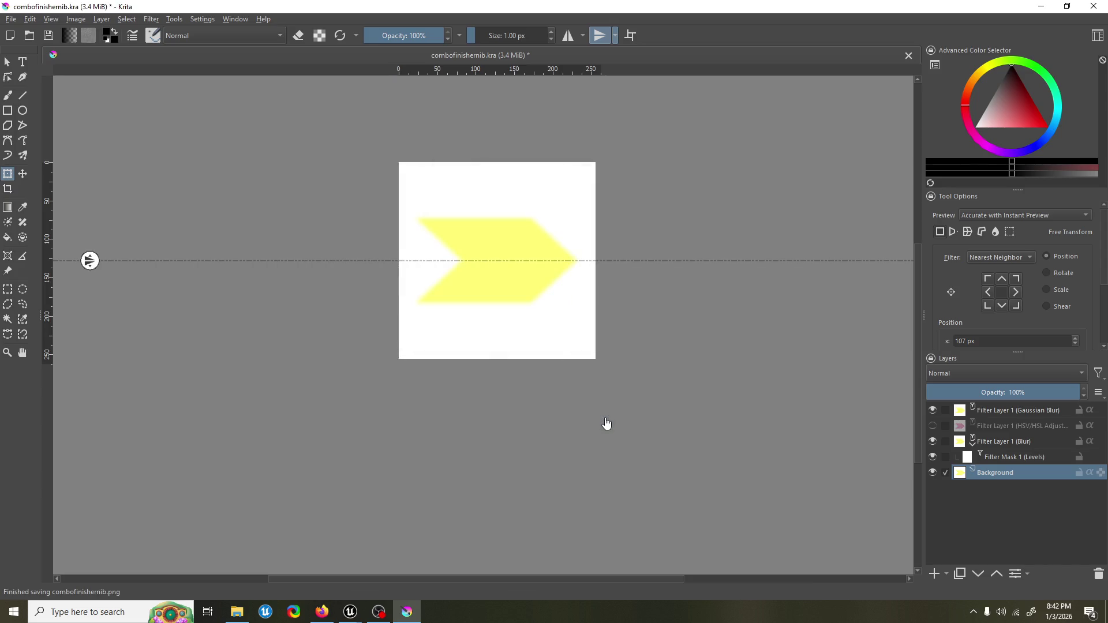
Step: Reimport the combofinishernib texture in Unreal from the updated PNG, then return to Krita
{"action": "mouse_move", "coordinate": [360, 615]}
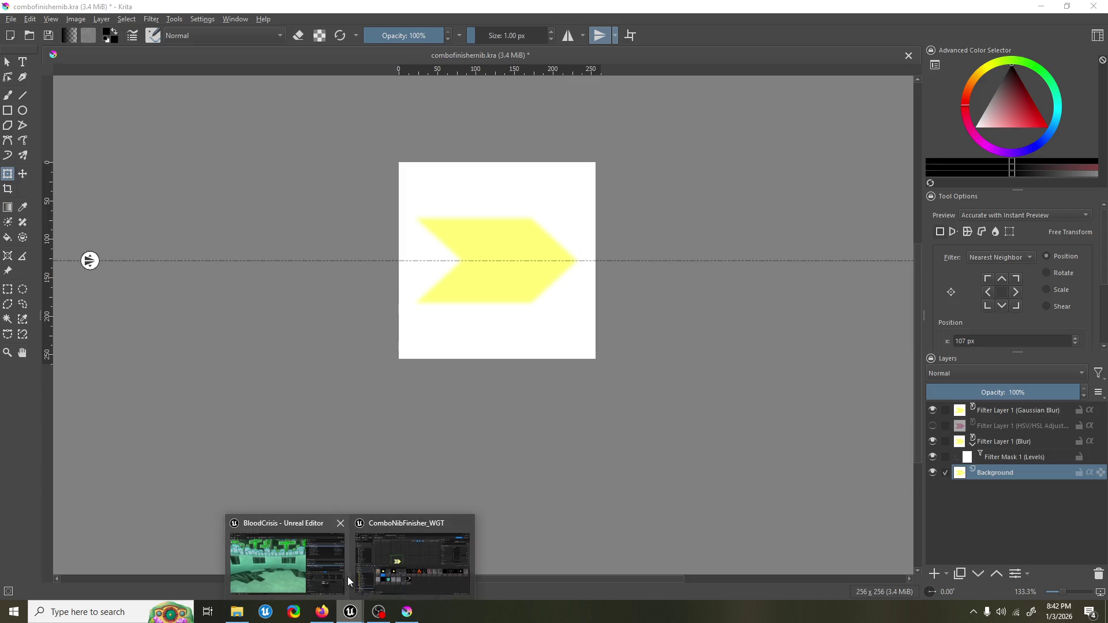
{"action": "left_click", "coordinate": [420, 572]}
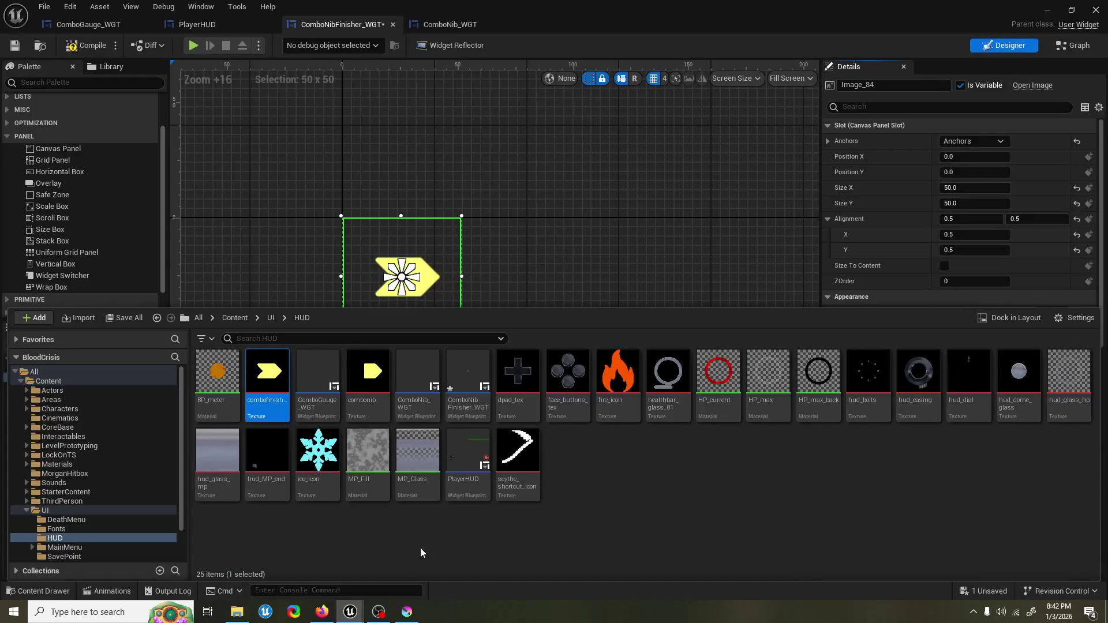
{"action": "double_click", "coordinate": [269, 385]}
{"action": "left_click", "coordinate": [151, 46]}
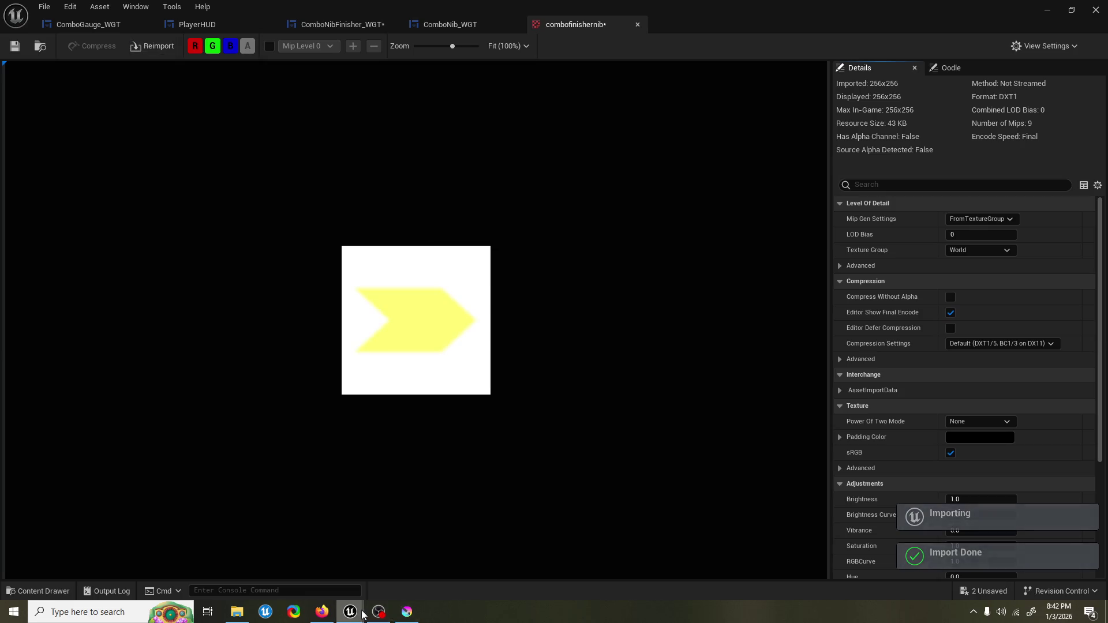
{"action": "left_click", "coordinate": [407, 612]}
Step: Undo the last change to restore transparency and apply a transform on the Background layer
{"action": "scroll", "coordinate": [697, 228], "scroll_direction": "up", "scroll_amount": 1}
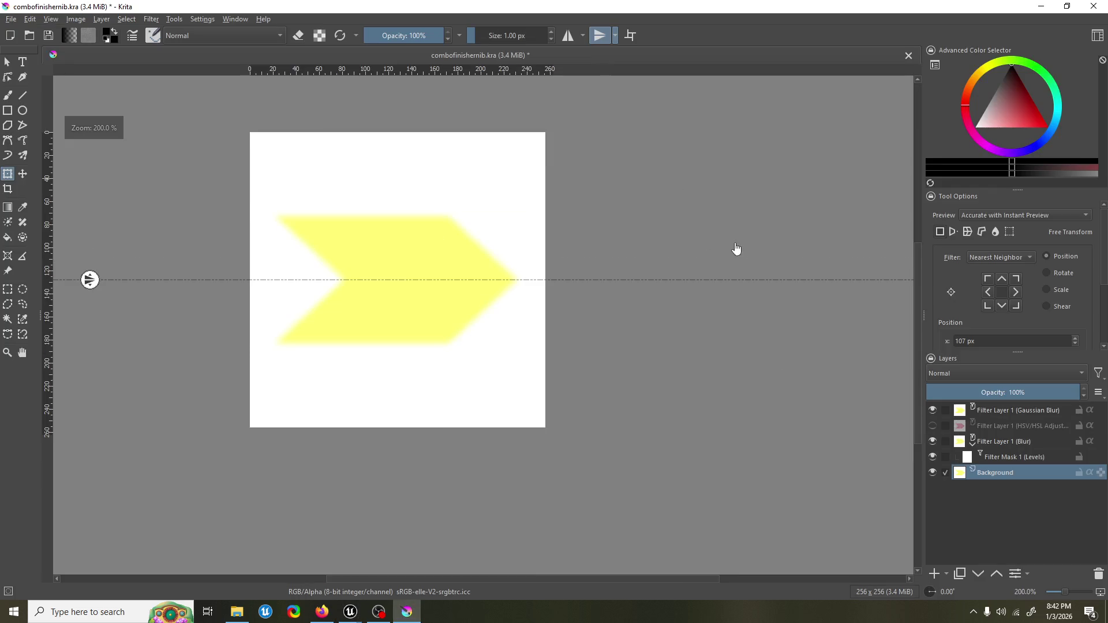
{"action": "right_click", "coordinate": [733, 245]}
{"action": "left_click", "coordinate": [1101, 479]}
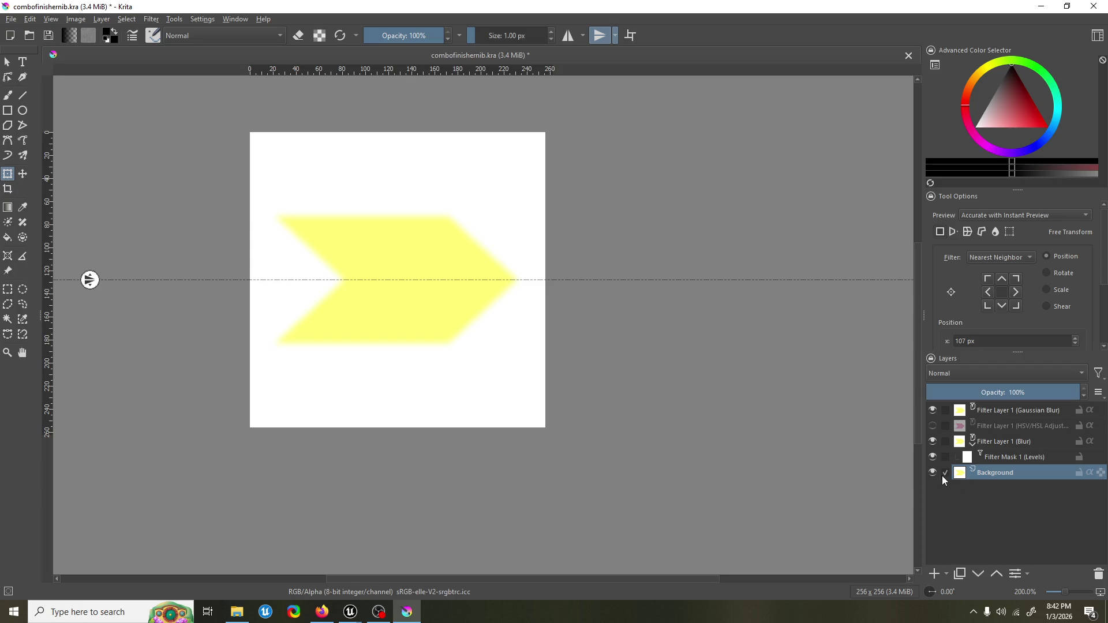
{"action": "key", "text": "ctrl+z"}
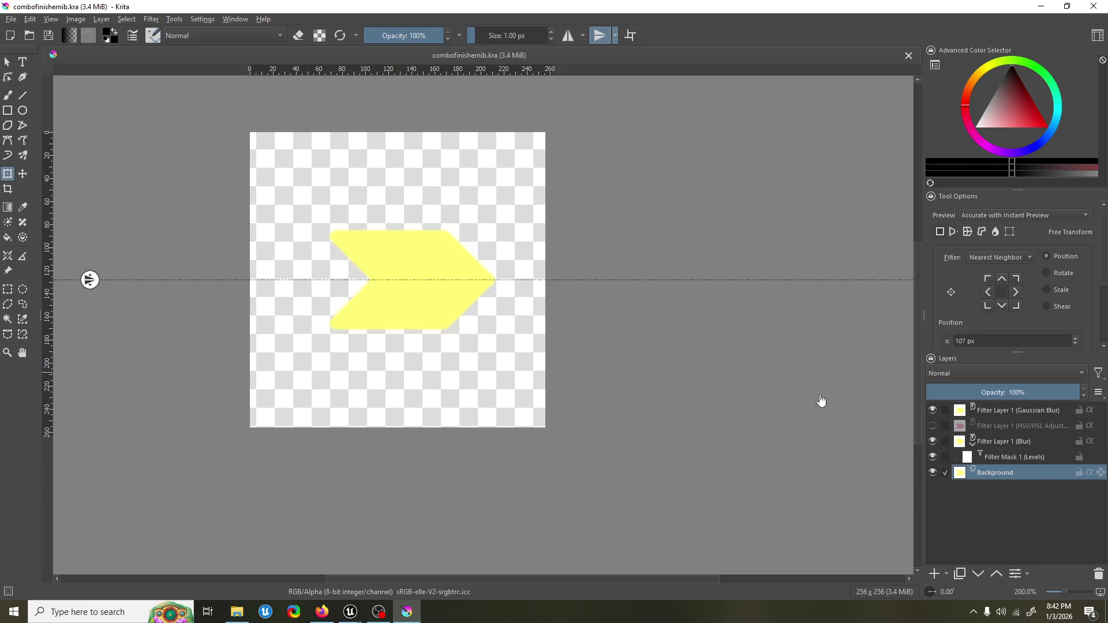
{"action": "right_click", "coordinate": [548, 332]}
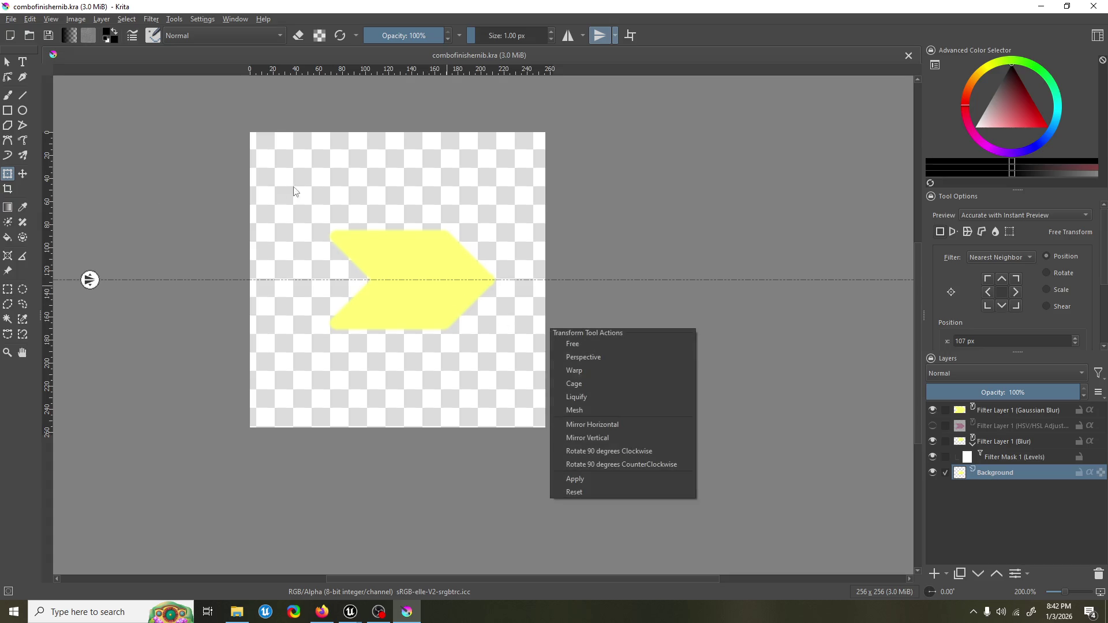
{"action": "left_click", "coordinate": [388, 210]}
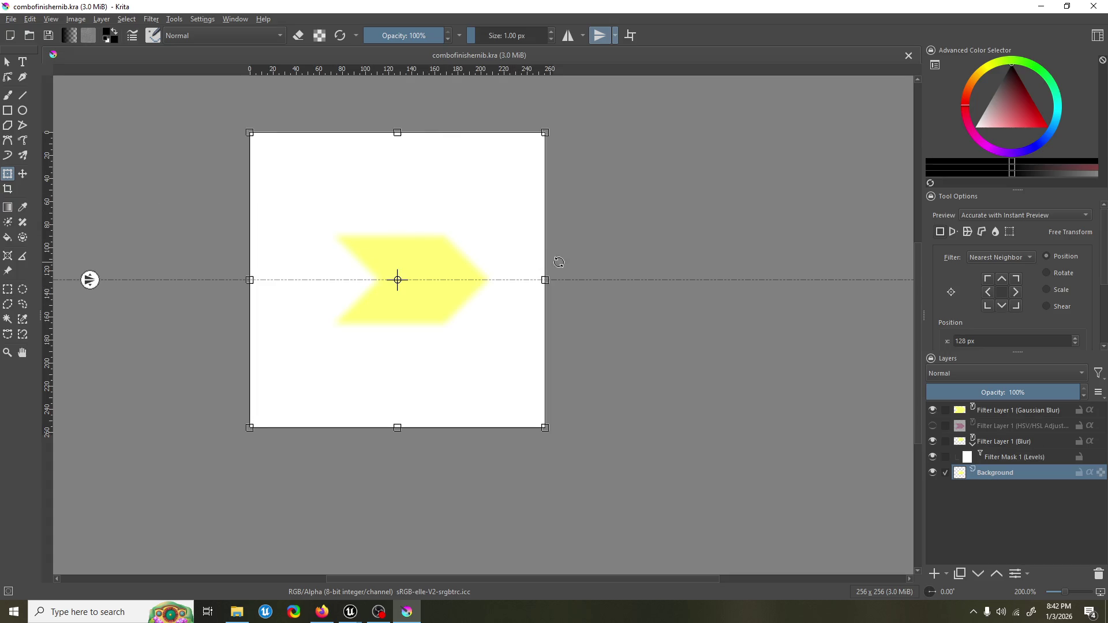
{"action": "key", "text": "Return"}
Step: Hide the Blur, Gaussian Blur and Levels layers, and transform the Background layer keeping the arrow centred
{"action": "right_click", "coordinate": [702, 260]}
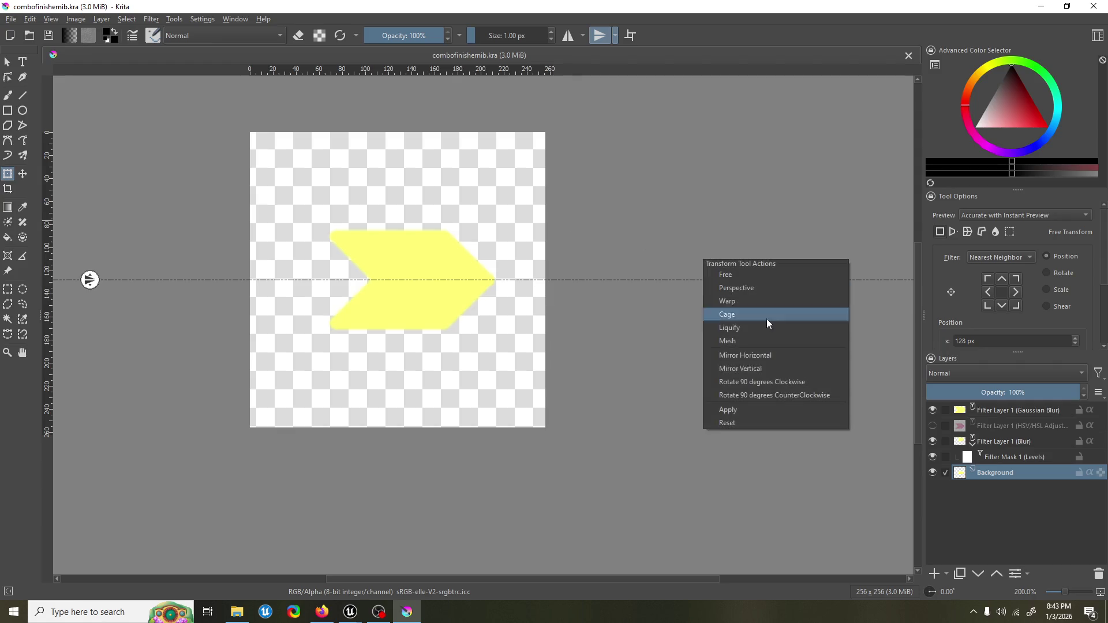
{"action": "left_click", "coordinate": [932, 442]}
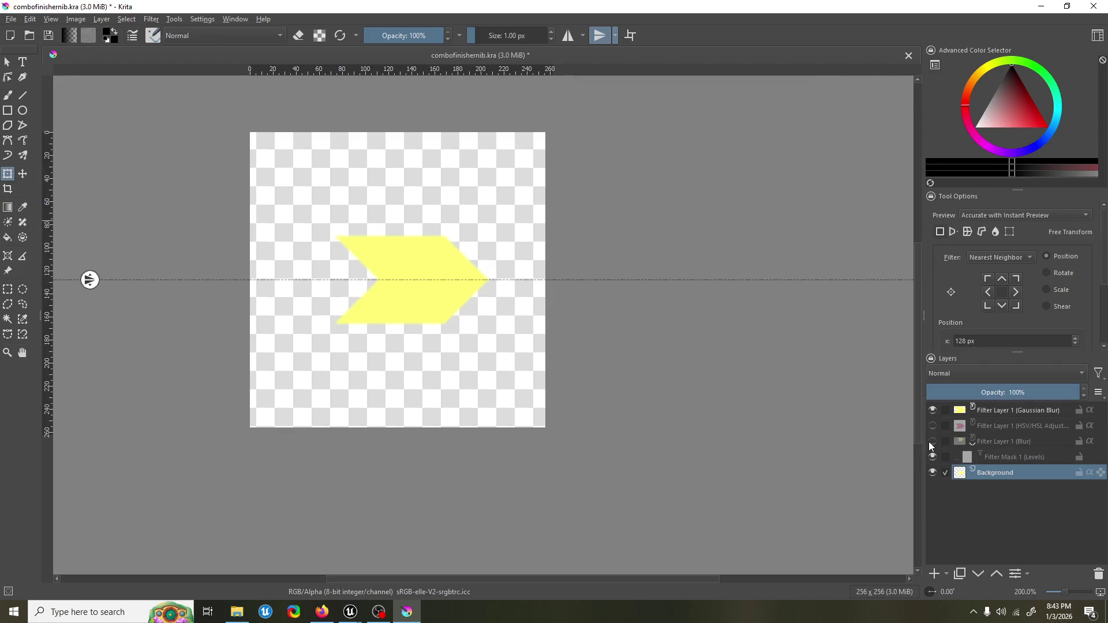
{"action": "left_click", "coordinate": [934, 410]}
{"action": "left_click", "coordinate": [932, 457]}
{"action": "left_click", "coordinate": [437, 322]}
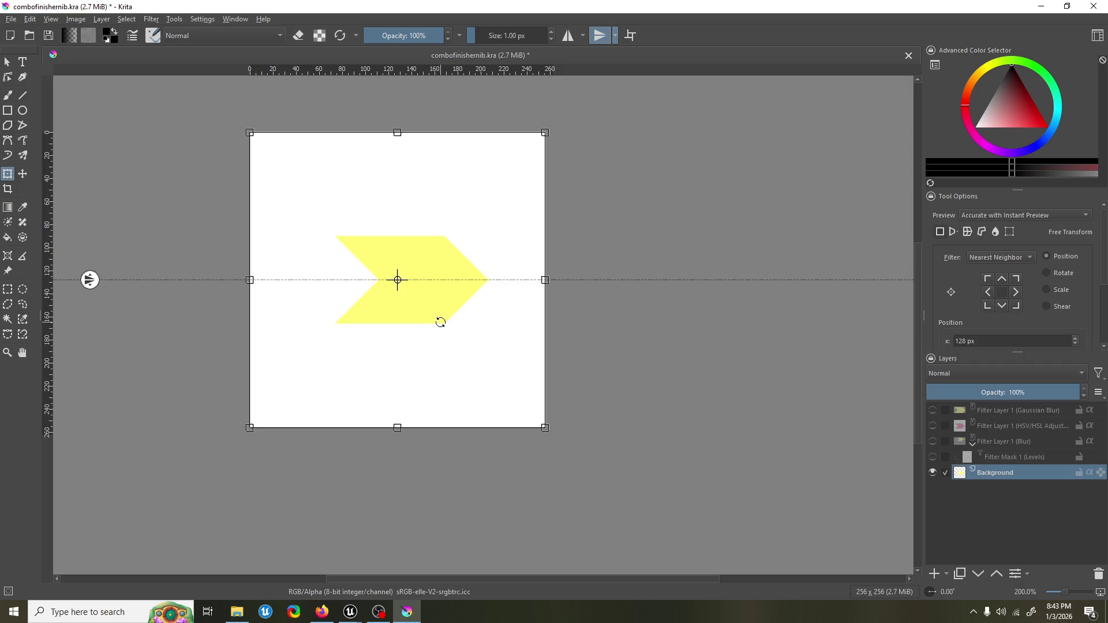
{"action": "right_click", "coordinate": [705, 208]}
{"action": "left_click", "coordinate": [598, 173]}
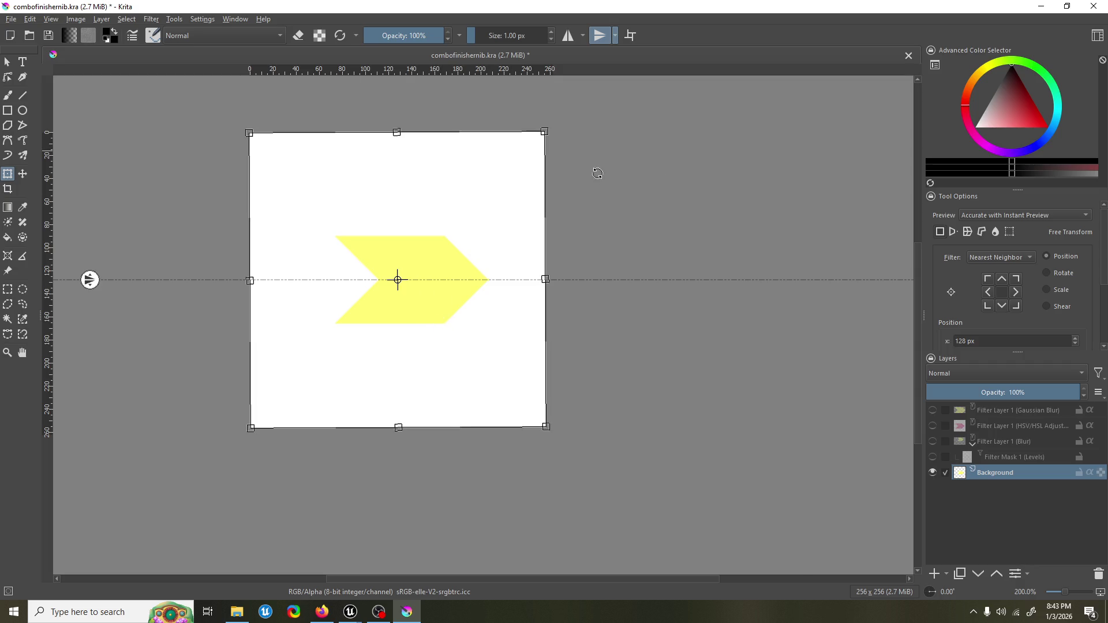
{"action": "right_click", "coordinate": [666, 215]}
{"action": "left_click", "coordinate": [614, 150]}
{"action": "key", "text": "Return"}
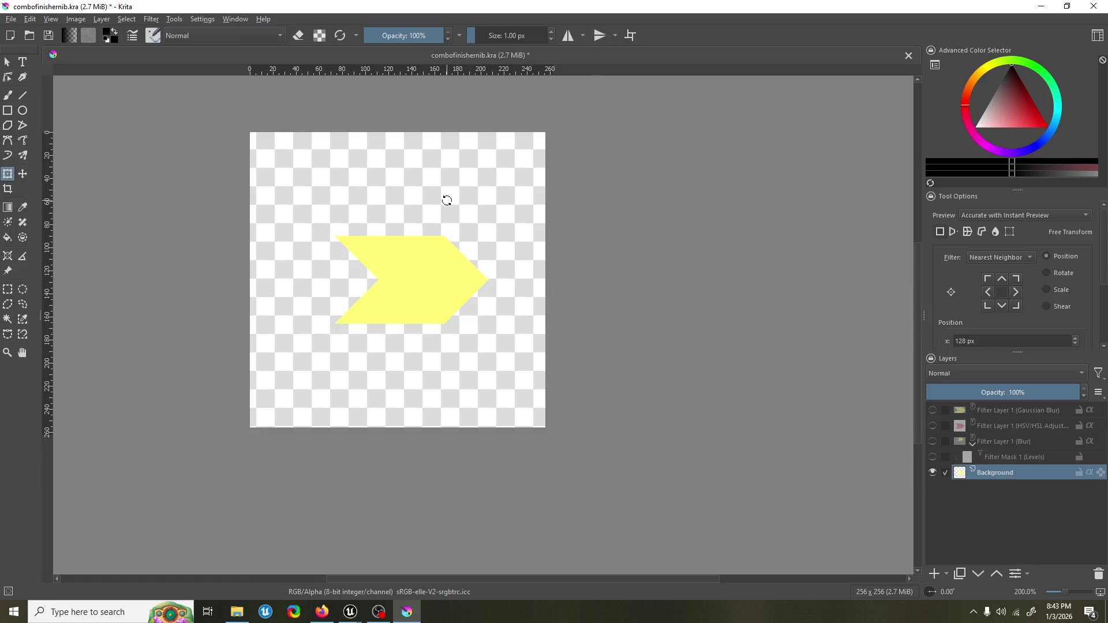
{"action": "left_click", "coordinate": [447, 200]}
{"action": "key", "text": "Return"}
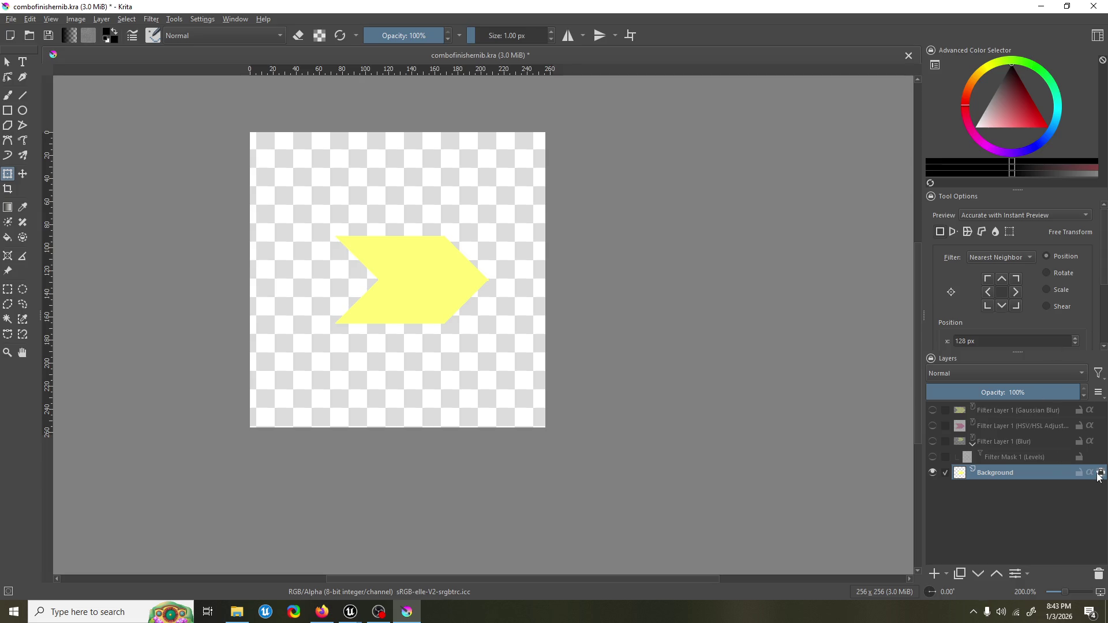
Step: Shift the yellow arrow slightly left, scale it up, then sample the white background colour
{"action": "left_click", "coordinate": [466, 309]}
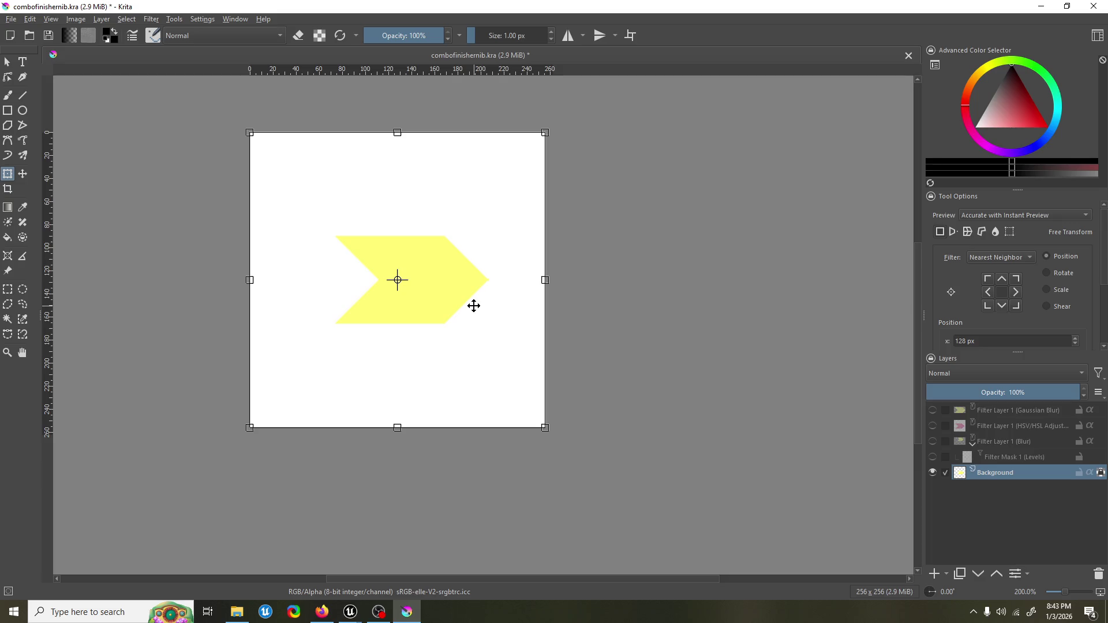
{"action": "left_click_drag", "start_coordinate": [465, 279], "coordinate": [448, 278]}
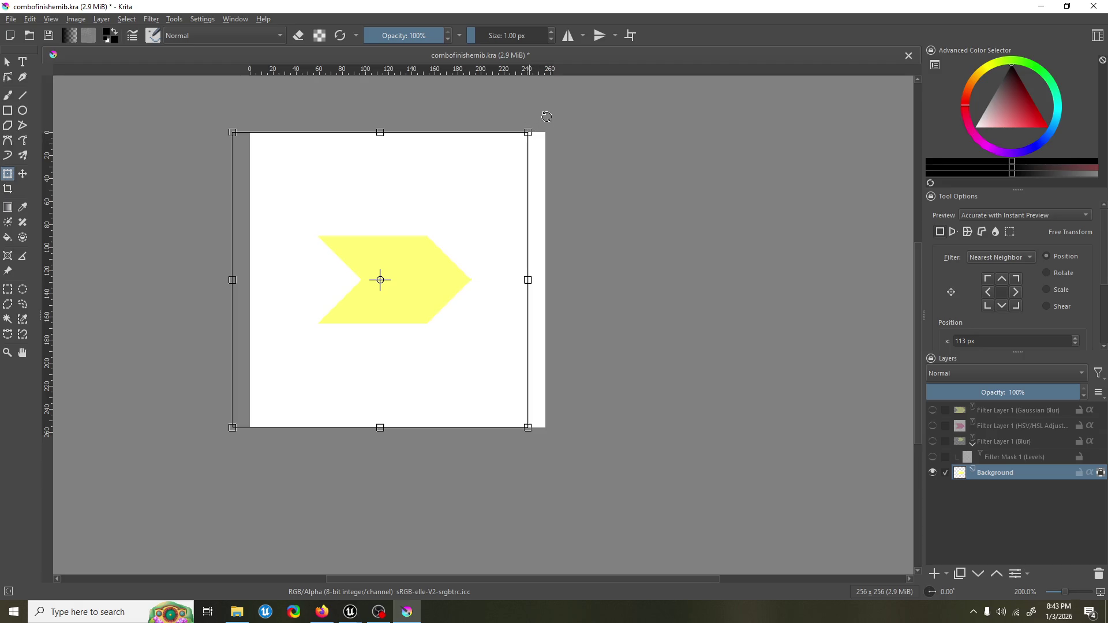
{"action": "mouse_move", "coordinate": [529, 131]}
{"action": "left_mouse_down"}
{"action": "mouse_move", "coordinate": [594, 75]}
{"action": "mouse_move", "coordinate": [561, 122]}
{"action": "mouse_move", "coordinate": [605, 83]}
{"action": "mouse_move", "coordinate": [573, 168]}
{"action": "mouse_move", "coordinate": [537, 168]}
{"action": "mouse_move", "coordinate": [567, 136]}
{"action": "mouse_move", "coordinate": [537, 172]}
{"action": "mouse_move", "coordinate": [615, 104]}
{"action": "left_mouse_up"}
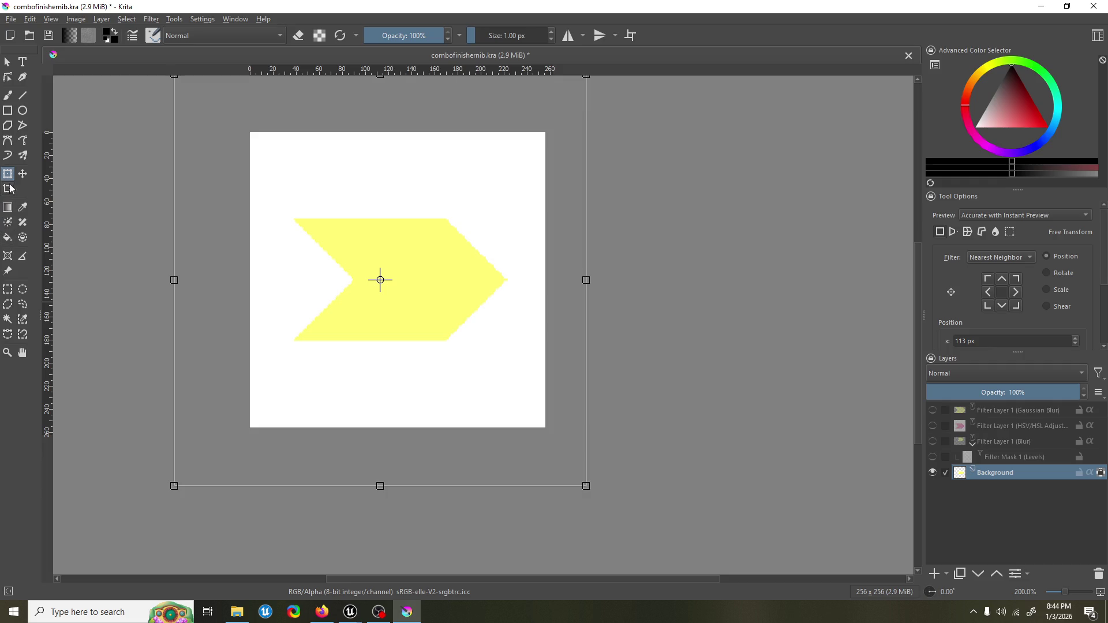
{"action": "left_click", "coordinate": [24, 211]}
{"action": "left_click", "coordinate": [295, 174]}
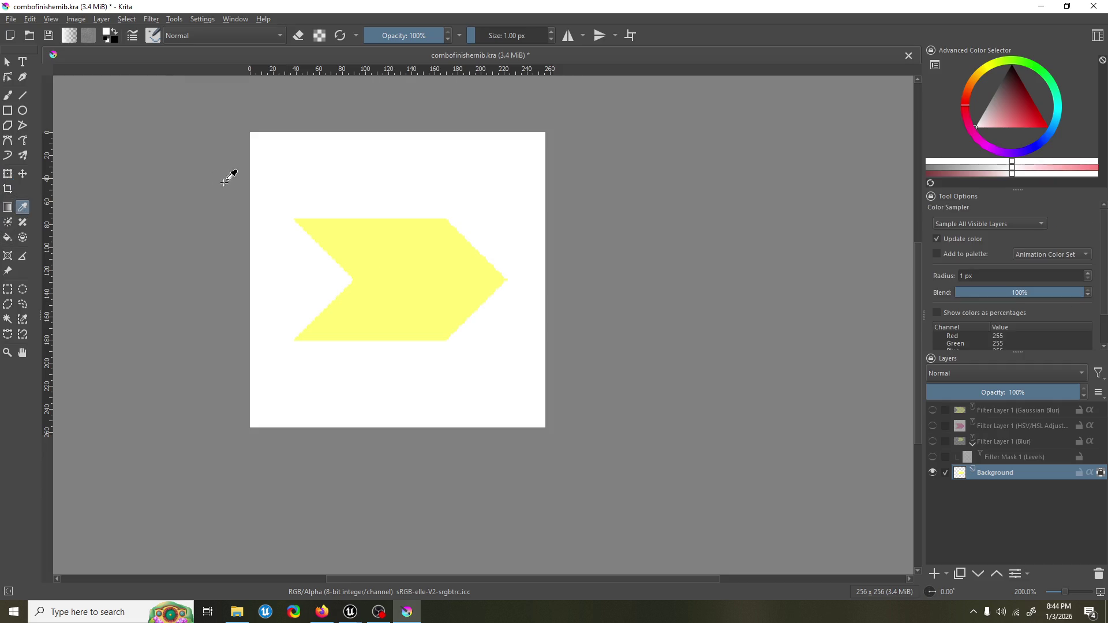
Step: Magic-wand the white background, delete it to transparency, and deselect
{"action": "left_click", "coordinate": [10, 320]}
{"action": "left_click", "coordinate": [271, 195]}
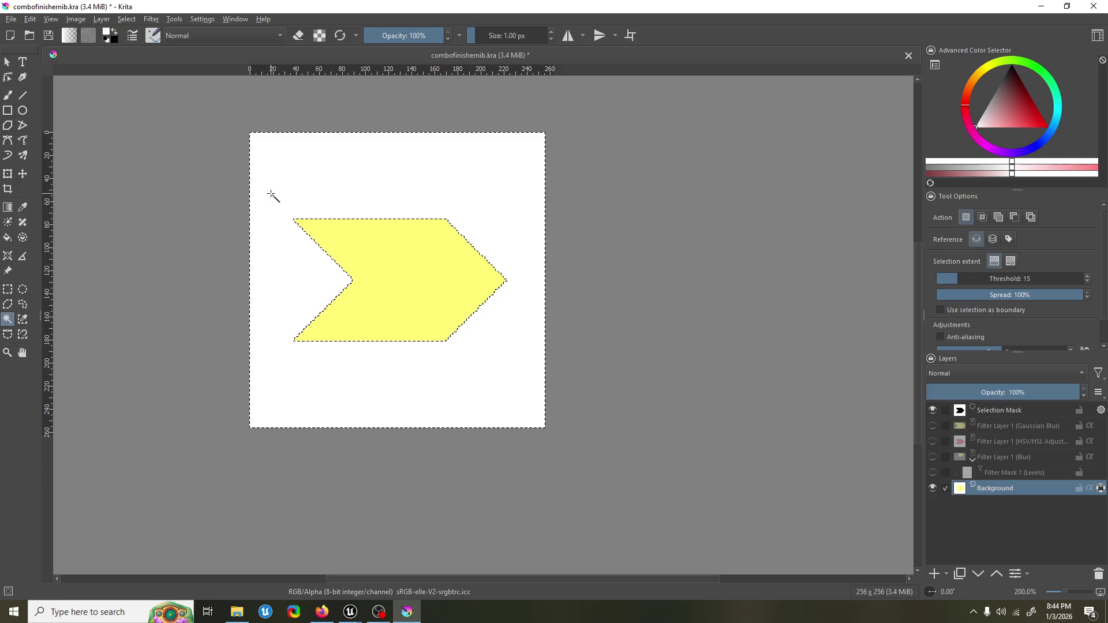
{"action": "key", "text": "Delete"}
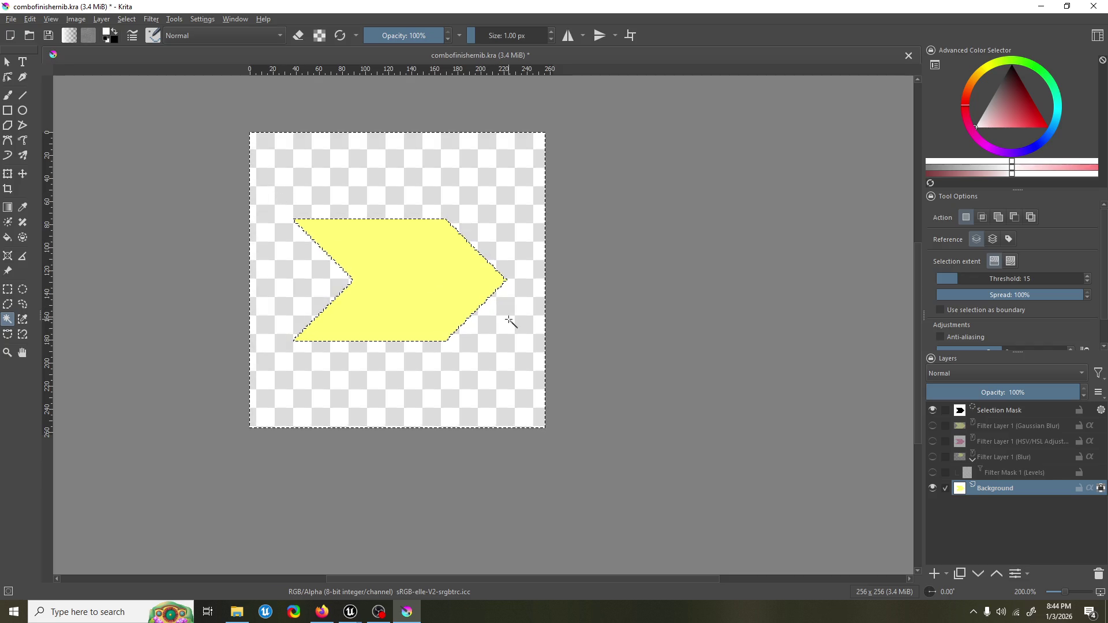
{"action": "key", "text": "ctrl+shift+a"}
{"action": "scroll", "coordinate": [289, 338], "scroll_direction": "up", "scroll_amount": 1, "text": "ctrl"}
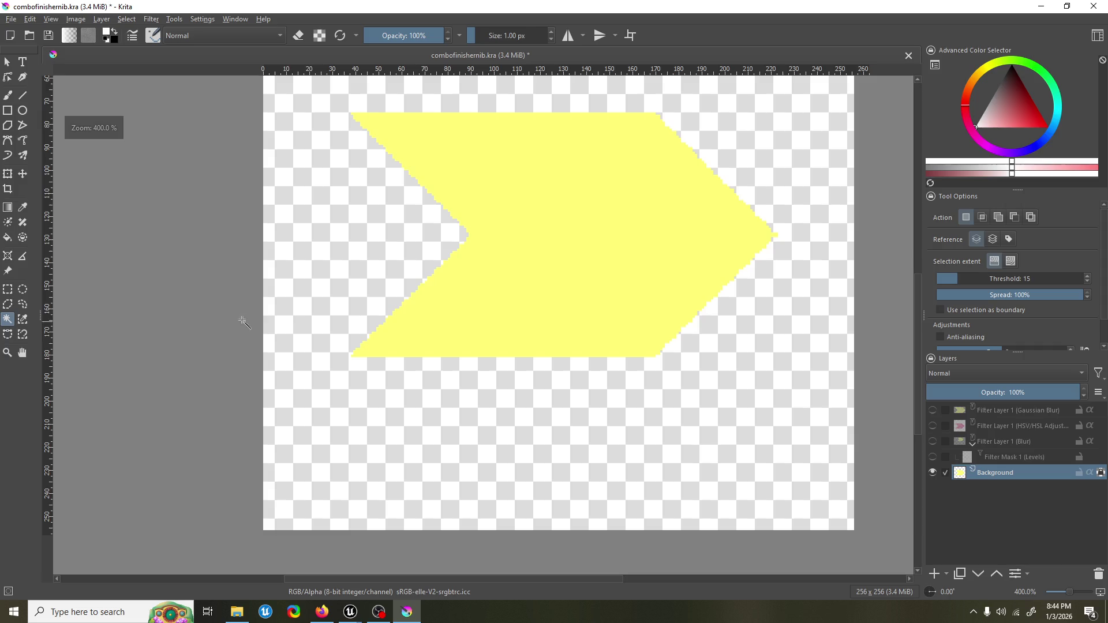
{"action": "left_click_drag", "start_coordinate": [527, 237], "coordinate": [511, 264]}
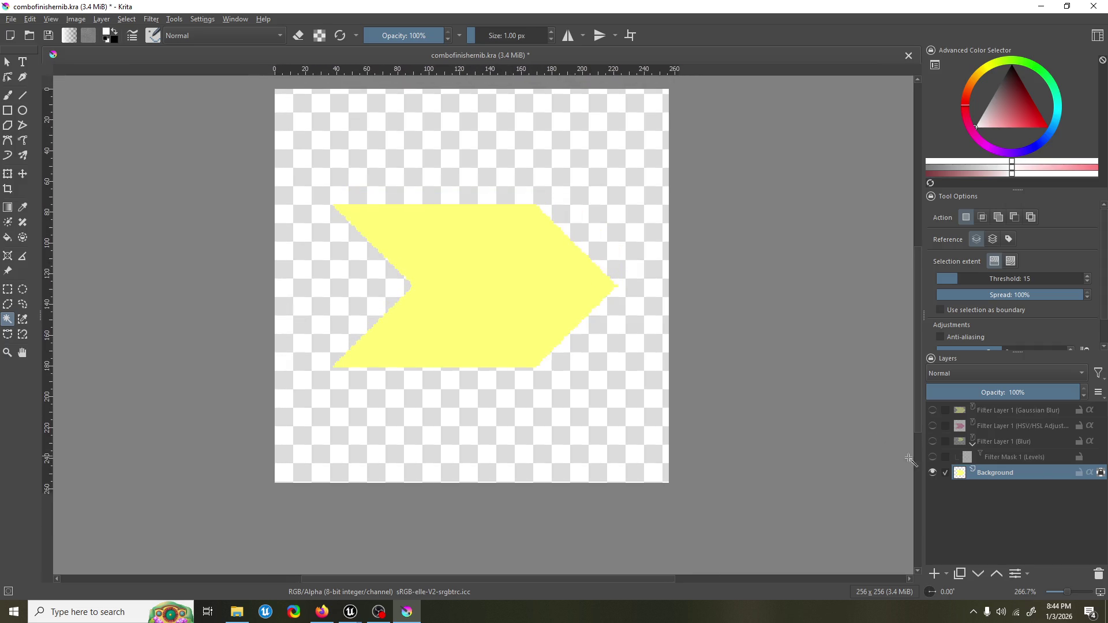
Step: Enable the Gaussian Blur, Blur and Levels filter layers, leaving HSV/HSL Adjust hidden
{"action": "left_click", "coordinate": [933, 427]}
{"action": "left_click", "coordinate": [933, 427]}
{"action": "left_click", "coordinate": [934, 413]}
{"action": "left_click", "coordinate": [934, 427]}
{"action": "left_click", "coordinate": [933, 427]}
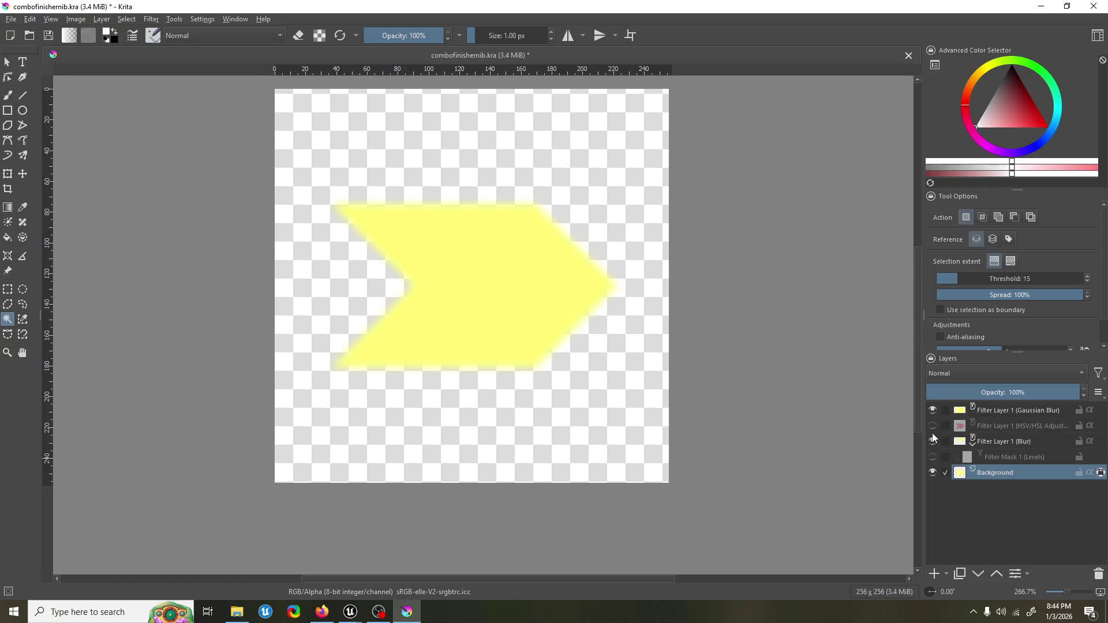
{"action": "left_click", "coordinate": [933, 442]}
{"action": "left_click", "coordinate": [933, 457]}
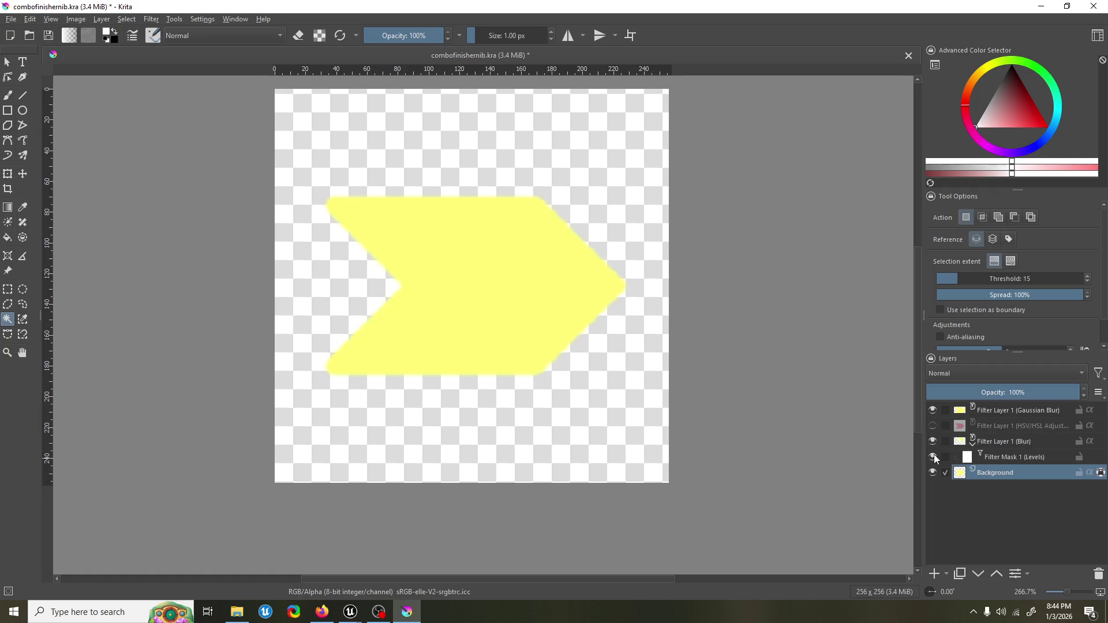
{"action": "scroll", "coordinate": [668, 308], "scroll_direction": "down", "scroll_amount": 1}
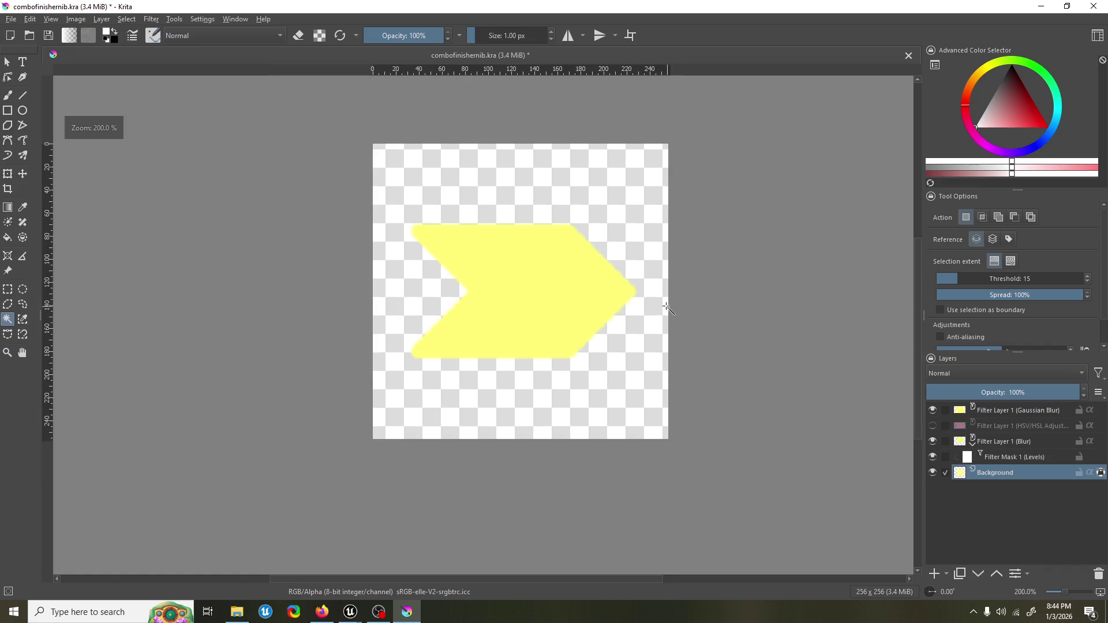
Step: Export the image over combofinishernib.png, confirming the replacement and PNG options
{"action": "right_click", "coordinate": [601, 304]}
{"action": "left_click", "coordinate": [668, 5]}
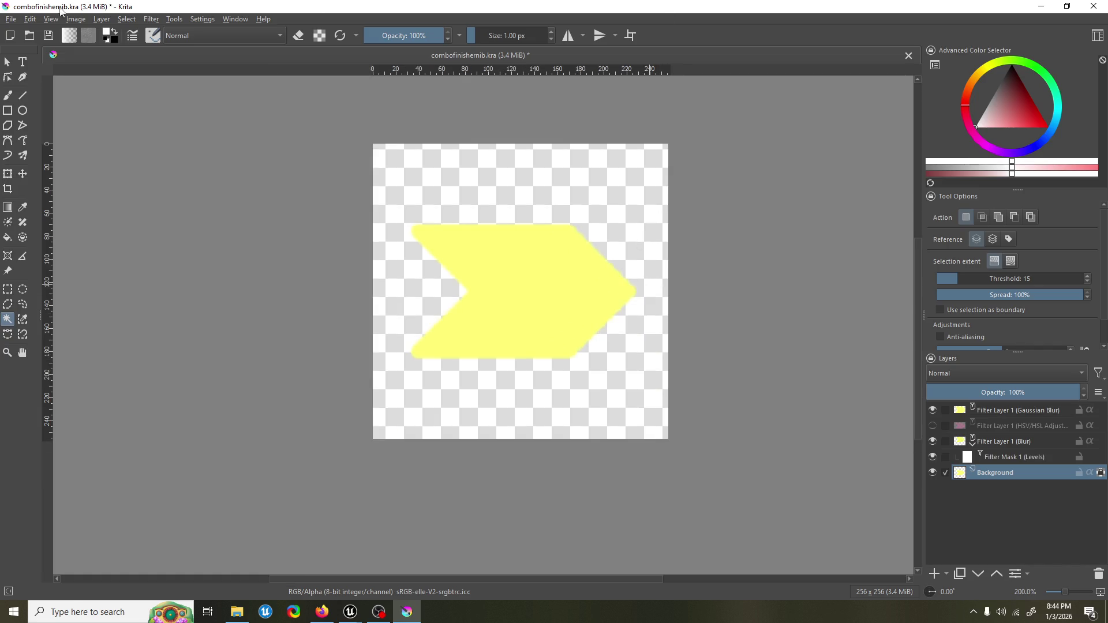
{"action": "left_click", "coordinate": [9, 20]}
{"action": "left_click", "coordinate": [50, 138]}
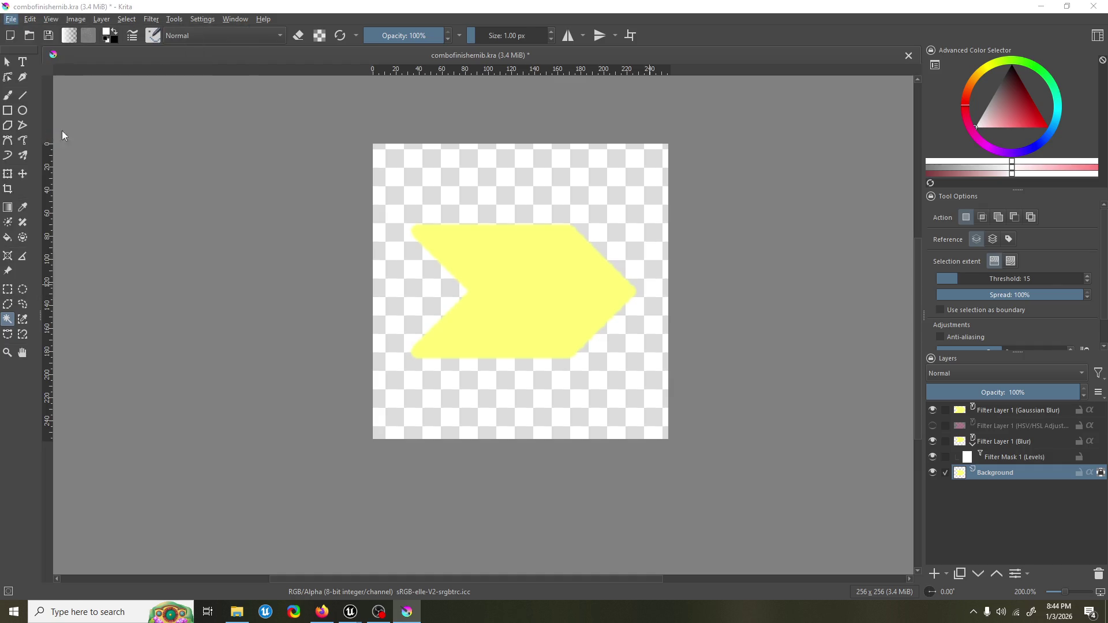
{"action": "double_click", "coordinate": [302, 277]}
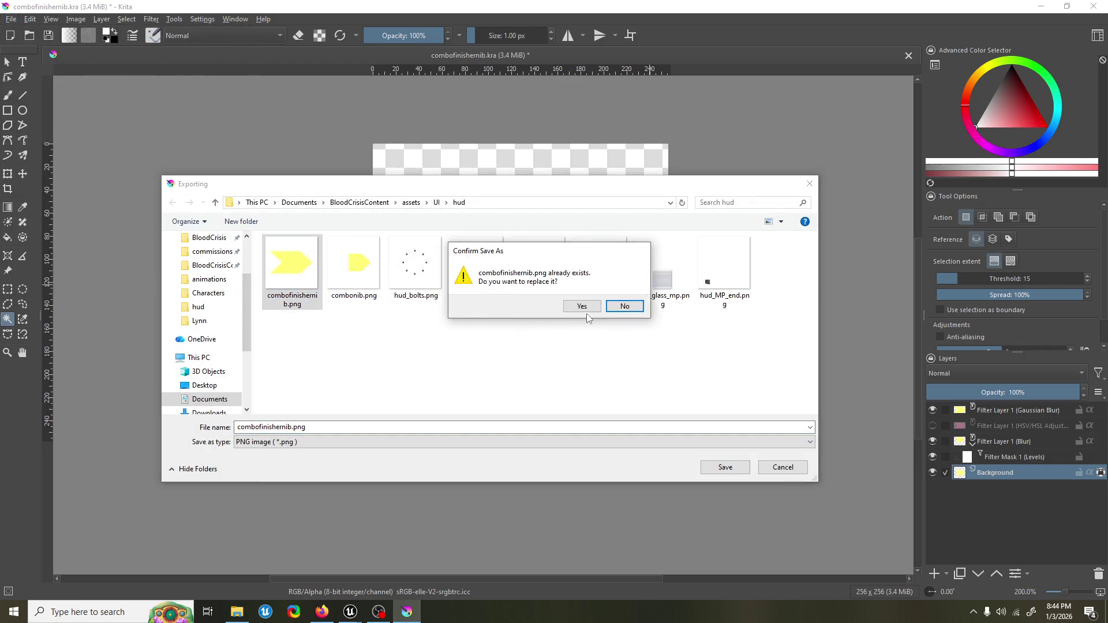
{"action": "left_click", "coordinate": [583, 308]}
{"action": "left_click", "coordinate": [560, 376]}
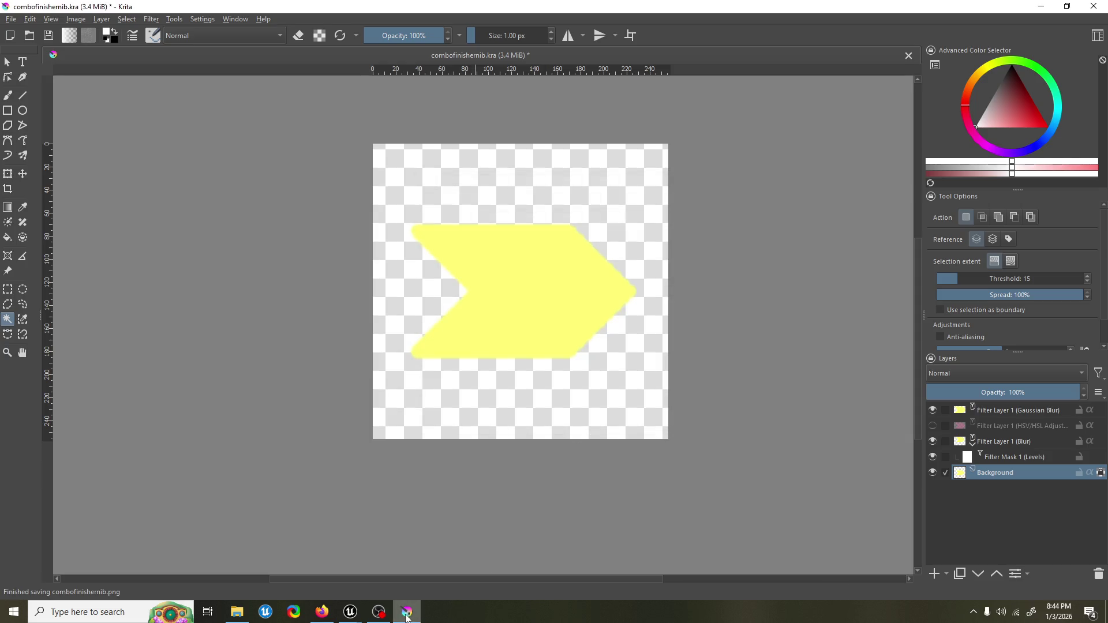
Step: Reimport the combofinishernib texture from the updated PNG and save it
{"action": "mouse_move", "coordinate": [350, 612]}
{"action": "left_click", "coordinate": [398, 584]}
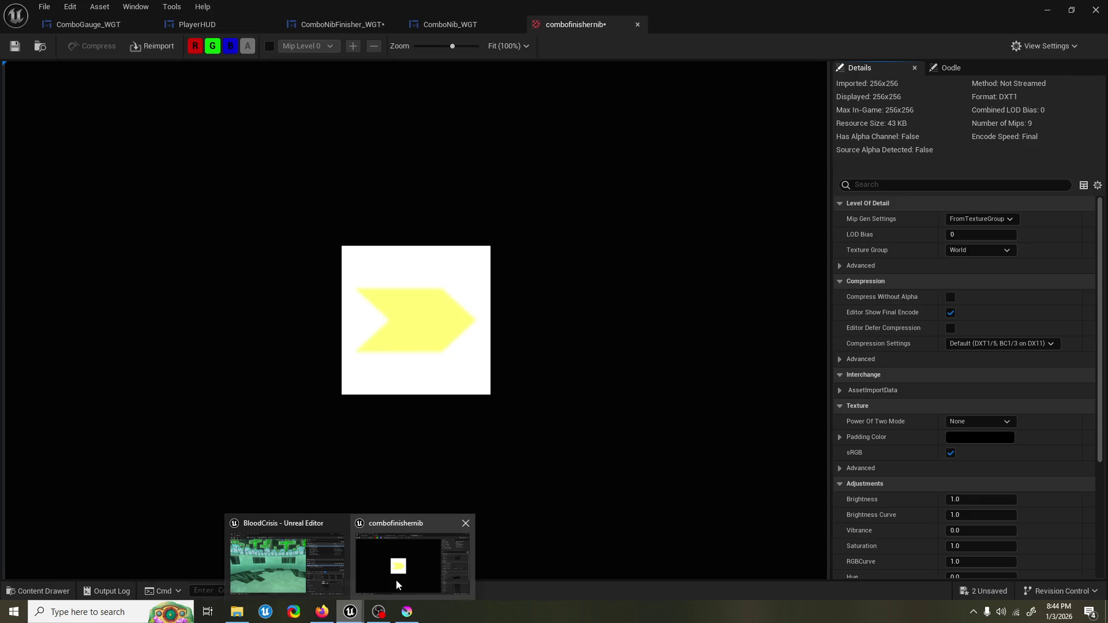
{"action": "left_click", "coordinate": [151, 47]}
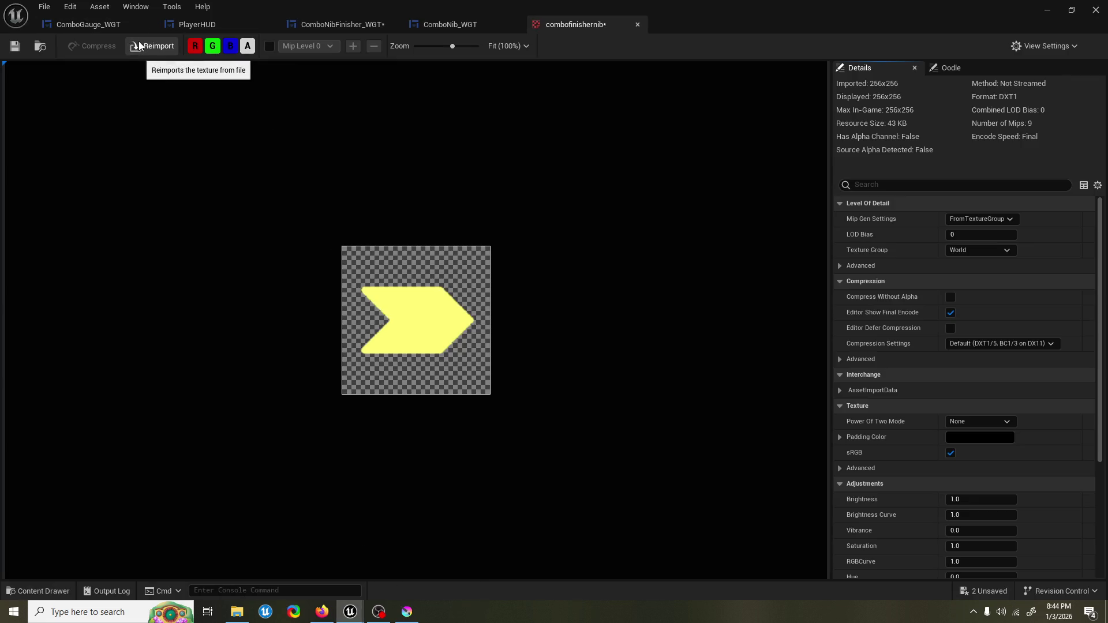
{"action": "key", "text": "ctrl+s"}
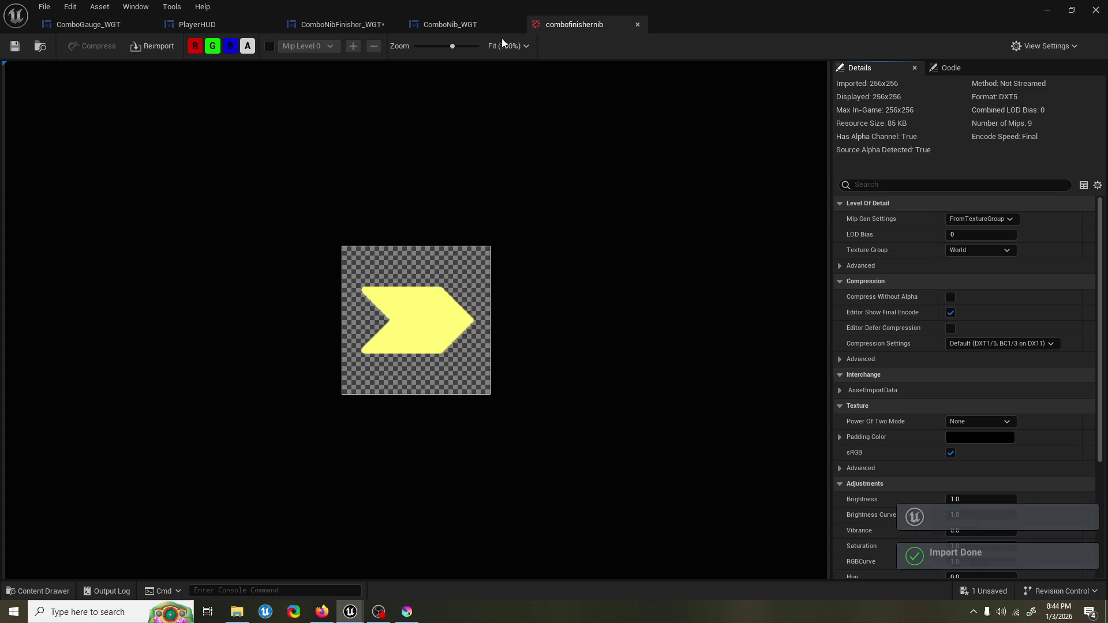
Step: Run a brief Play-In-Editor test in the Graveyard level, then return to the texture
{"action": "left_click", "coordinate": [1049, 11]}
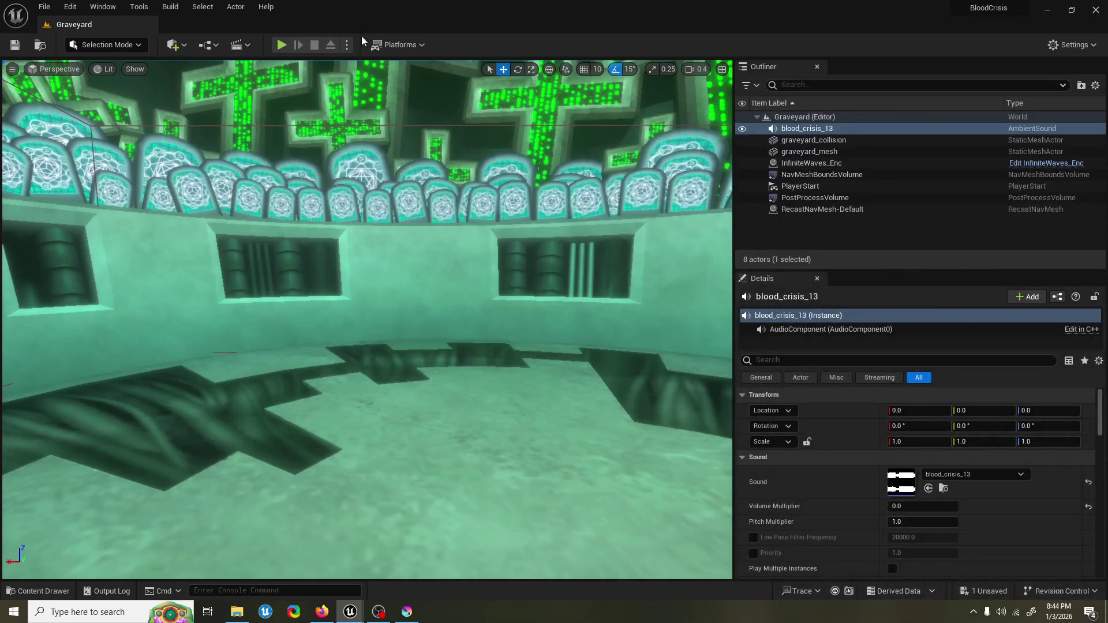
{"action": "left_click", "coordinate": [282, 44]}
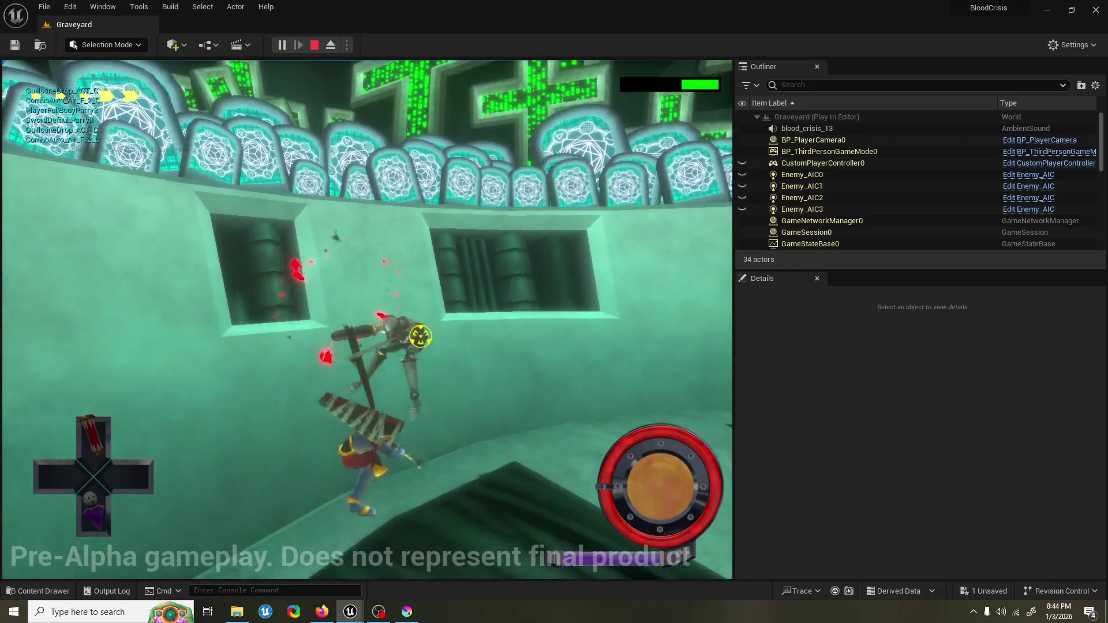
{"action": "key", "text": "Escape"}
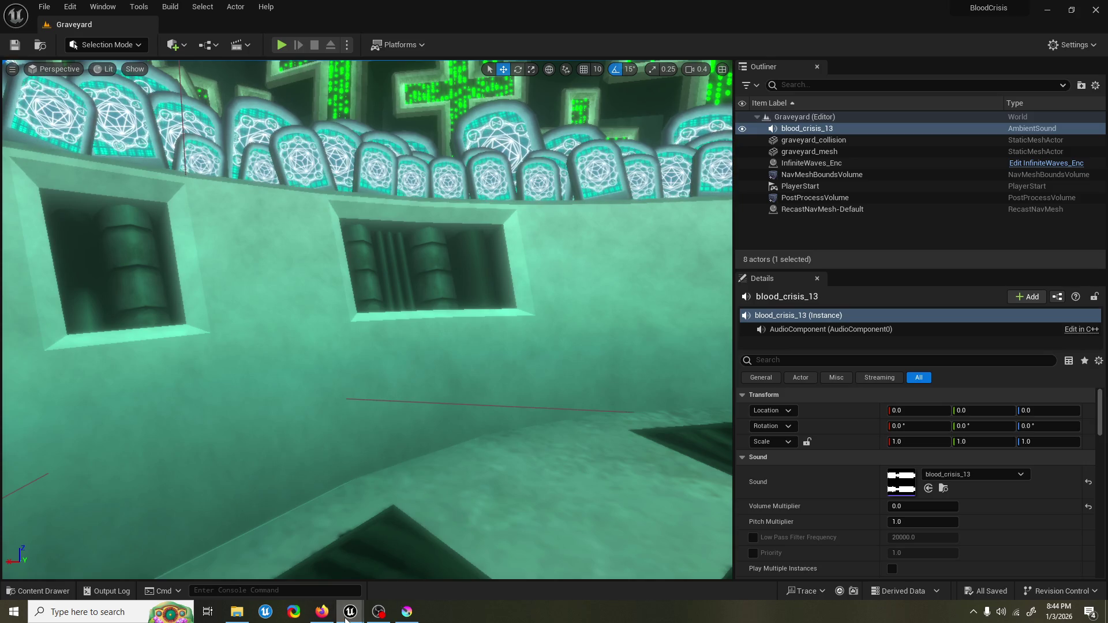
{"action": "mouse_move", "coordinate": [351, 612]}
{"action": "left_click", "coordinate": [375, 557]}
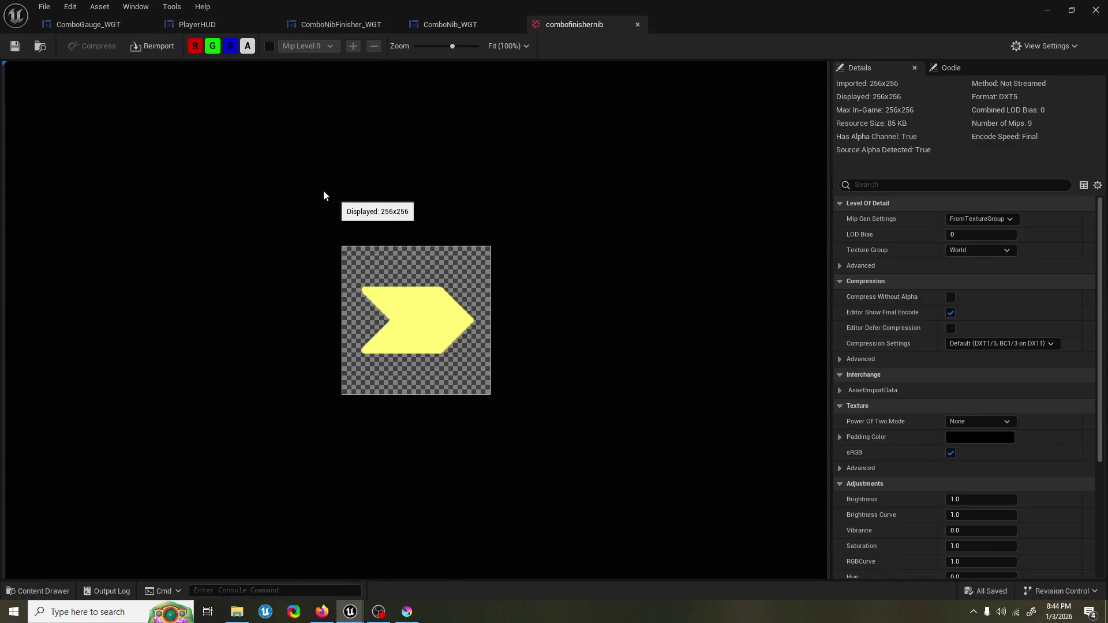
Step: Switch to the ComboNib_WGT designer and browse the HUD folder assets
{"action": "left_click", "coordinate": [445, 25]}
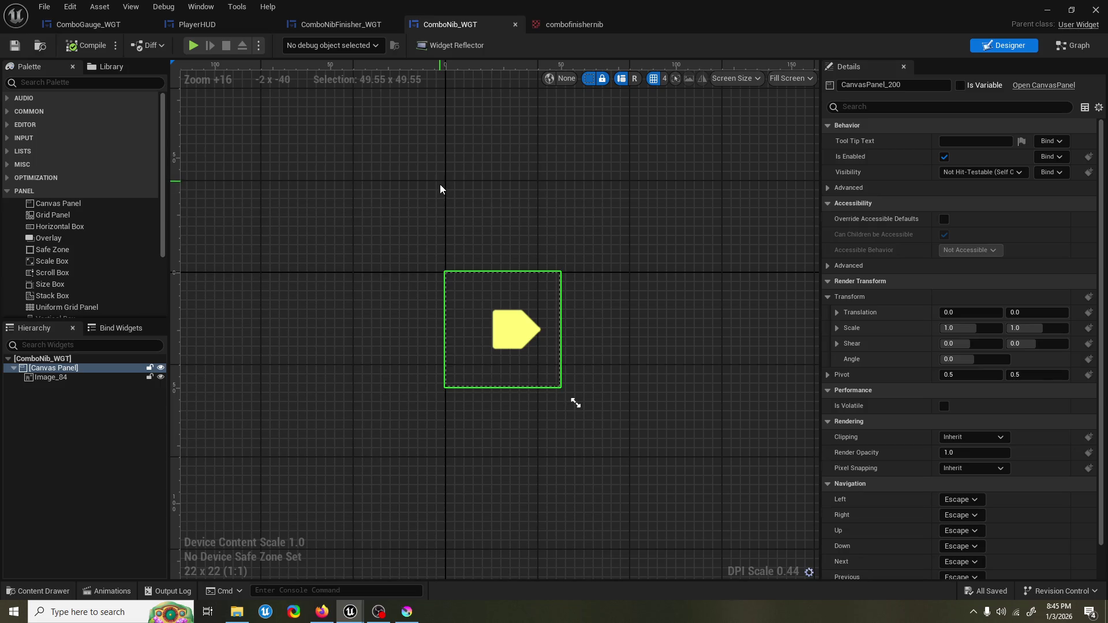
{"action": "scroll", "coordinate": [368, 267], "scroll_direction": "down", "scroll_amount": 1}
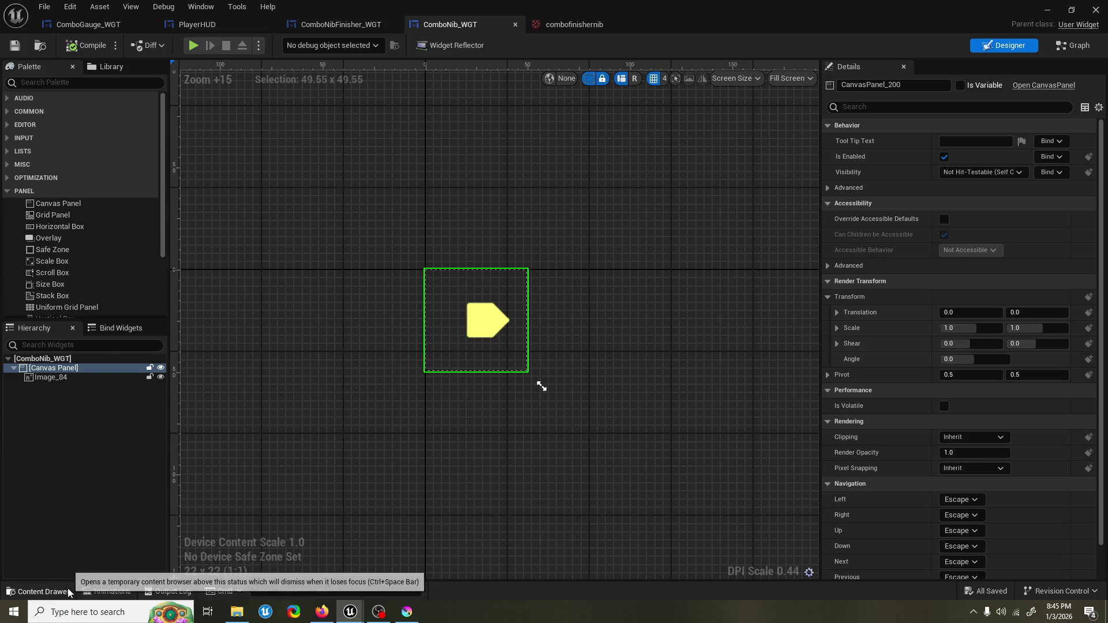
{"action": "left_click", "coordinate": [39, 591]}
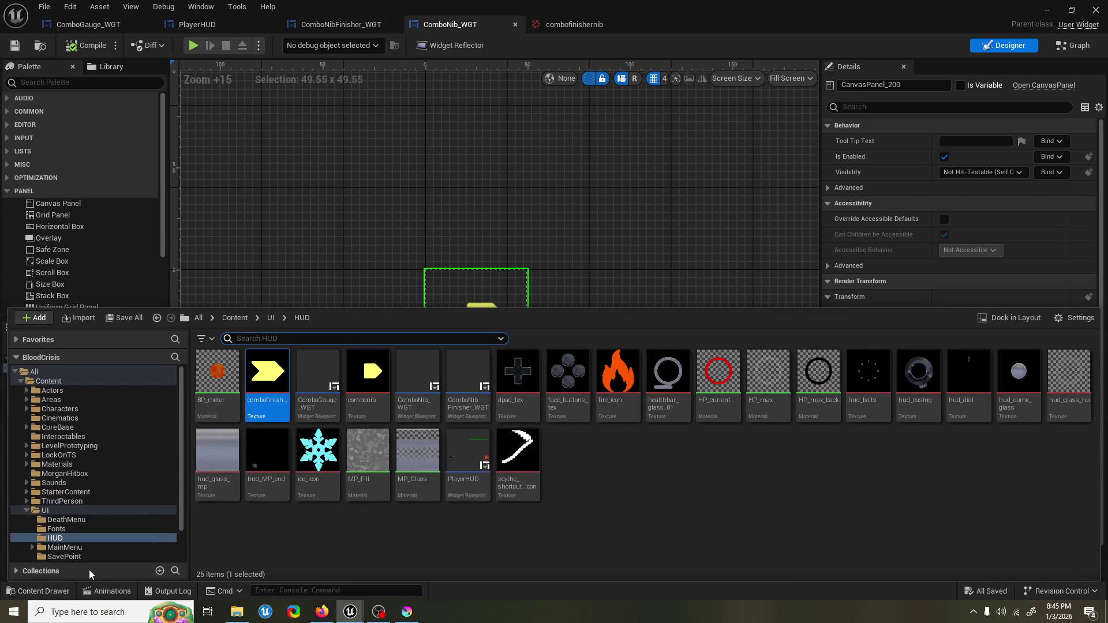
{"action": "left_click", "coordinate": [410, 251]}
{"action": "left_click", "coordinate": [115, 593]}
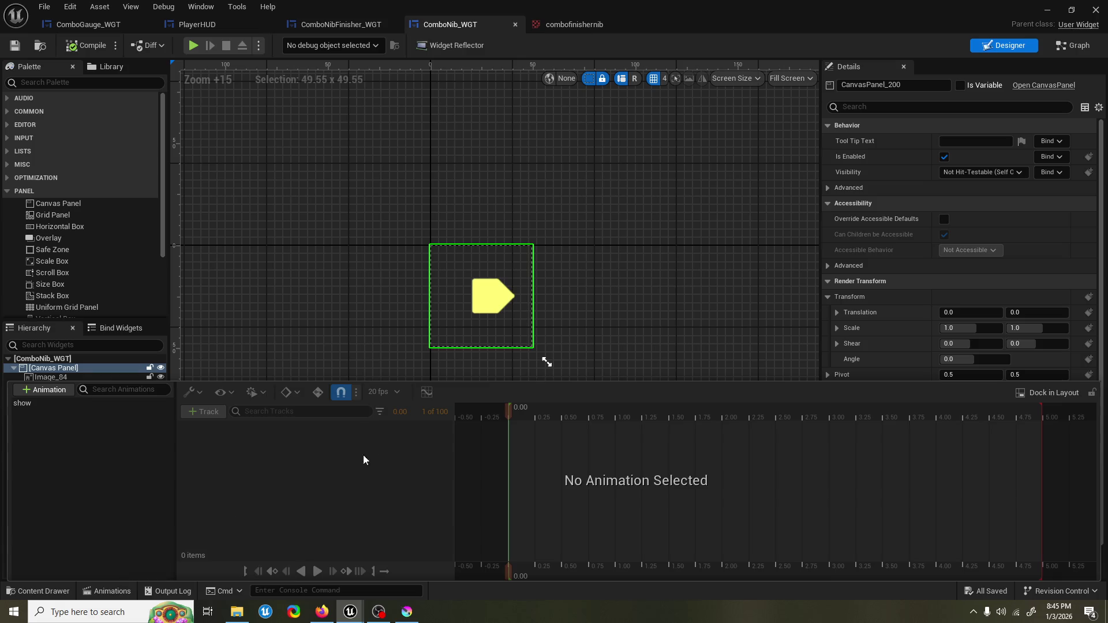
{"action": "left_click", "coordinate": [624, 267]}
Step: Preview the show animation at 0.25 and add a new widget animation beneath it
{"action": "left_click", "coordinate": [109, 592]}
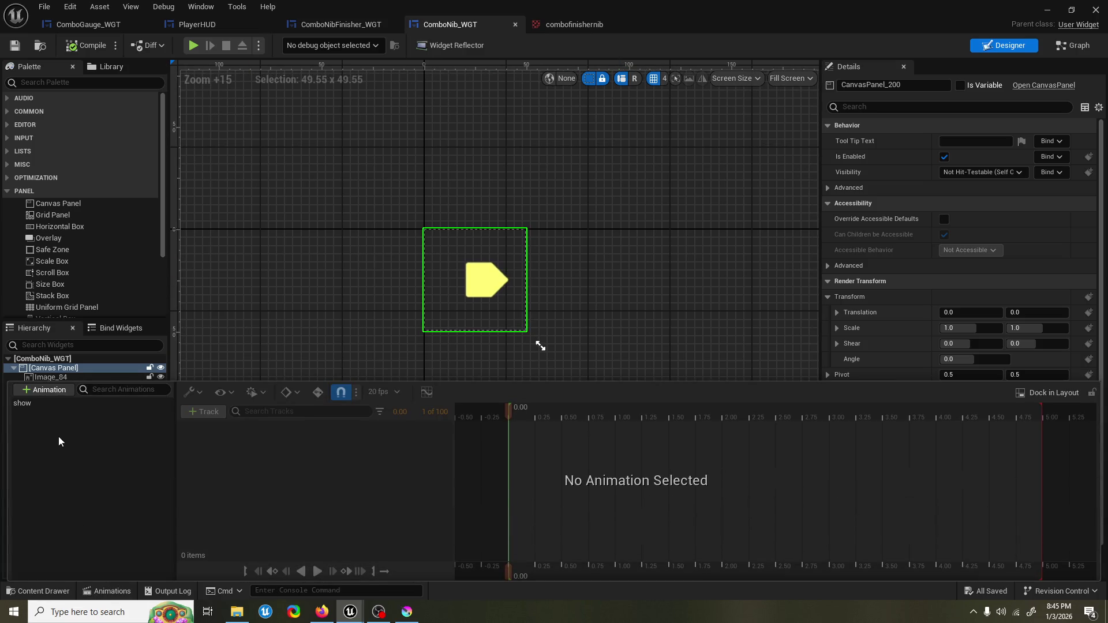
{"action": "left_click", "coordinate": [60, 403]}
{"action": "left_click_drag", "start_coordinate": [572, 411], "coordinate": [996, 411]}
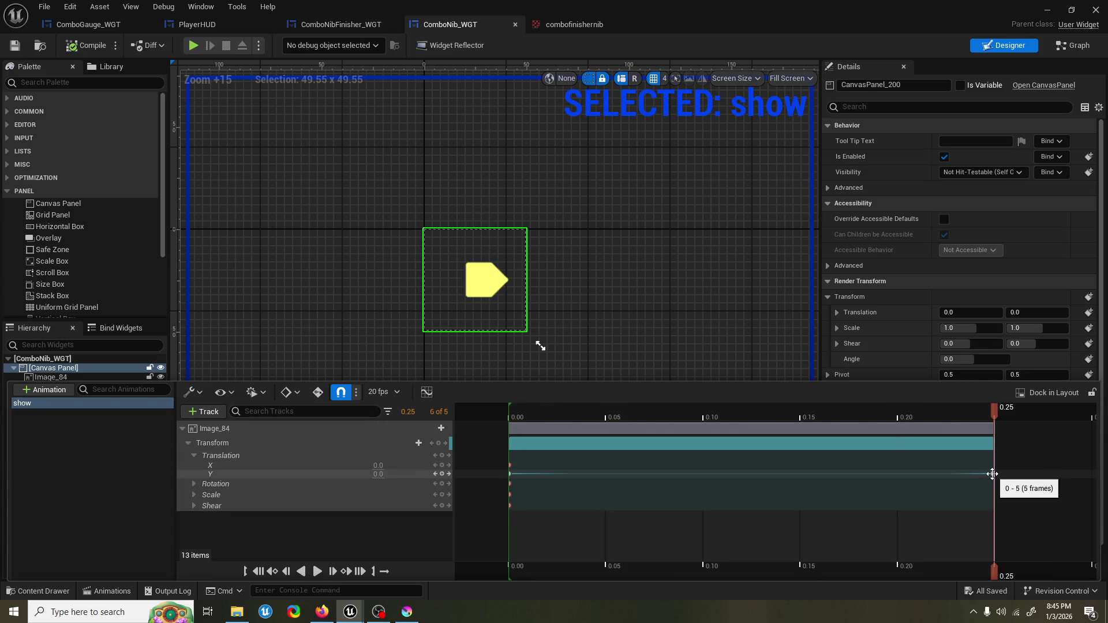
{"action": "left_click", "coordinate": [992, 475]}
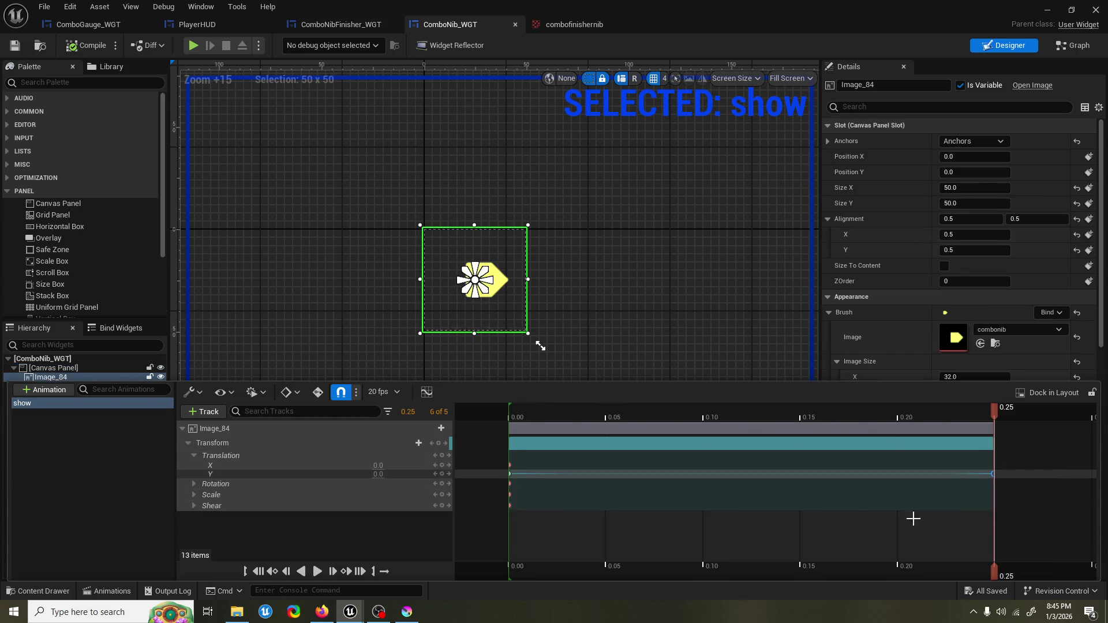
{"action": "left_click", "coordinate": [45, 390]}
{"action": "type", "text": "slideov"}
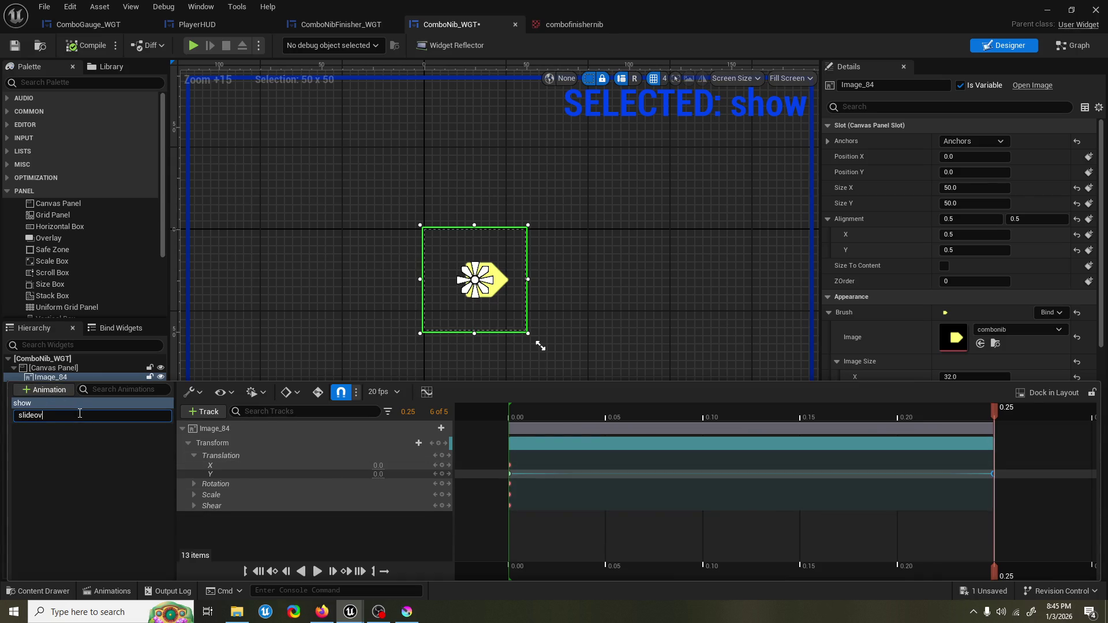
Step: Name the new animation slideover and paste the copied tracks into its timeline
{"action": "type", "text": "er"}
{"action": "key", "text": "Return"}
{"action": "left_click", "coordinate": [80, 415]}
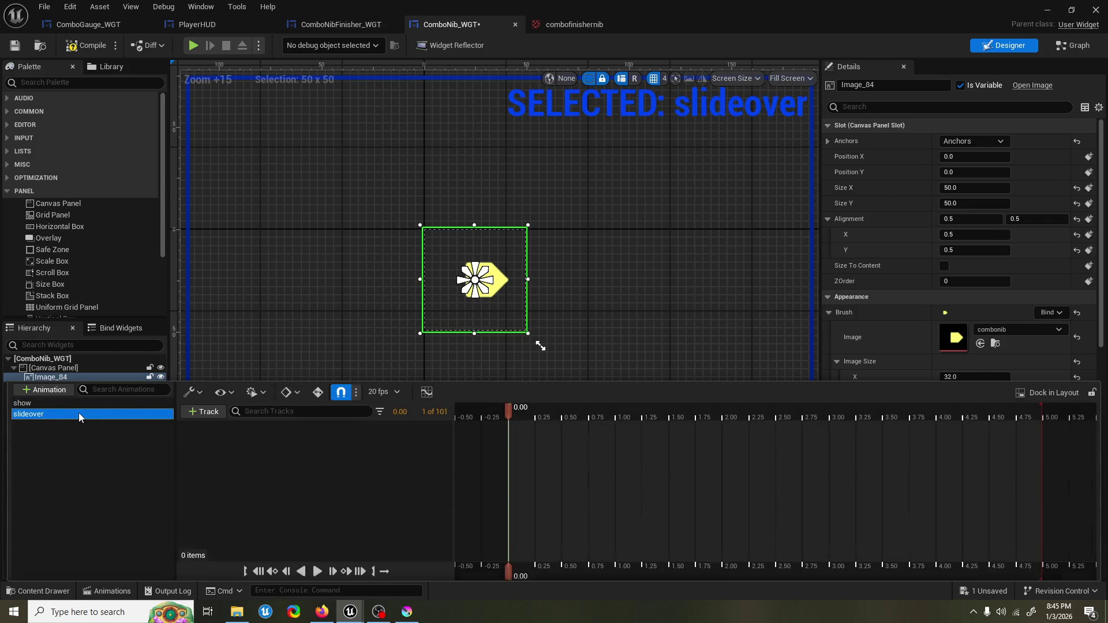
{"action": "left_click", "coordinate": [518, 433]}
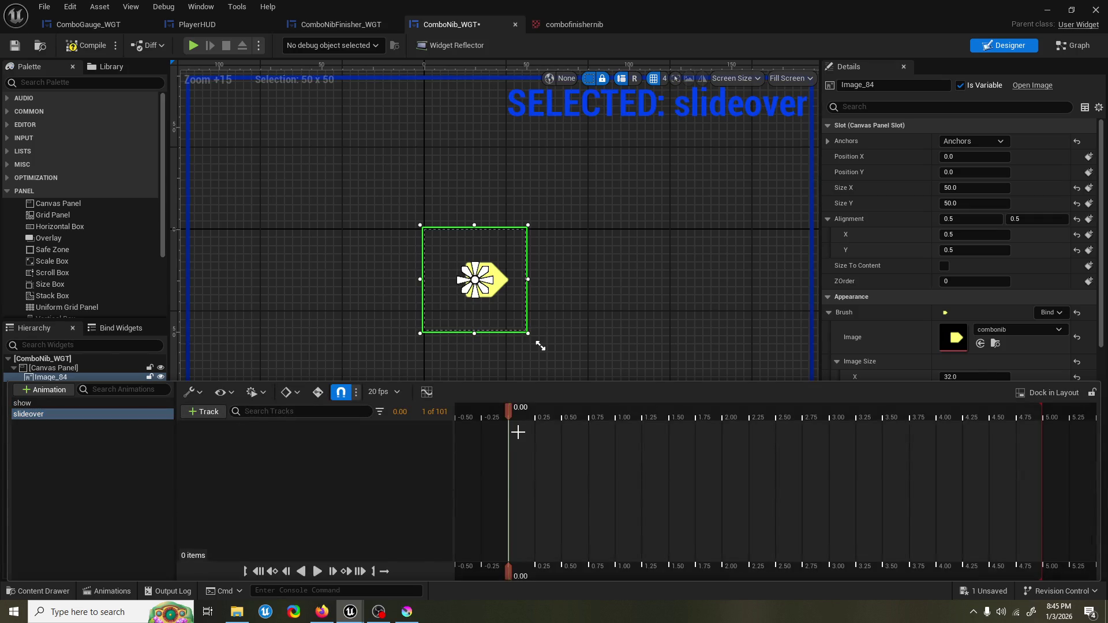
{"action": "key", "text": "ctrl+v"}
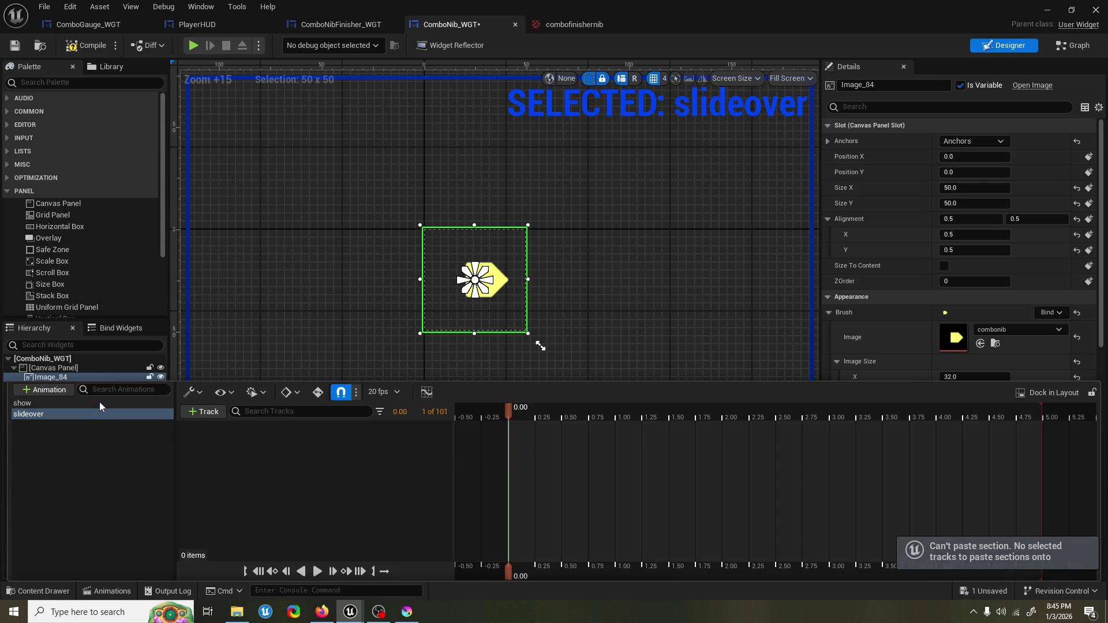
Step: Retry pasting and check the options for show and its Image_84 track
{"action": "left_click", "coordinate": [100, 403]}
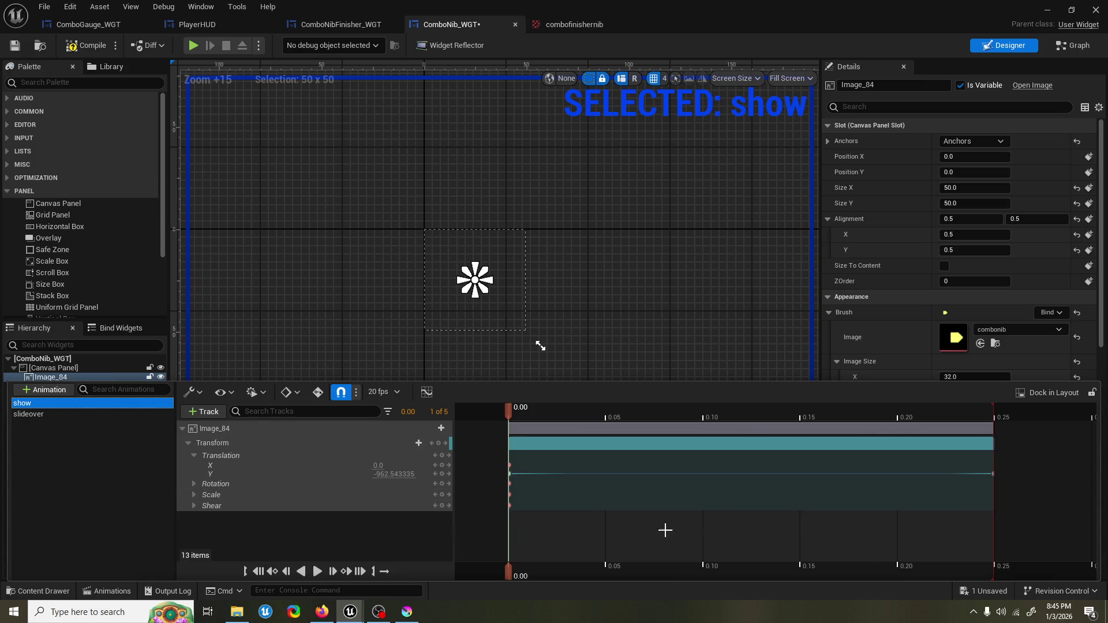
{"action": "left_click", "coordinate": [67, 415]}
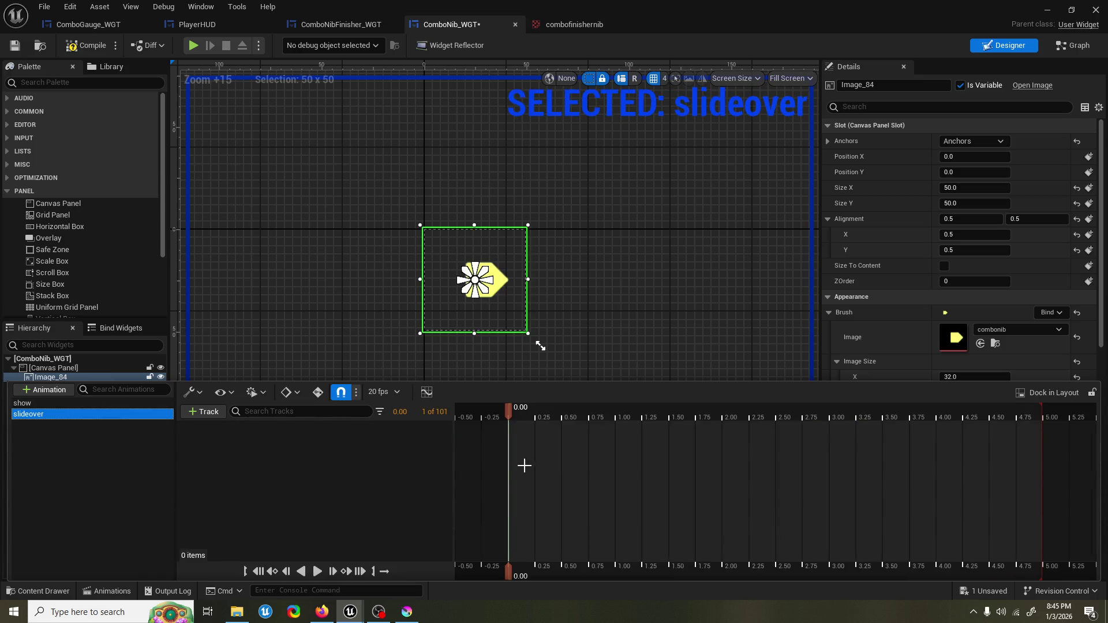
{"action": "left_click", "coordinate": [580, 448]}
{"action": "key", "text": "ctrl+v"}
{"action": "left_click", "coordinate": [71, 402]}
{"action": "right_click", "coordinate": [72, 401]}
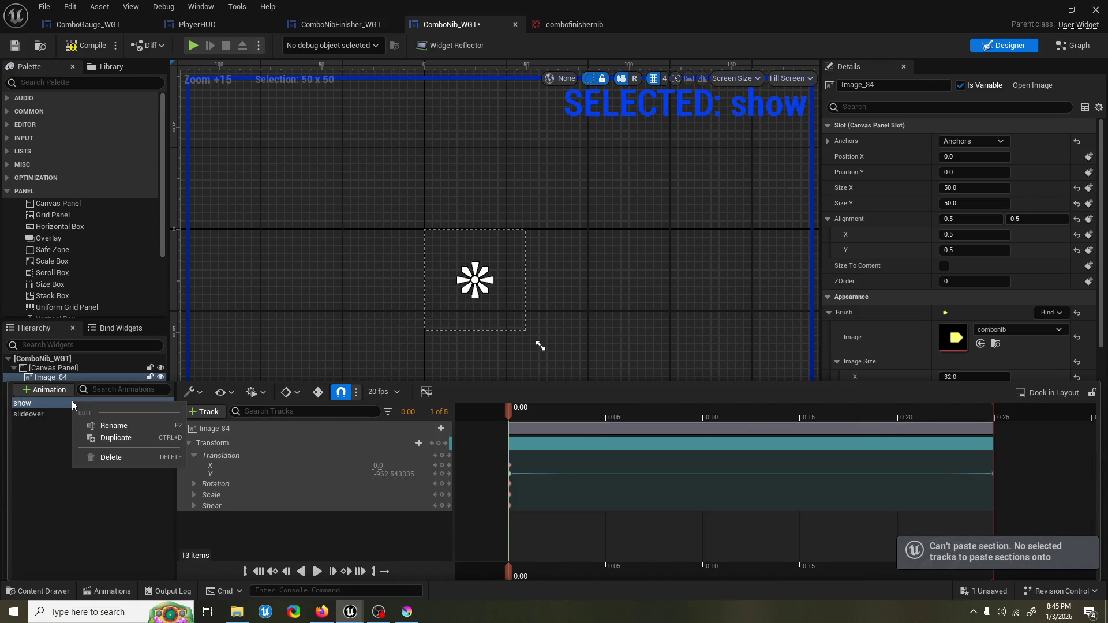
{"action": "left_click", "coordinate": [64, 407]}
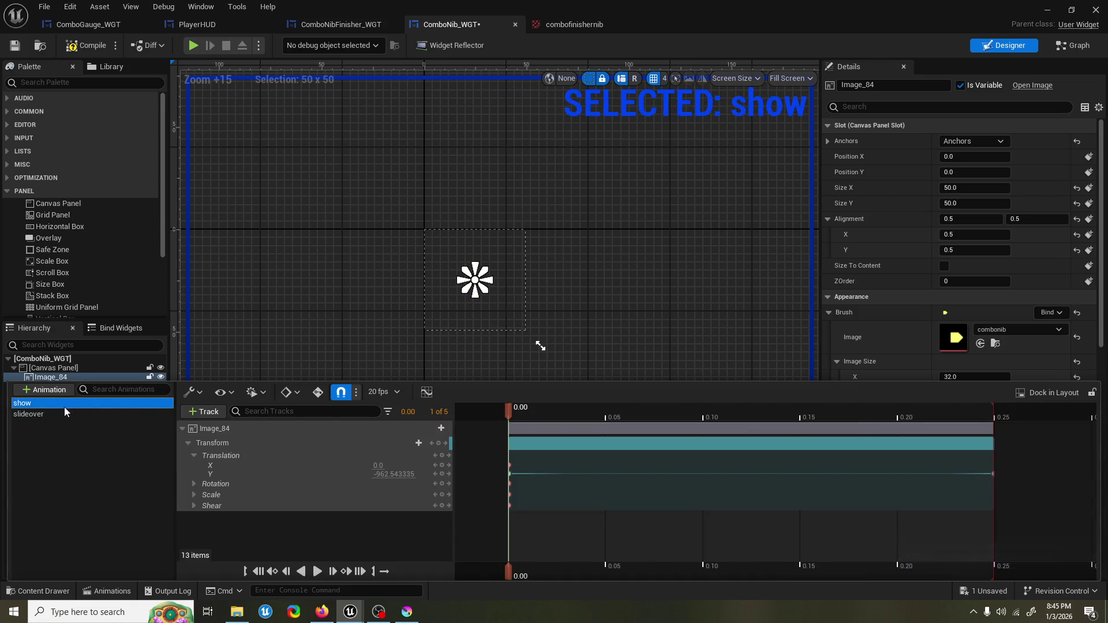
{"action": "left_click", "coordinate": [217, 430]}
{"action": "right_click", "coordinate": [217, 433]}
Step: Add an Image_84 track to slideover and compare it with show's
{"action": "left_click", "coordinate": [111, 414]}
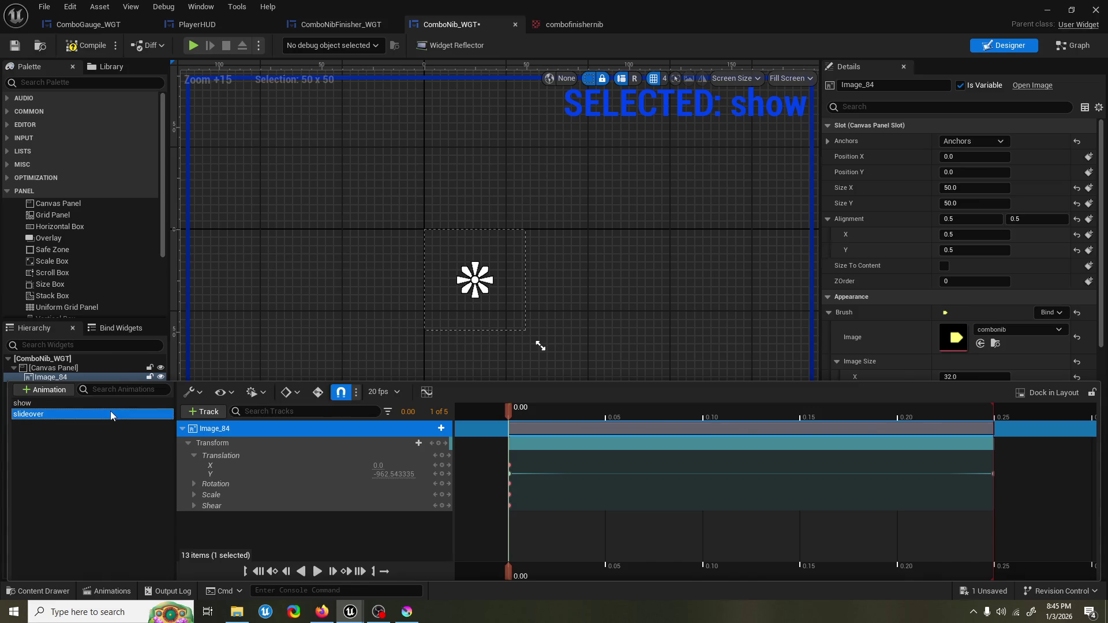
{"action": "left_click", "coordinate": [202, 411]}
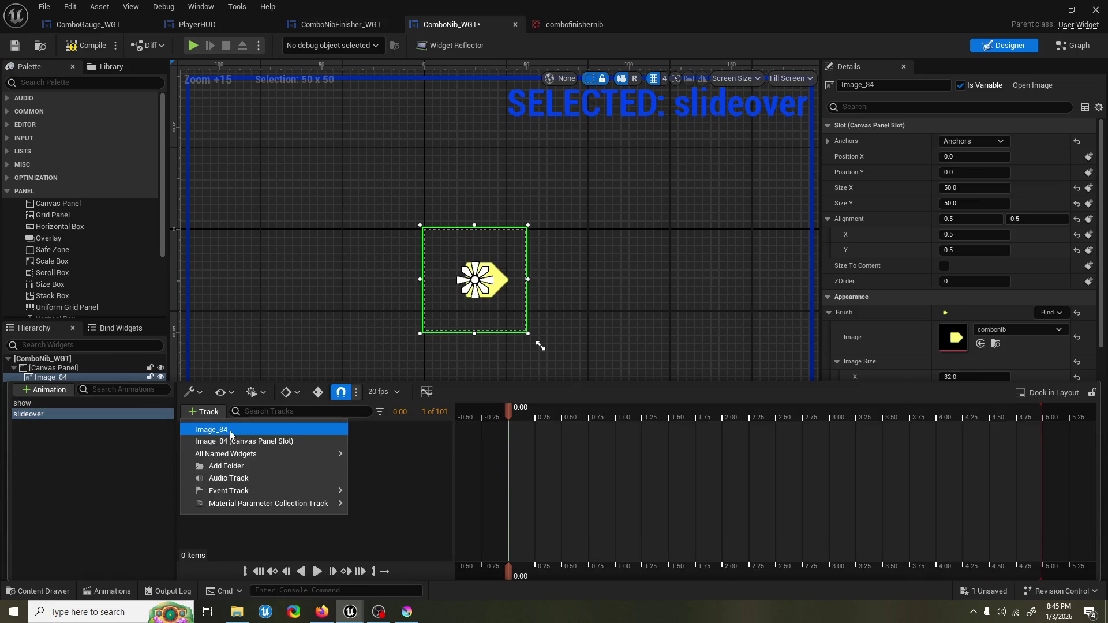
{"action": "left_click", "coordinate": [230, 430]}
{"action": "left_click", "coordinate": [212, 429]}
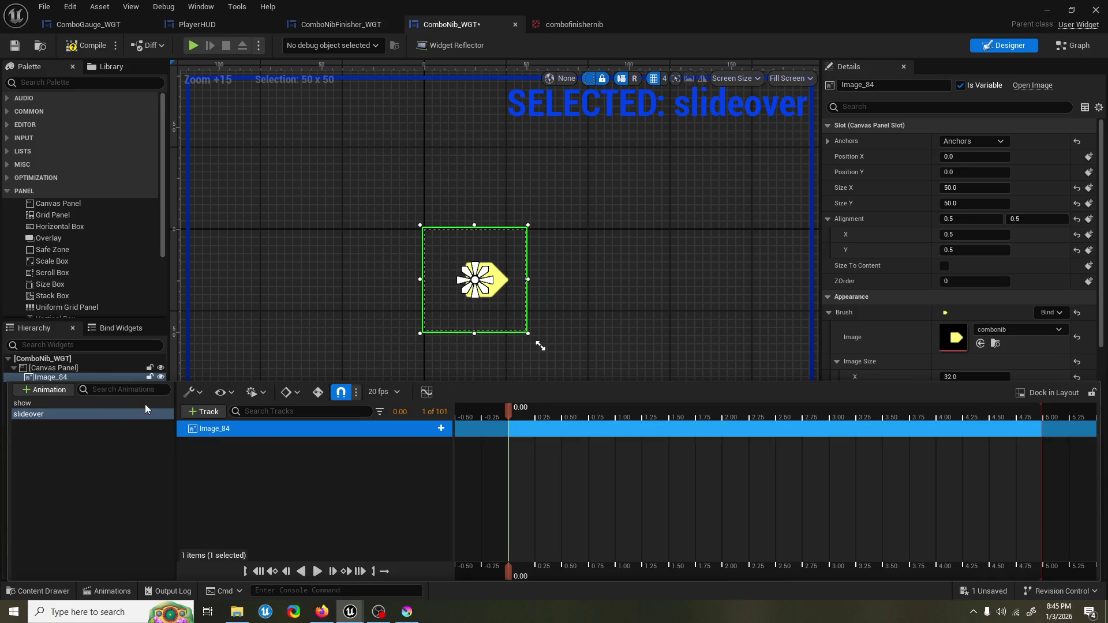
{"action": "left_click", "coordinate": [144, 404]}
{"action": "left_click", "coordinate": [254, 431]}
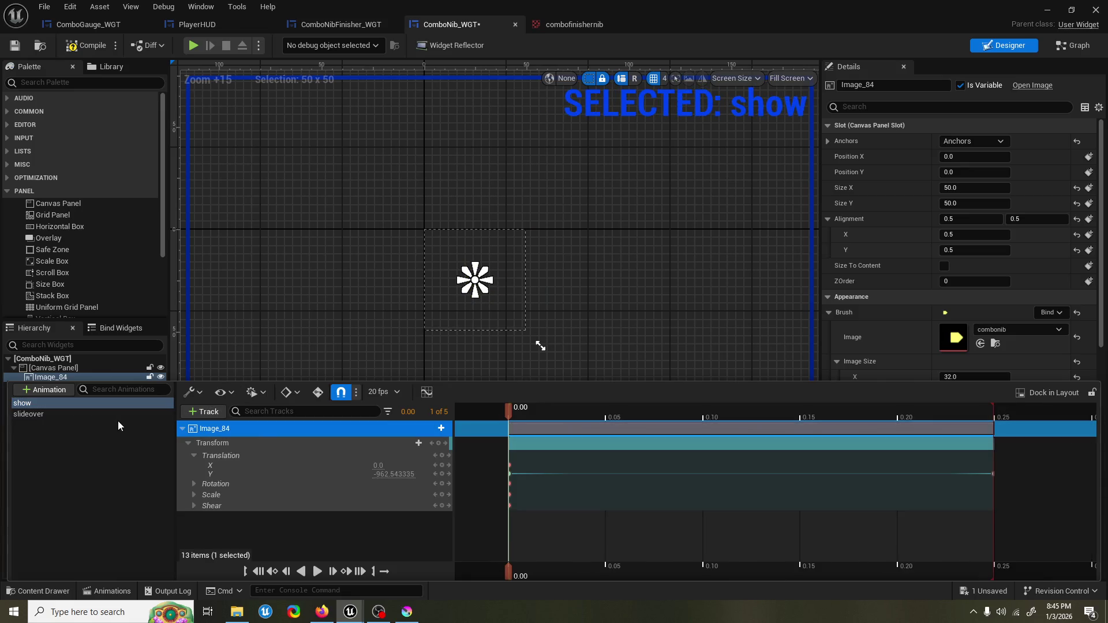
{"action": "left_click", "coordinate": [118, 413]}
Step: Delete the duplicate and remaining Image_84 tracks from slideover
{"action": "left_click", "coordinate": [265, 425]}
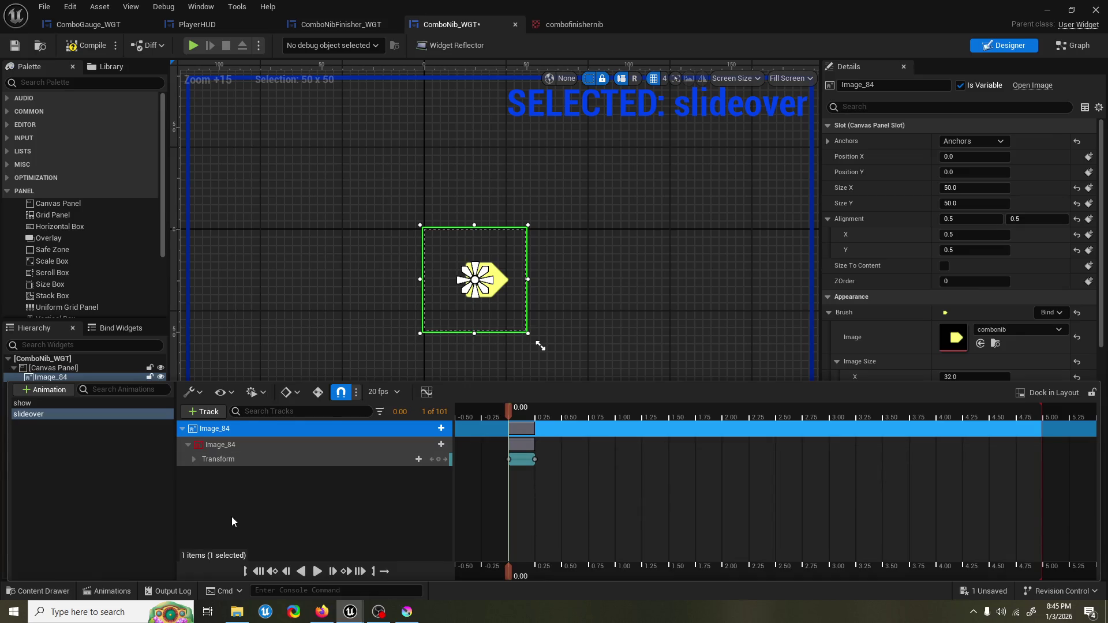
{"action": "left_click", "coordinate": [194, 458]}
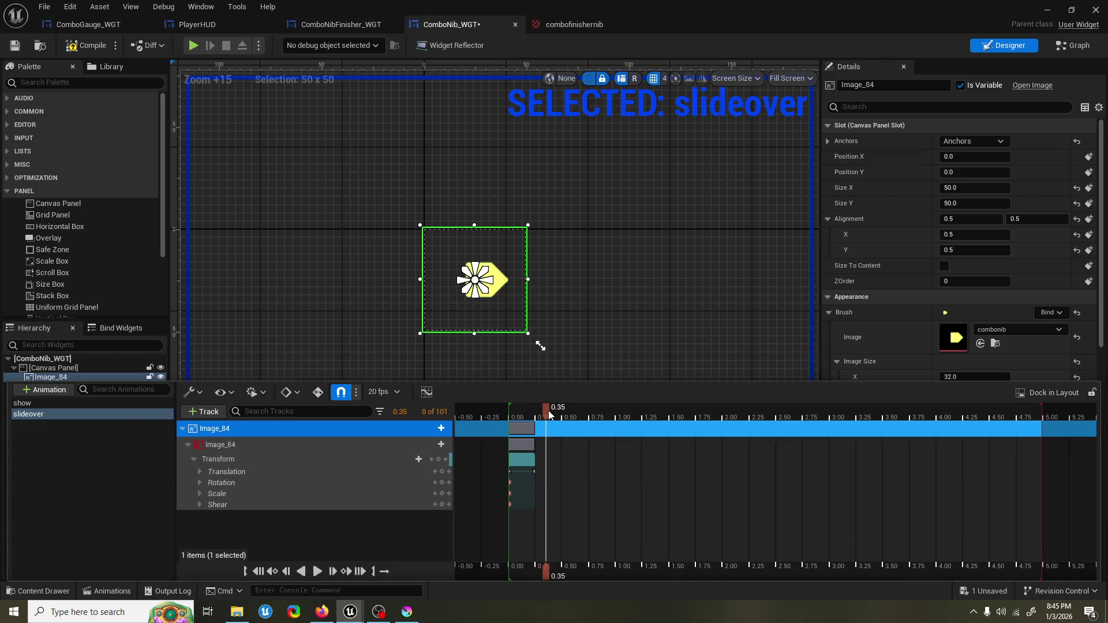
{"action": "left_click", "coordinate": [265, 446]}
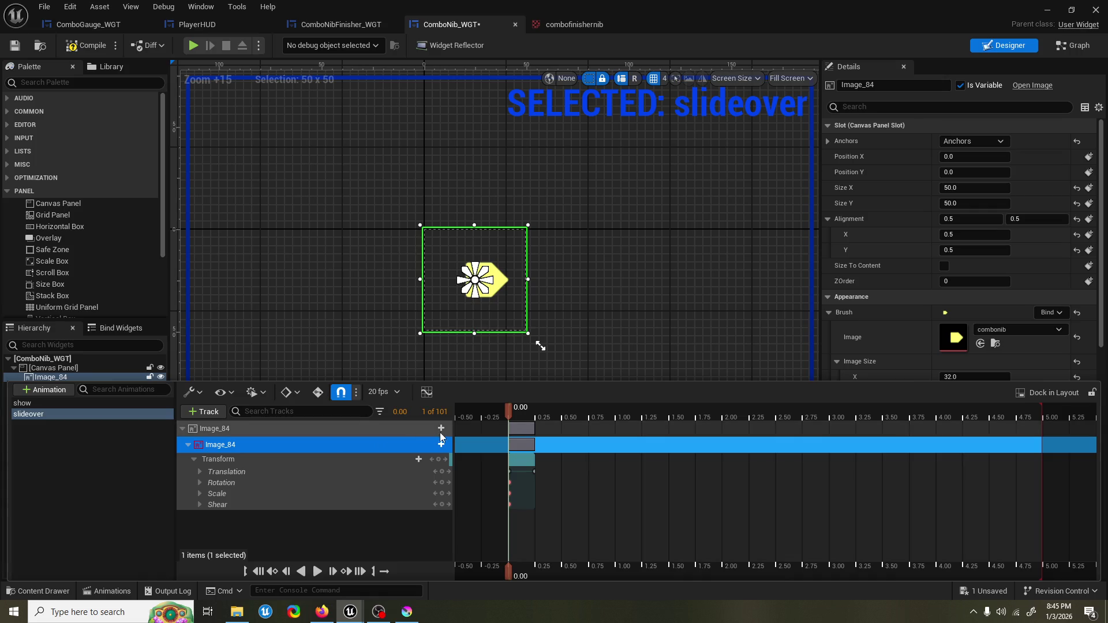
{"action": "key", "text": "Delete"}
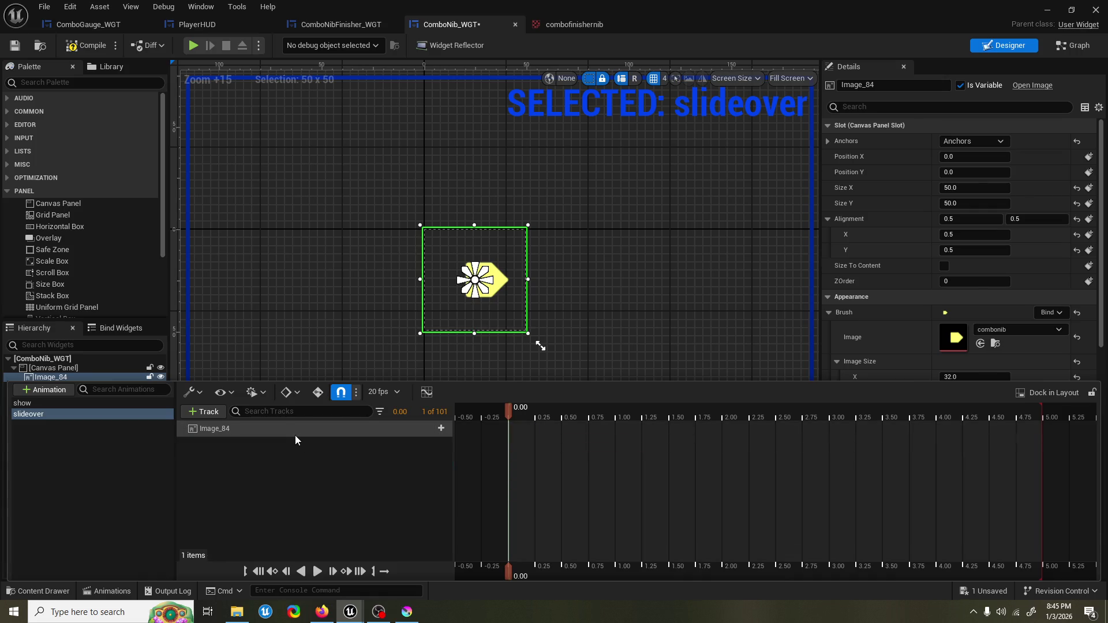
{"action": "left_click", "coordinate": [265, 427]}
{"action": "key", "text": "Delete"}
Step: Select show's Image_84 track for copying and return to slideover
{"action": "left_click", "coordinate": [98, 404]}
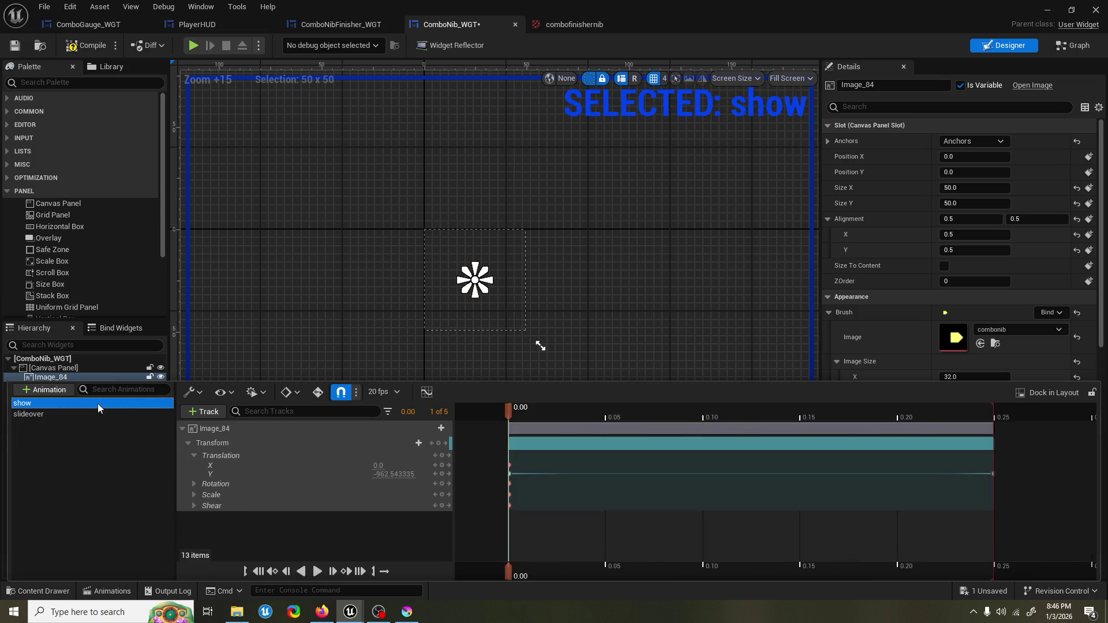
{"action": "left_click", "coordinate": [247, 429]}
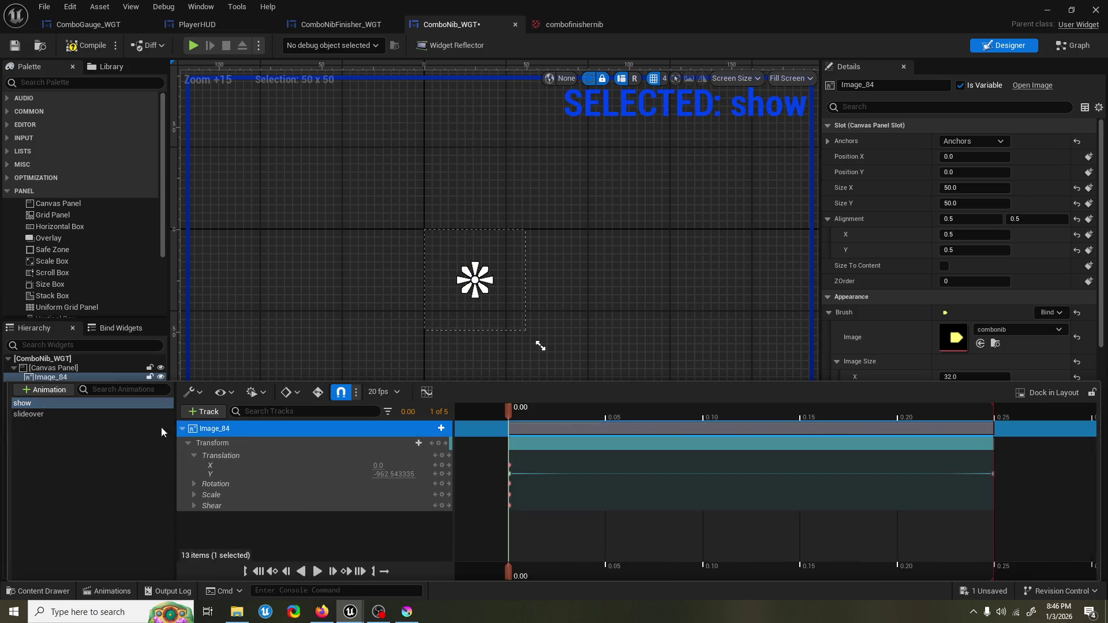
{"action": "left_click", "coordinate": [85, 416]}
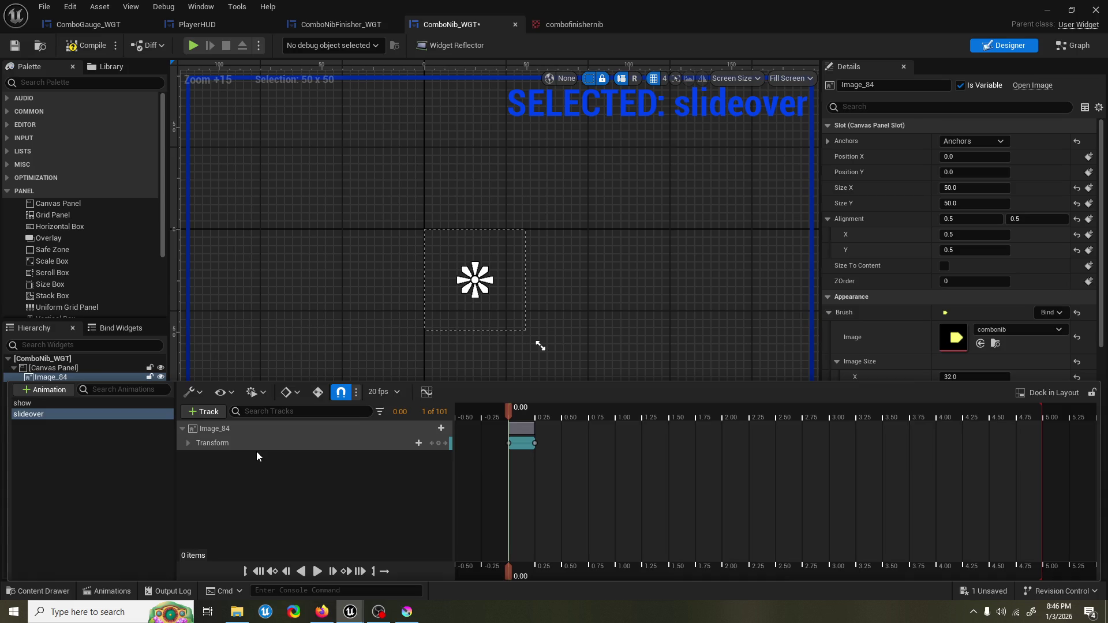
Step: Expand the Transform sub-tracks and restore the deleted keyframes
{"action": "left_click", "coordinate": [188, 443]}
{"action": "mouse_move", "coordinate": [509, 411]}
{"action": "left_mouse_down"}
{"action": "mouse_move", "coordinate": [548, 411]}
{"action": "mouse_move", "coordinate": [536, 414]}
{"action": "left_mouse_up"}
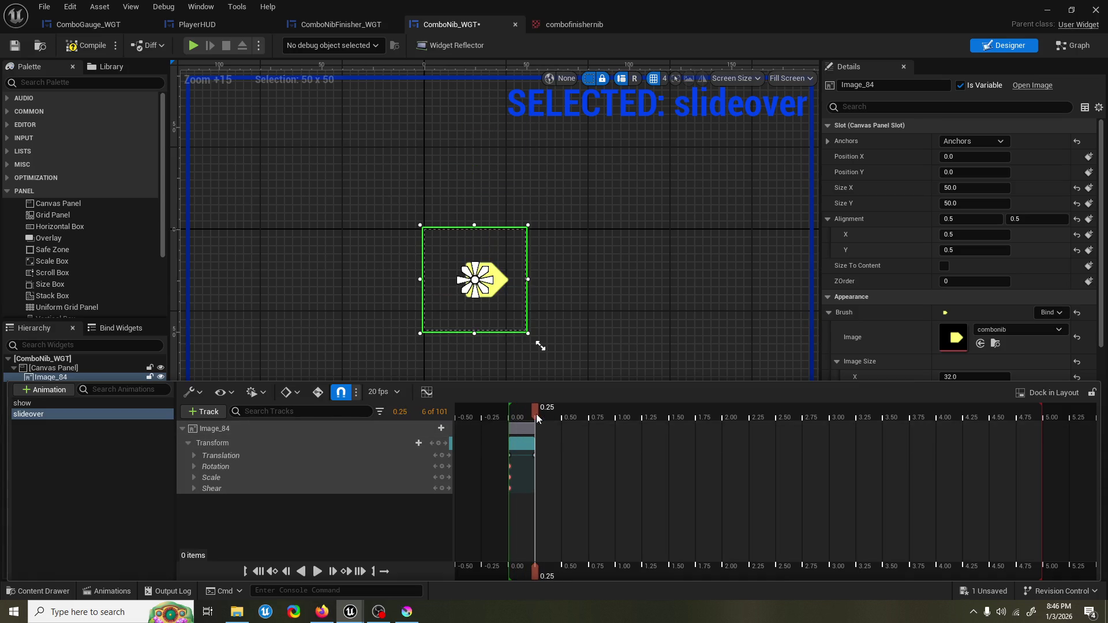
{"action": "double_click", "coordinate": [522, 465]}
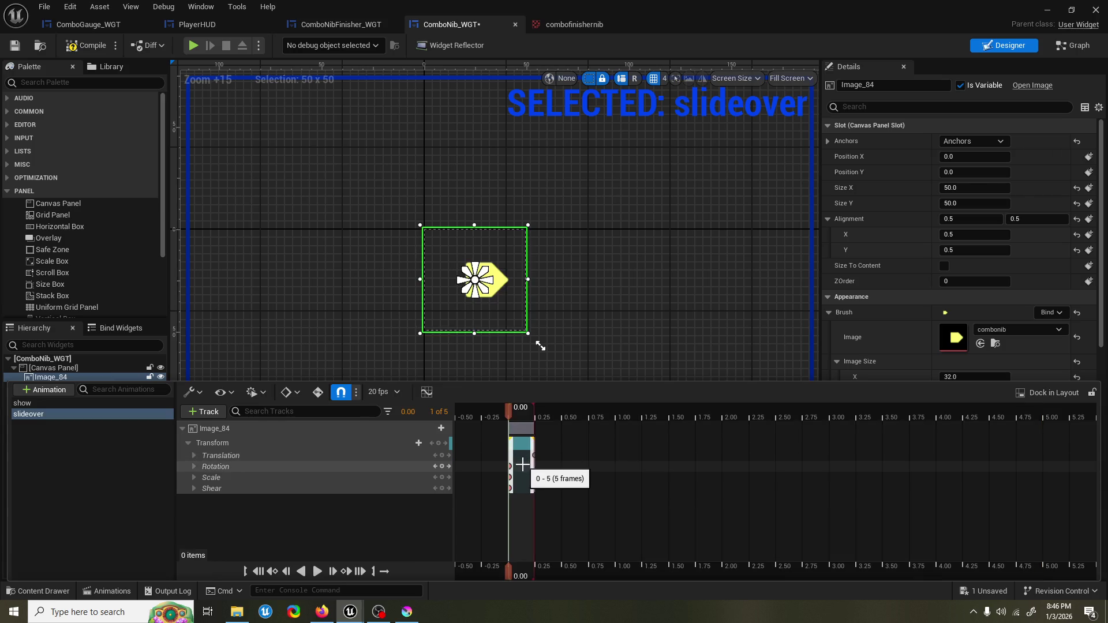
{"action": "key", "text": "ctrl+z"}
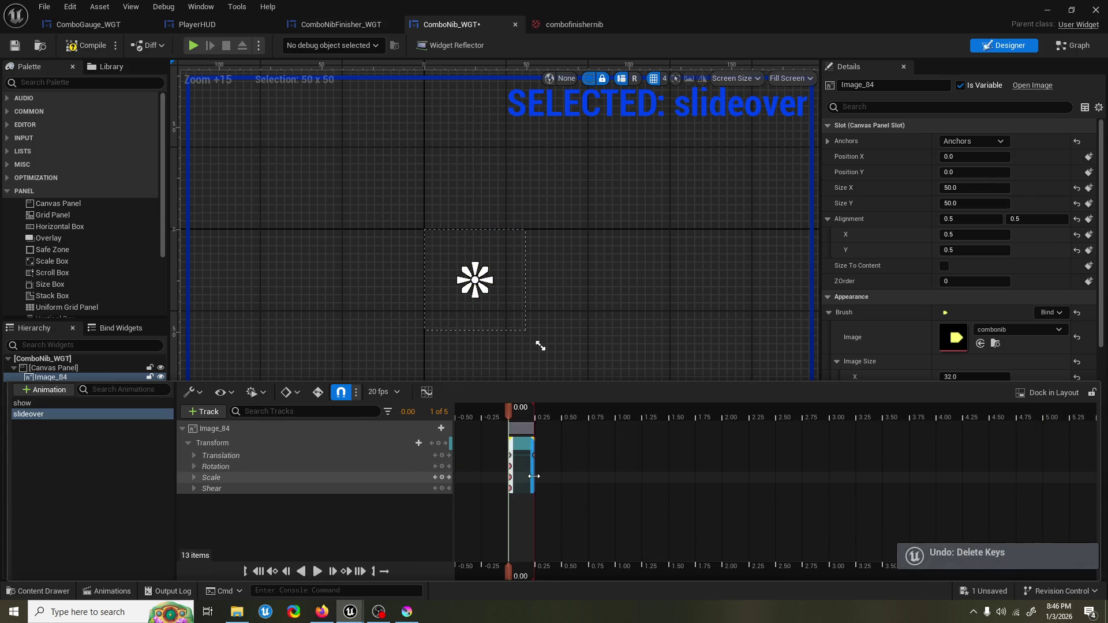
{"action": "scroll", "coordinate": [528, 471], "scroll_direction": "up", "scroll_amount": 3}
{"action": "scroll", "coordinate": [528, 471], "scroll_direction": "up", "scroll_amount": 3}
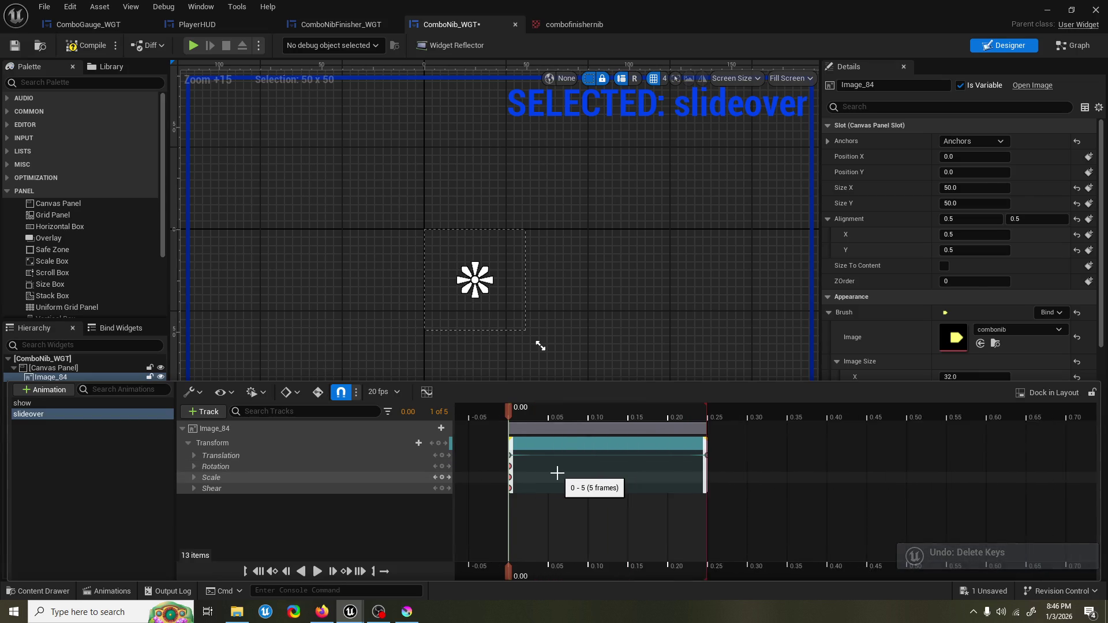
Step: Extend the section start to -0.05, preview to 0.25, and select the starting keyframes
{"action": "left_click_drag", "start_coordinate": [514, 408], "coordinate": [660, 411]}
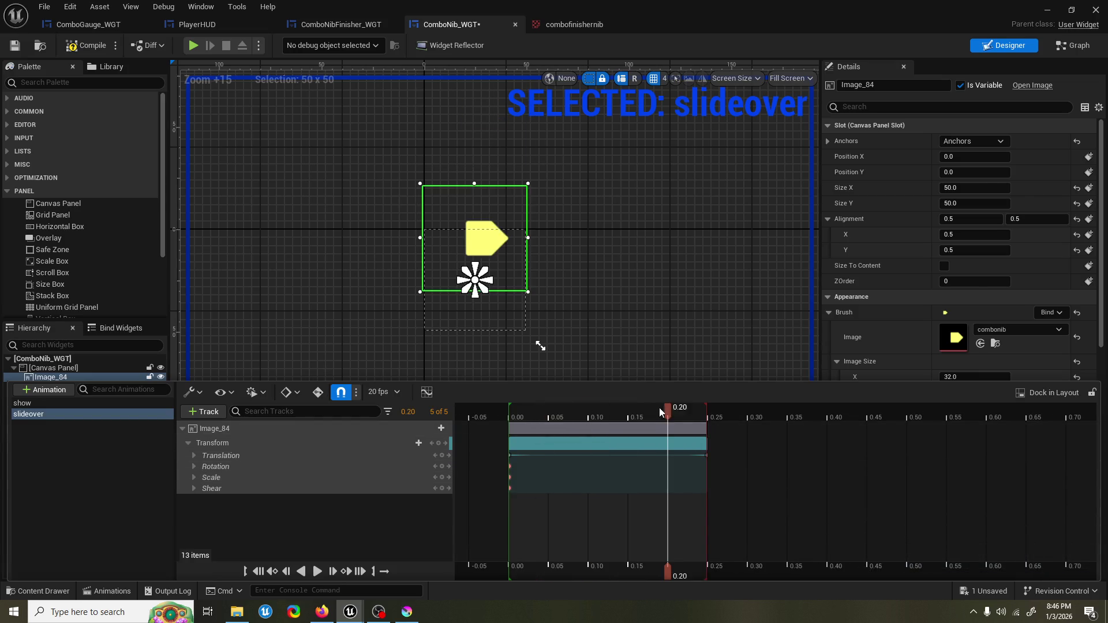
{"action": "mouse_move", "coordinate": [700, 455]}
{"action": "left_mouse_down"}
{"action": "mouse_move", "coordinate": [650, 459]}
{"action": "mouse_move", "coordinate": [695, 458]}
{"action": "left_mouse_up"}
{"action": "left_click", "coordinate": [705, 460]}
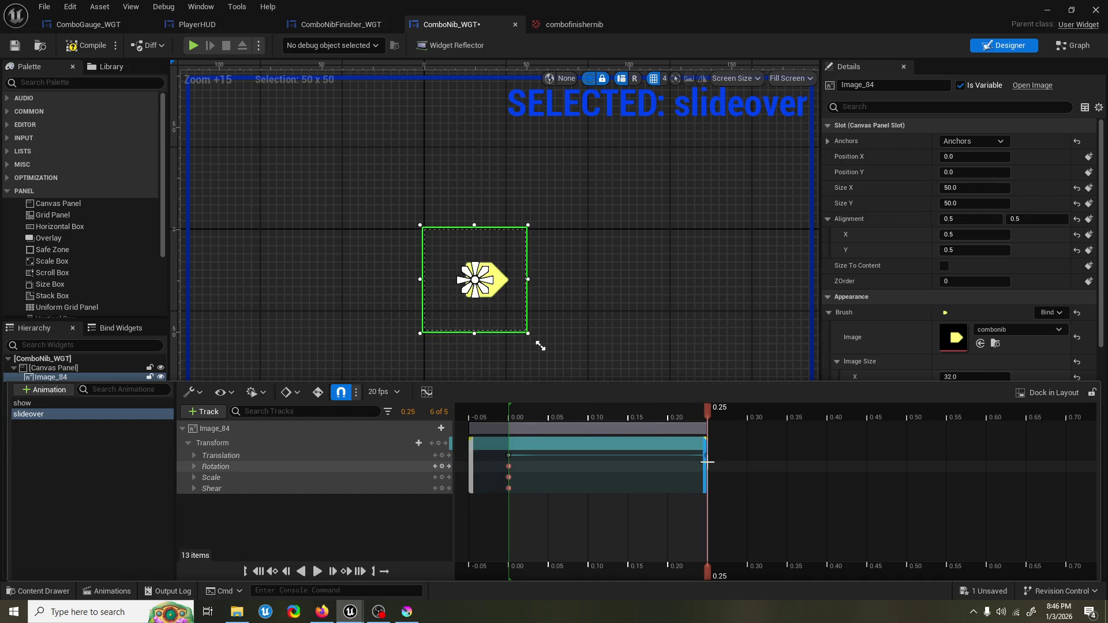
{"action": "scroll", "coordinate": [709, 473], "scroll_direction": "up", "scroll_amount": 2}
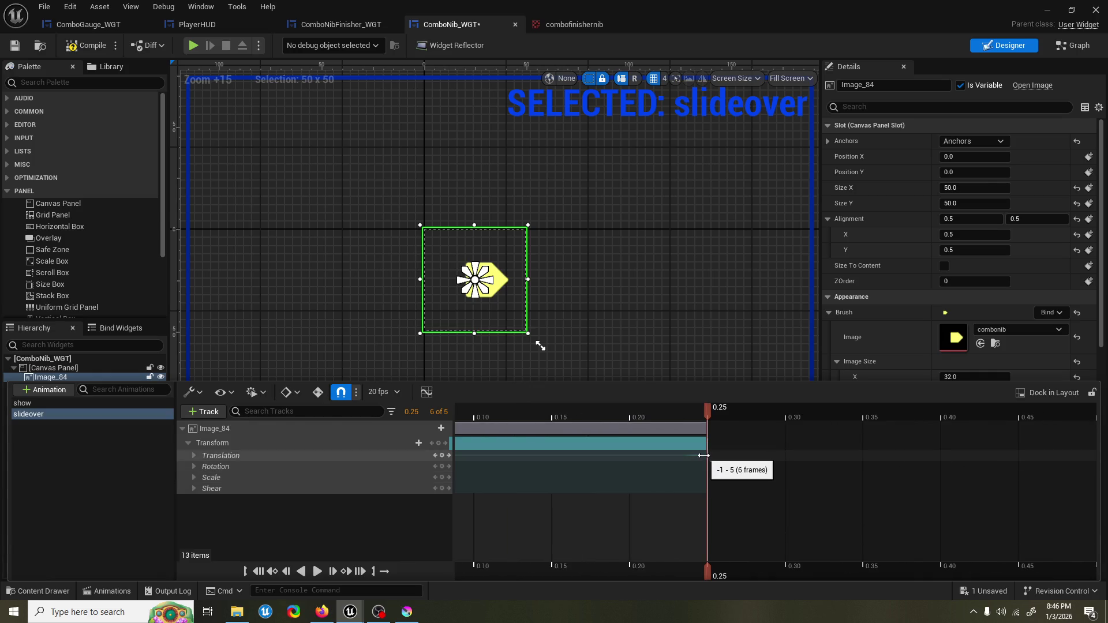
{"action": "key", "text": "Left"}
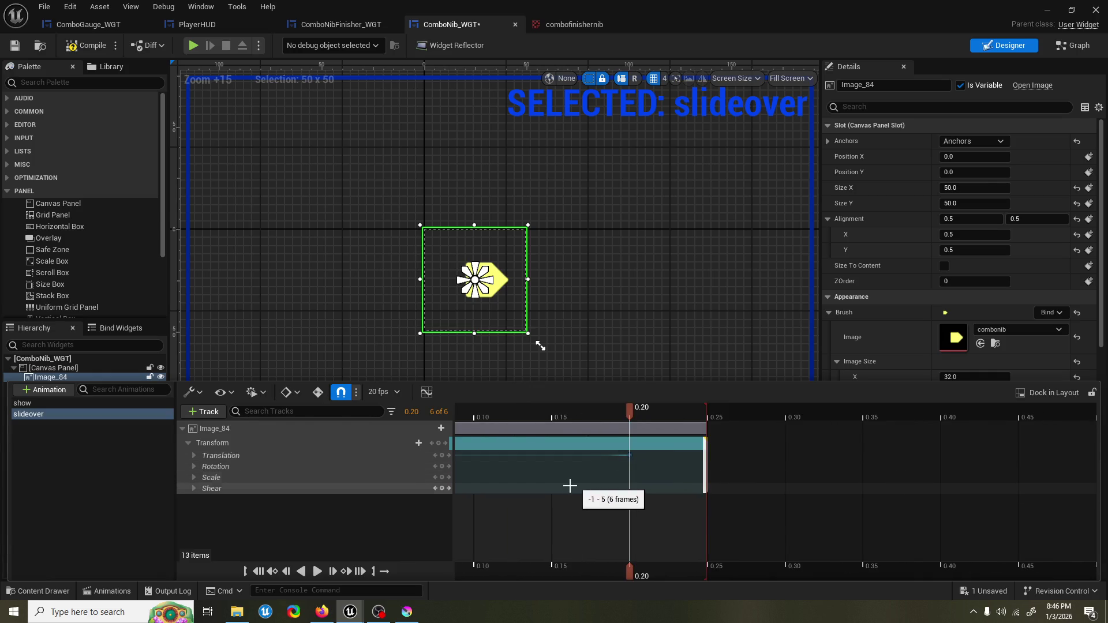
{"action": "scroll", "coordinate": [885, 479], "scroll_direction": "down", "scroll_amount": 1}
{"action": "scroll", "coordinate": [919, 457], "scroll_direction": "up", "scroll_amount": 1}
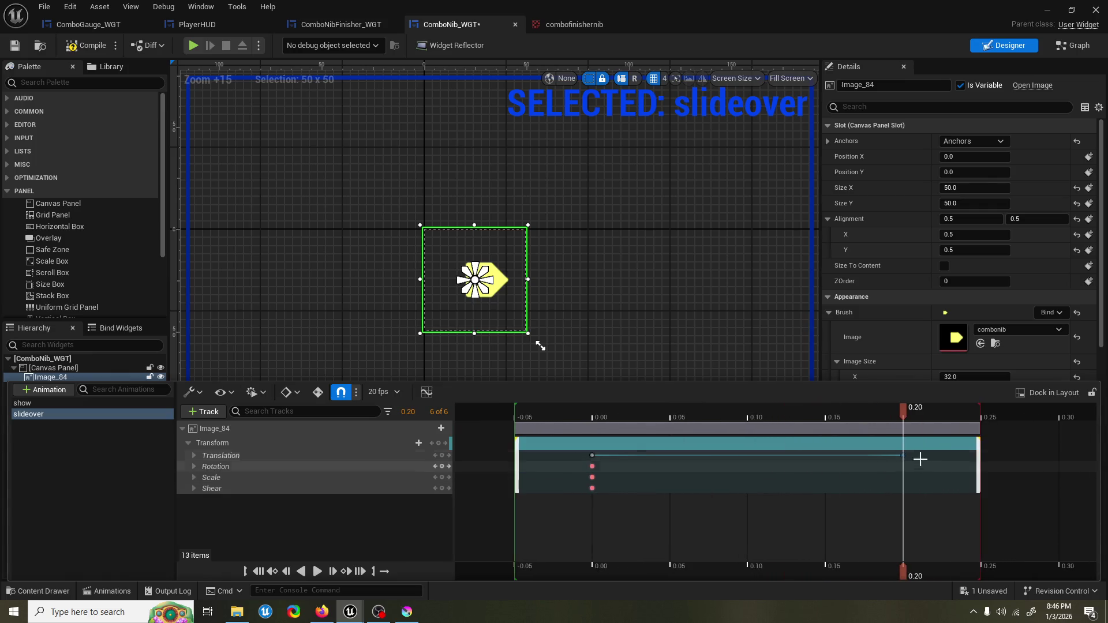
{"action": "mouse_move", "coordinate": [904, 459]}
{"action": "left_mouse_down"}
{"action": "mouse_move", "coordinate": [668, 462]}
{"action": "mouse_move", "coordinate": [601, 476]}
{"action": "mouse_move", "coordinate": [586, 457]}
{"action": "mouse_move", "coordinate": [540, 464]}
{"action": "mouse_move", "coordinate": [533, 414]}
{"action": "mouse_move", "coordinate": [1002, 417]}
{"action": "left_mouse_up"}
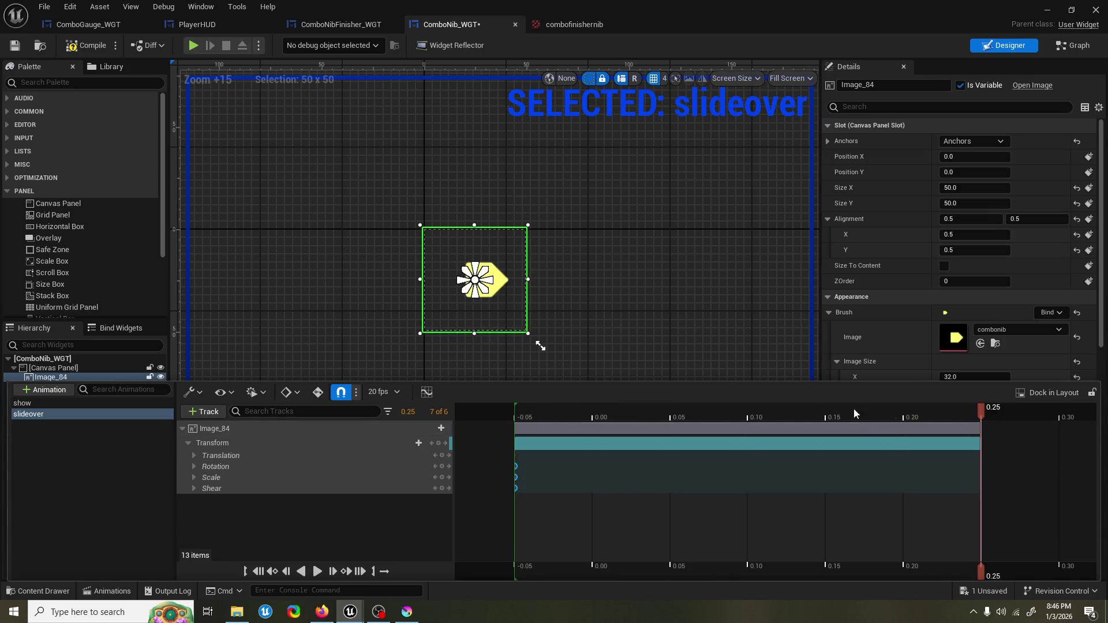
Step: Expand Image_84's Translation tracks, preview the timeline, and undo an accidental translation change
{"action": "left_click", "coordinate": [195, 456]}
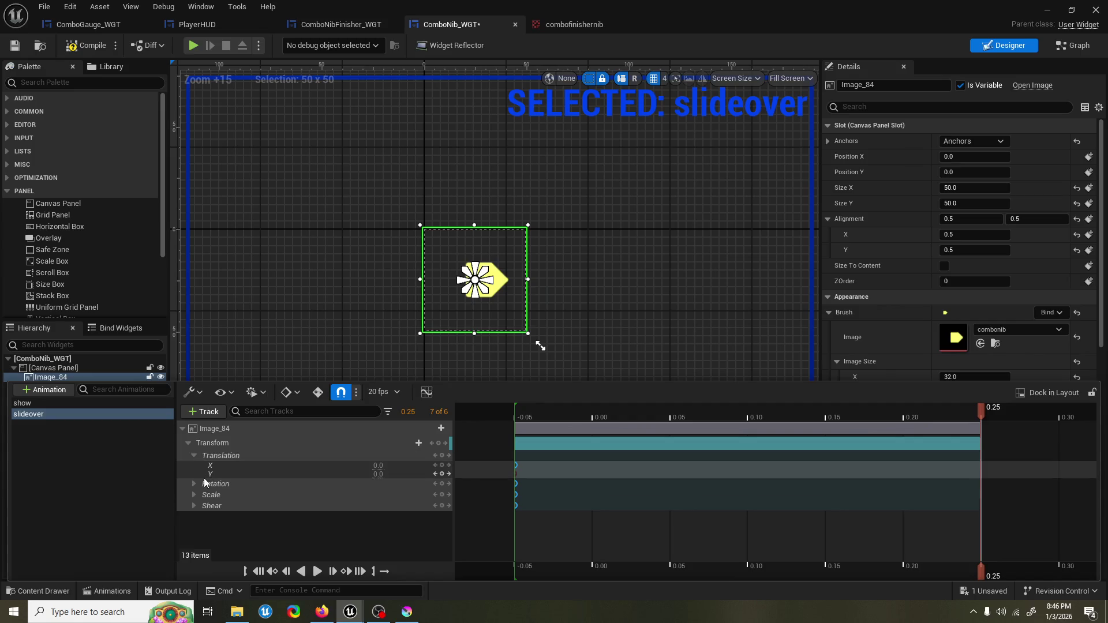
{"action": "mouse_move", "coordinate": [515, 413]}
{"action": "left_mouse_down"}
{"action": "mouse_move", "coordinate": [481, 410]}
{"action": "mouse_move", "coordinate": [981, 420]}
{"action": "left_mouse_up"}
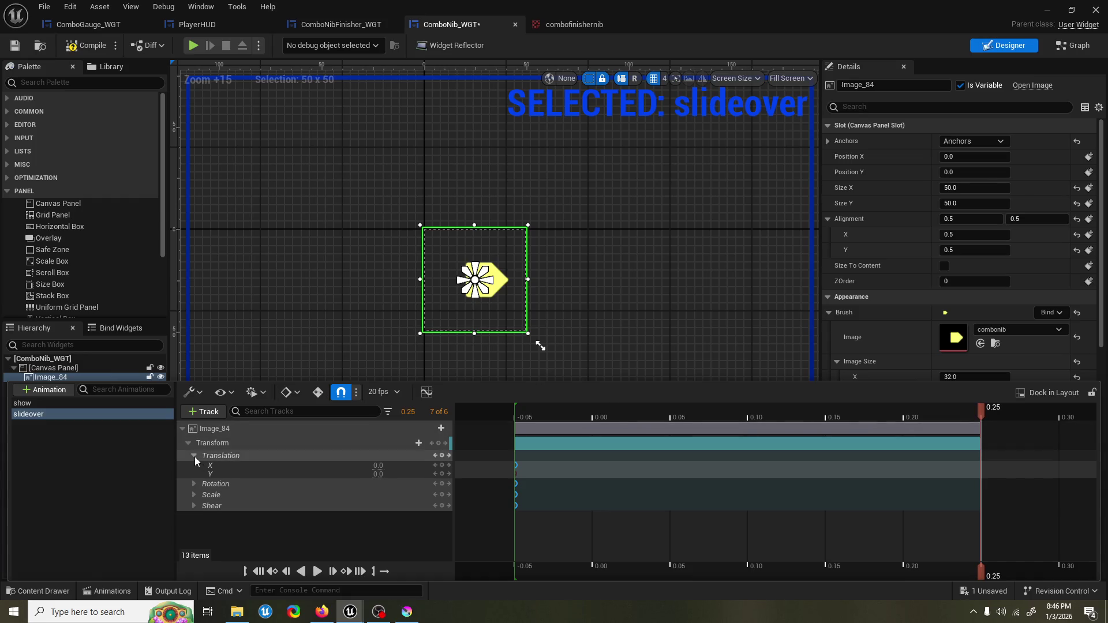
{"action": "left_click_drag", "start_coordinate": [381, 465], "coordinate": [401, 466]}
{"action": "key", "text": "ctrl+z"}
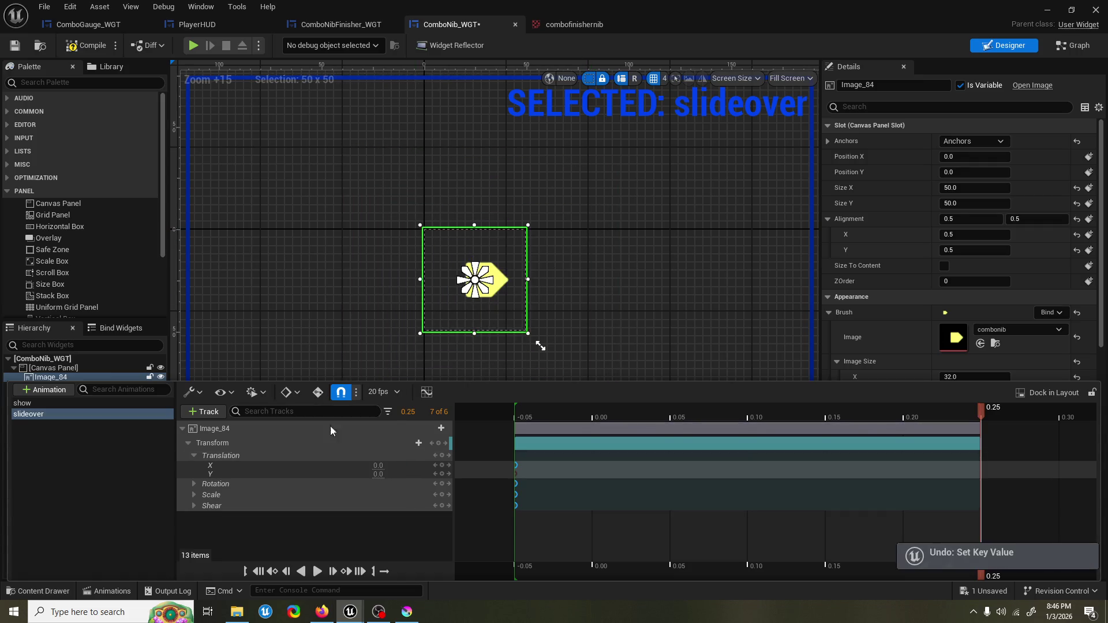
{"action": "left_click", "coordinate": [195, 505]}
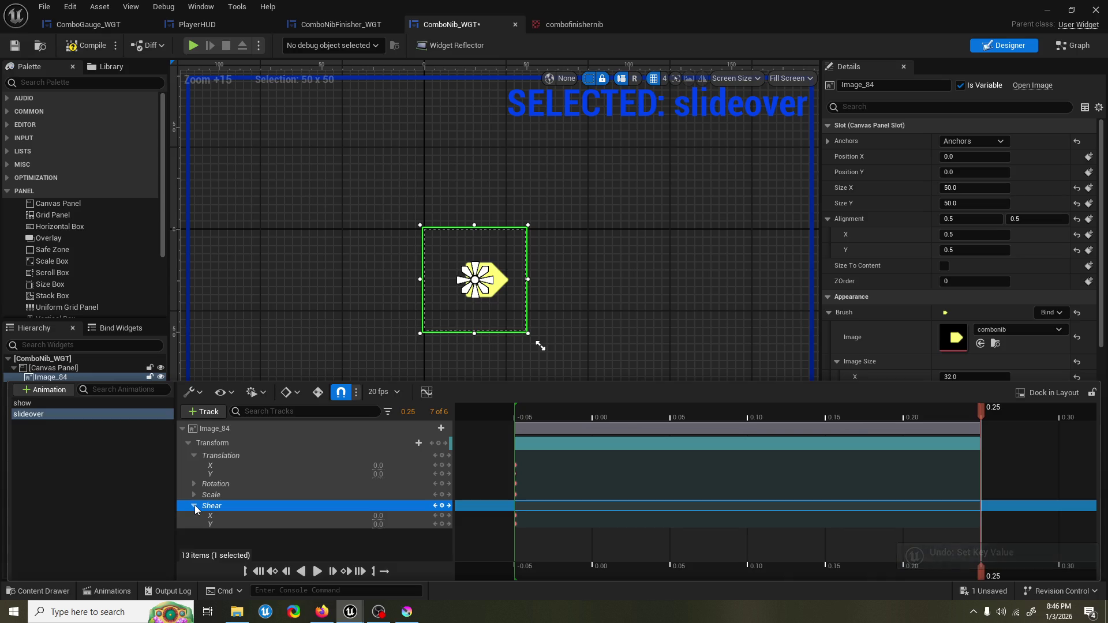
{"action": "left_click", "coordinate": [195, 506]}
{"action": "mouse_move", "coordinate": [374, 471]}
{"action": "left_mouse_down"}
{"action": "mouse_move", "coordinate": [404, 472]}
{"action": "mouse_move", "coordinate": [358, 472]}
{"action": "mouse_move", "coordinate": [416, 474]}
{"action": "mouse_move", "coordinate": [381, 474]}
{"action": "mouse_move", "coordinate": [391, 465]}
{"action": "left_mouse_up"}
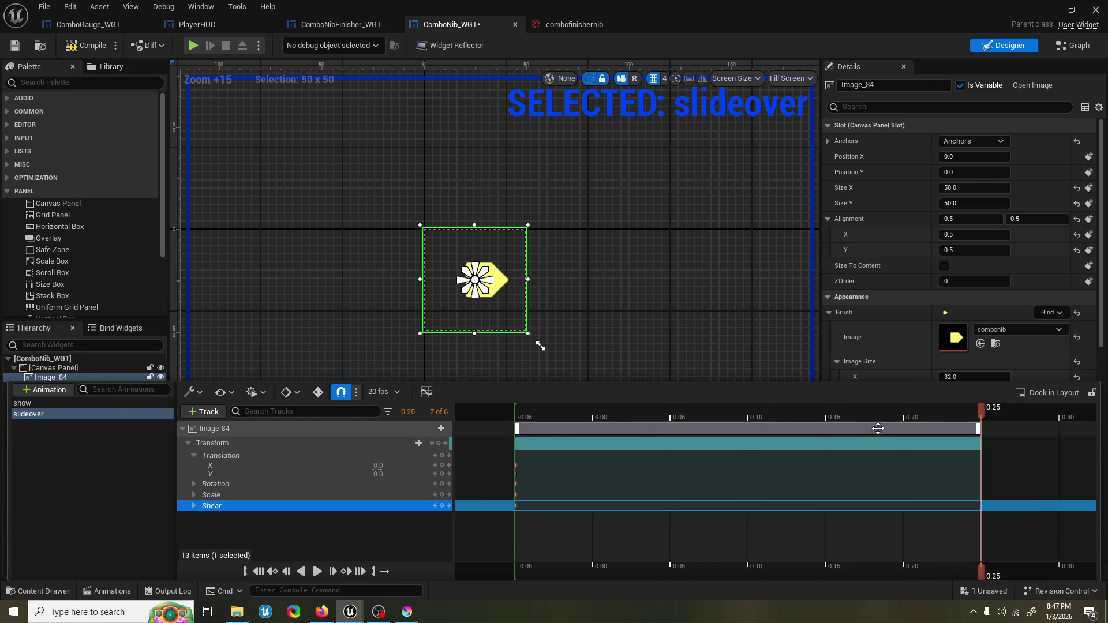
Step: Key the ending Translation X to -50 and play the slide around 0.15
{"action": "left_click_drag", "start_coordinate": [389, 467], "coordinate": [361, 466]}
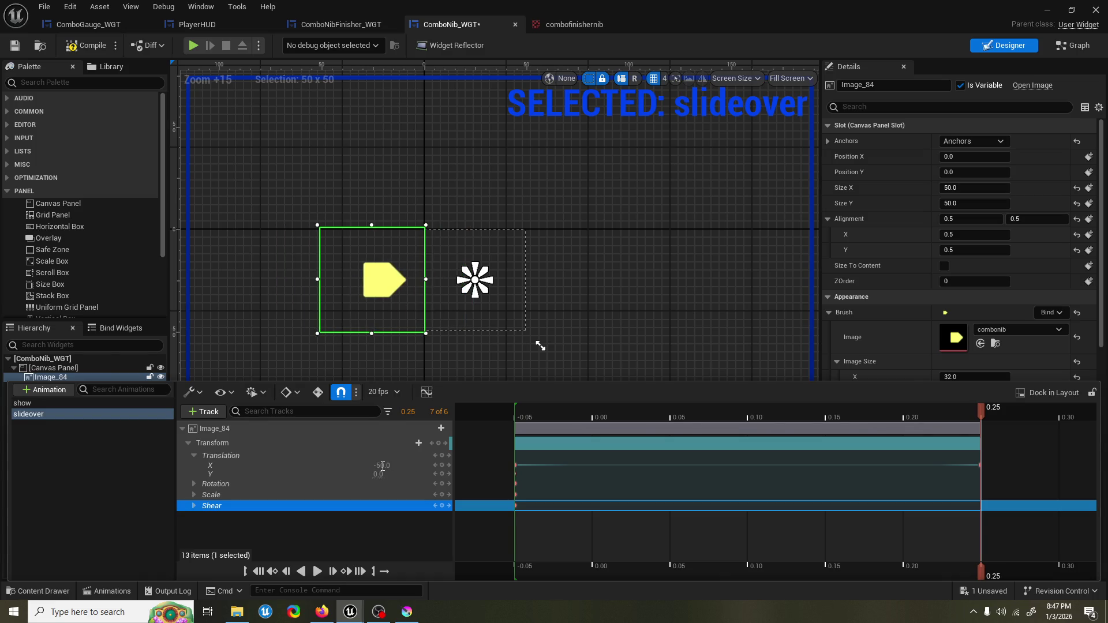
{"action": "mouse_move", "coordinate": [590, 414]}
{"action": "left_mouse_down"}
{"action": "mouse_move", "coordinate": [462, 413]}
{"action": "mouse_move", "coordinate": [670, 412]}
{"action": "left_mouse_up"}
{"action": "key", "text": "space"}
{"action": "key", "text": "space"}
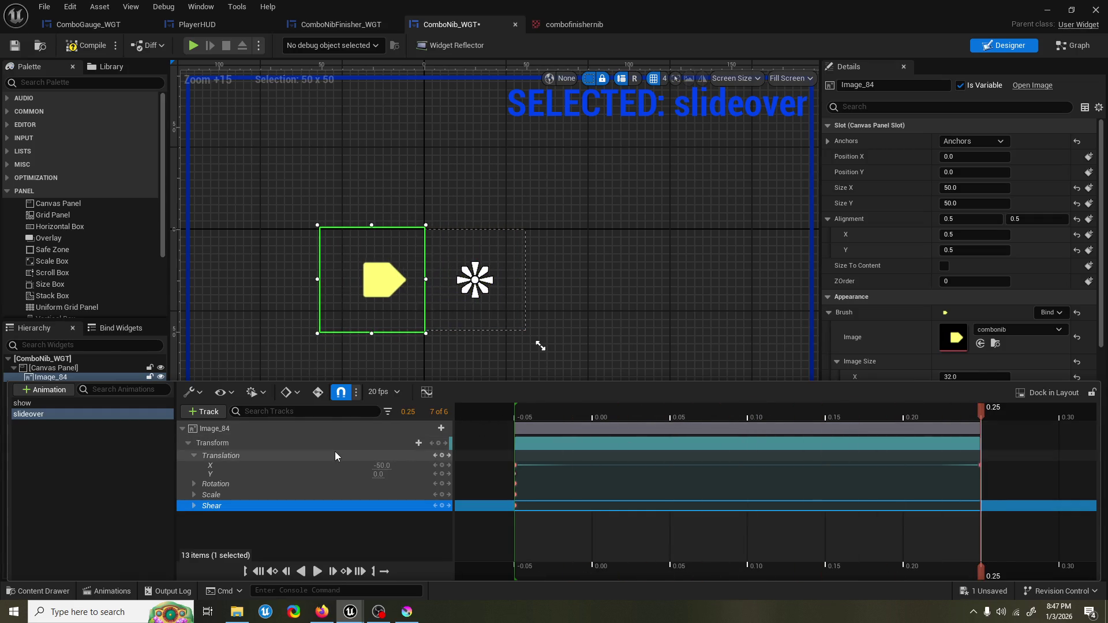
{"action": "mouse_move", "coordinate": [523, 412]}
{"action": "left_mouse_down"}
{"action": "mouse_move", "coordinate": [513, 411]}
{"action": "mouse_move", "coordinate": [844, 411]}
{"action": "left_mouse_up"}
{"action": "key", "text": "space"}
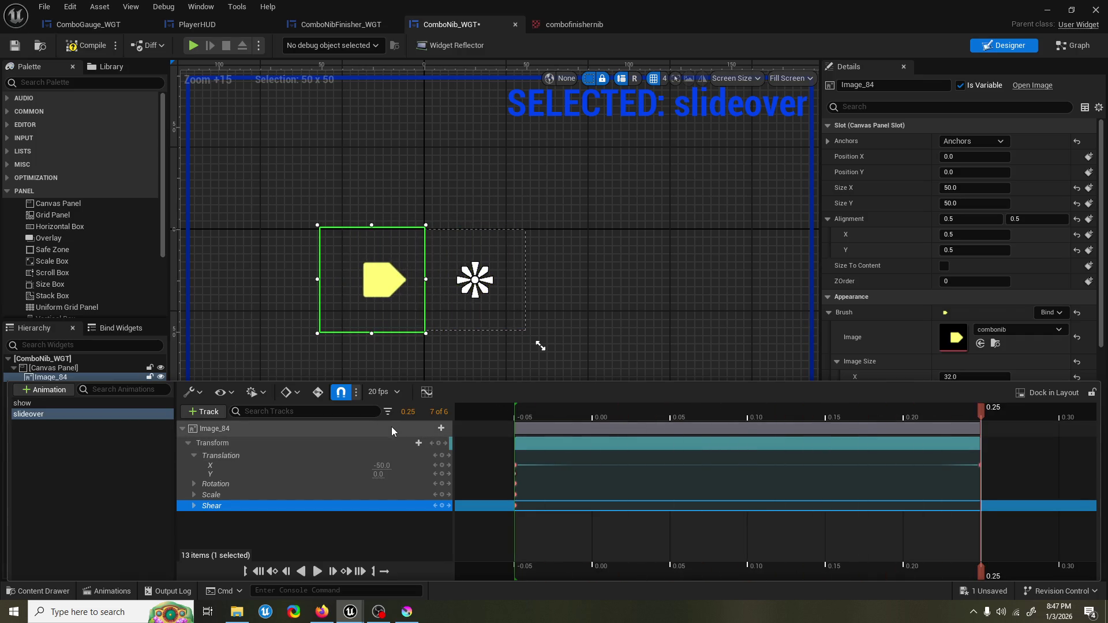
Step: Trim the Transform section to end at 0.15 and scrub through slideover
{"action": "left_click_drag", "start_coordinate": [980, 456], "coordinate": [797, 456]}
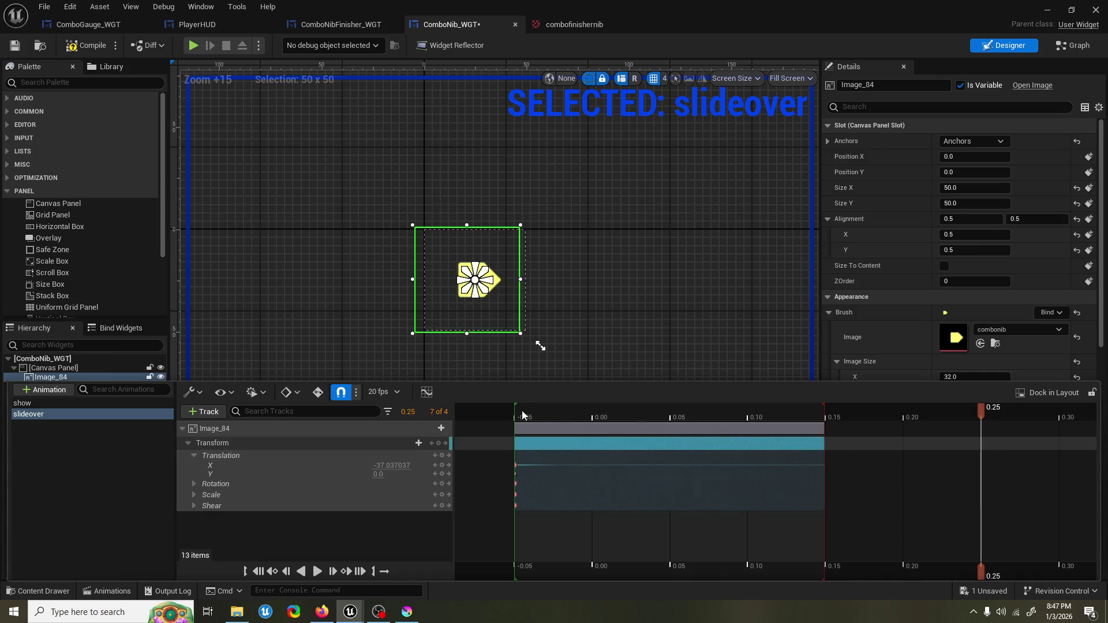
{"action": "left_click", "coordinate": [91, 403]}
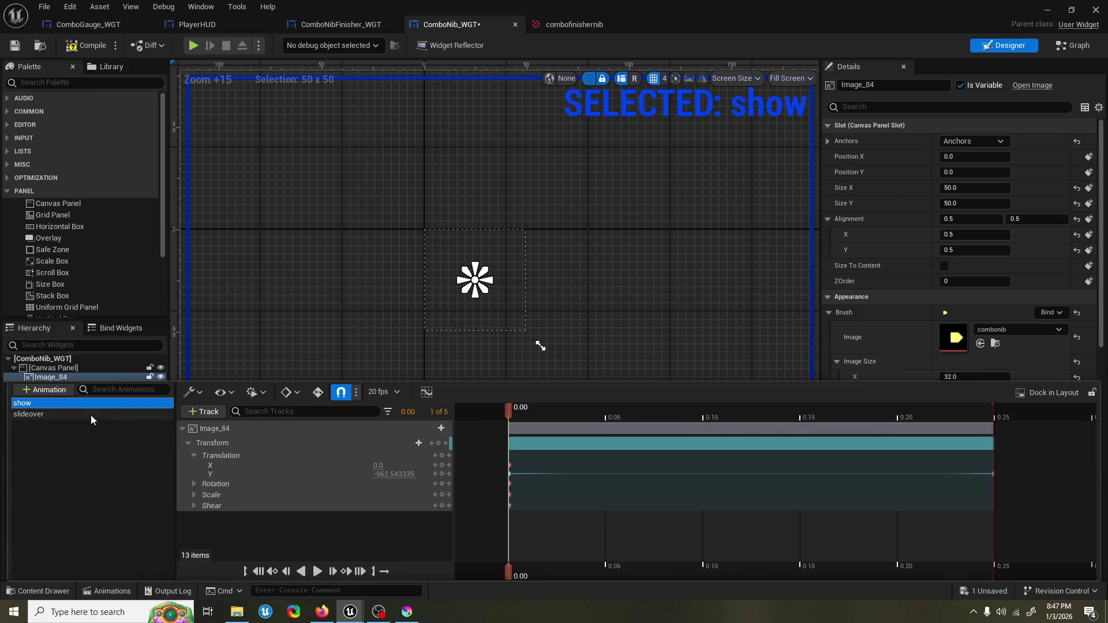
{"action": "left_click", "coordinate": [29, 416]}
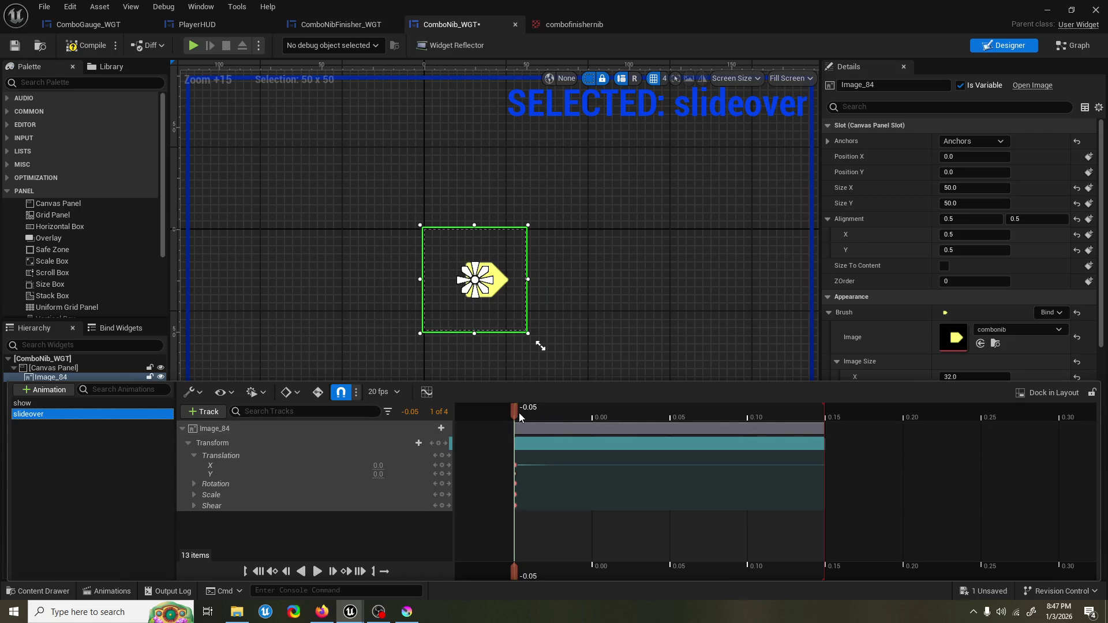
{"action": "mouse_move", "coordinate": [519, 414]}
{"action": "left_mouse_down"}
{"action": "mouse_move", "coordinate": [832, 419]}
{"action": "mouse_move", "coordinate": [524, 424]}
{"action": "left_mouse_up"}
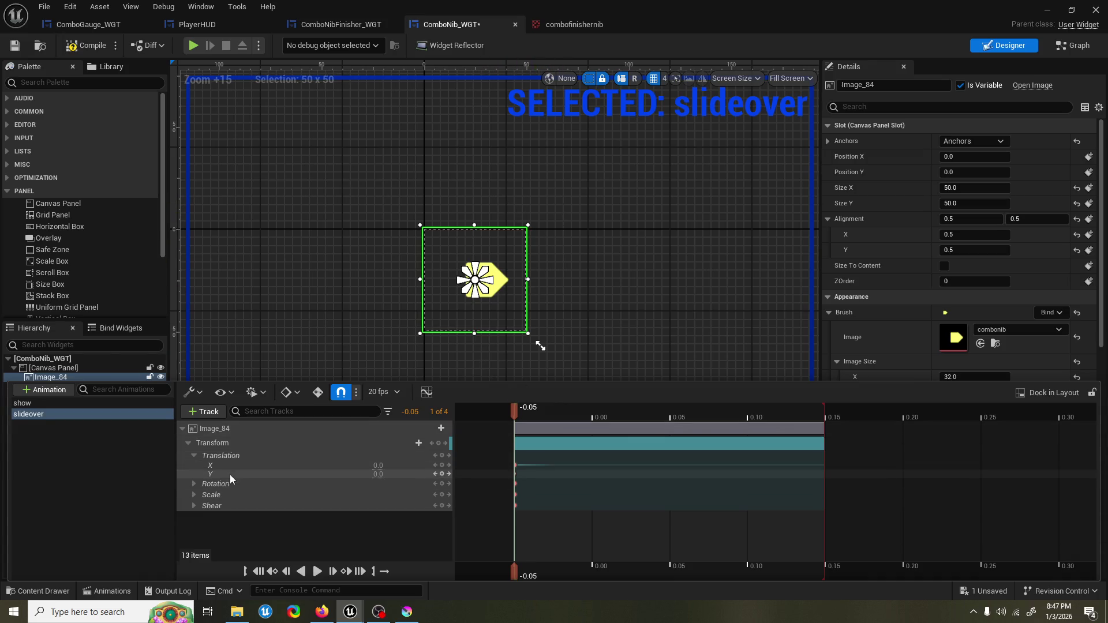
Step: Open Image_84's slideover curves full-screen and frame its keys in view
{"action": "left_click", "coordinate": [427, 392]}
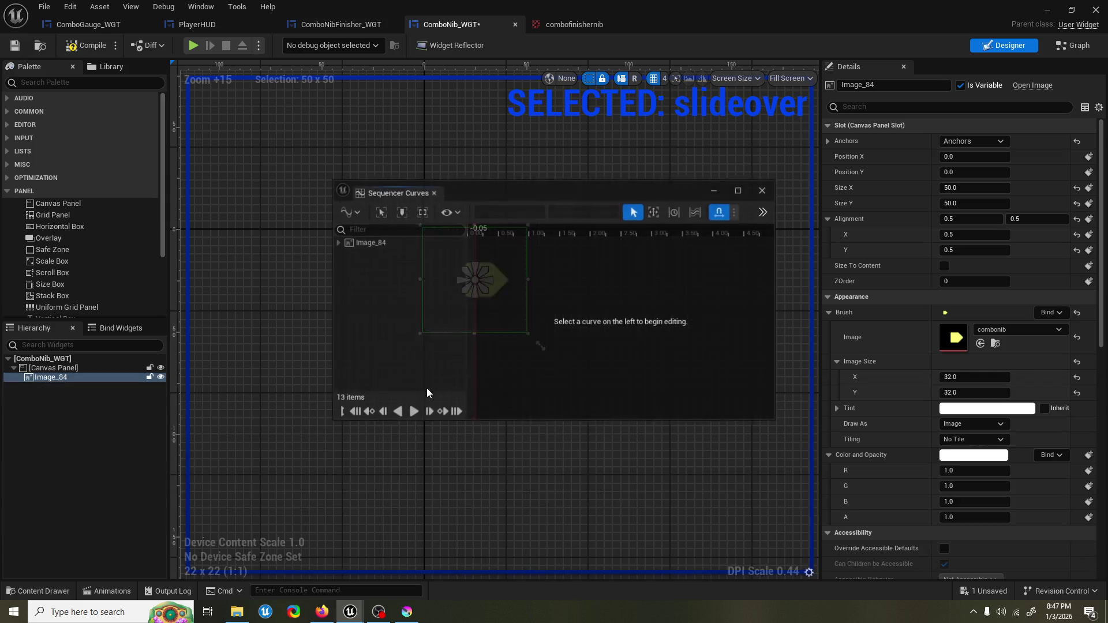
{"action": "left_click_drag", "start_coordinate": [590, 191], "coordinate": [567, 196]}
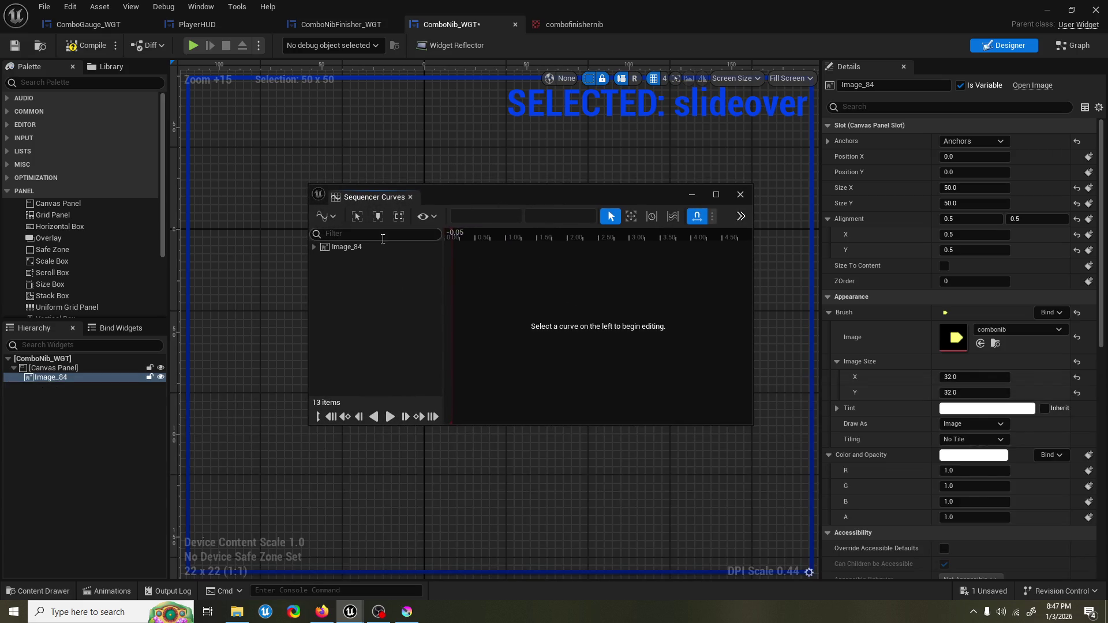
{"action": "left_click", "coordinate": [366, 249]}
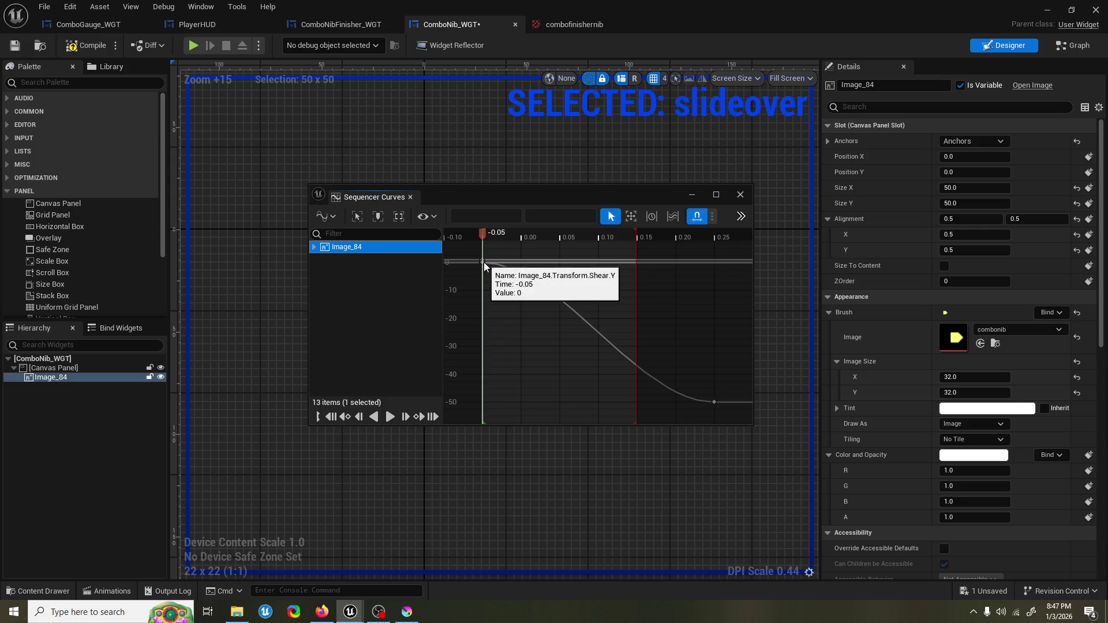
{"action": "left_click", "coordinate": [482, 262]}
{"action": "scroll", "coordinate": [485, 266], "scroll_direction": "up", "scroll_amount": 1}
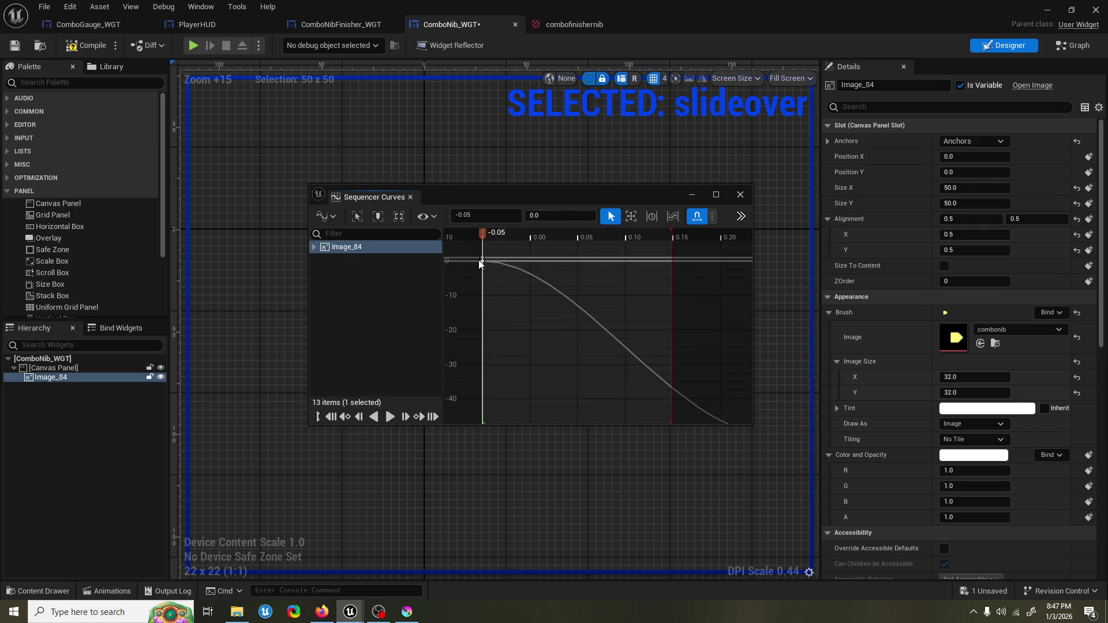
{"action": "double_click", "coordinate": [521, 199]}
{"action": "key", "text": "f"}
{"action": "left_click", "coordinate": [428, 227]}
{"action": "key", "text": "f"}
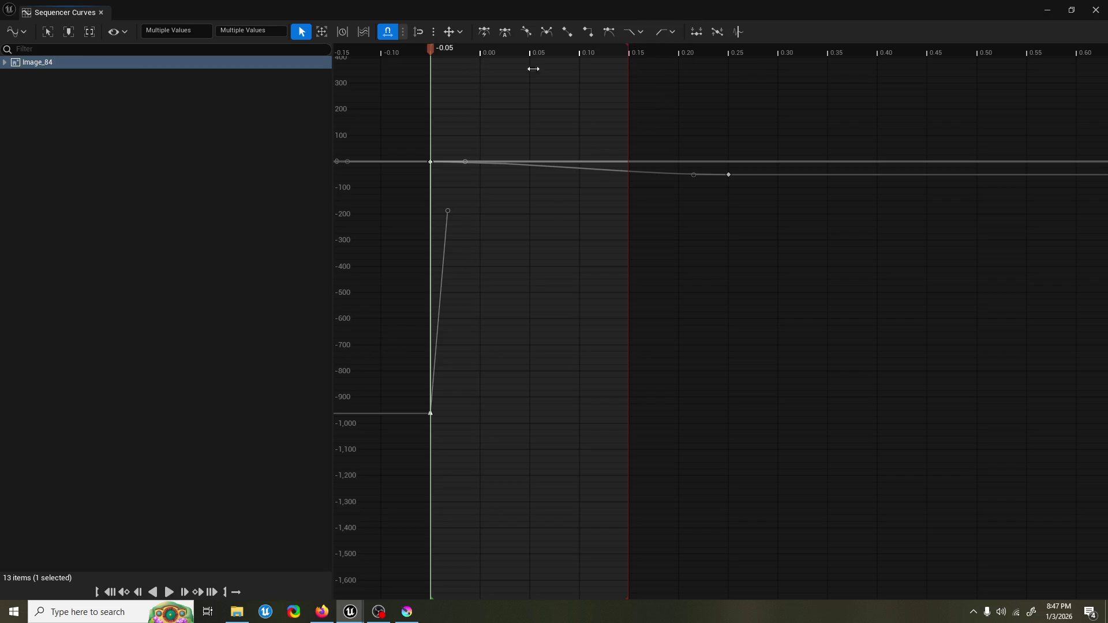
Step: Extend the slideover section in the animation timeline back to 0.25
{"action": "left_click", "coordinate": [103, 13]}
{"action": "left_click", "coordinate": [108, 591]}
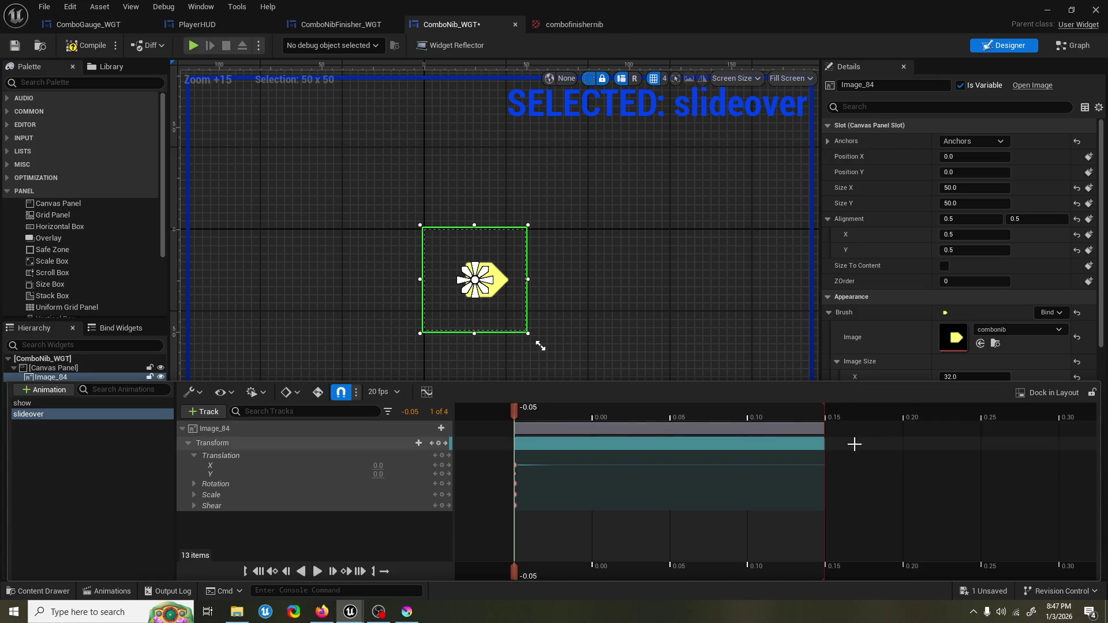
{"action": "left_click_drag", "start_coordinate": [825, 453], "coordinate": [980, 456]}
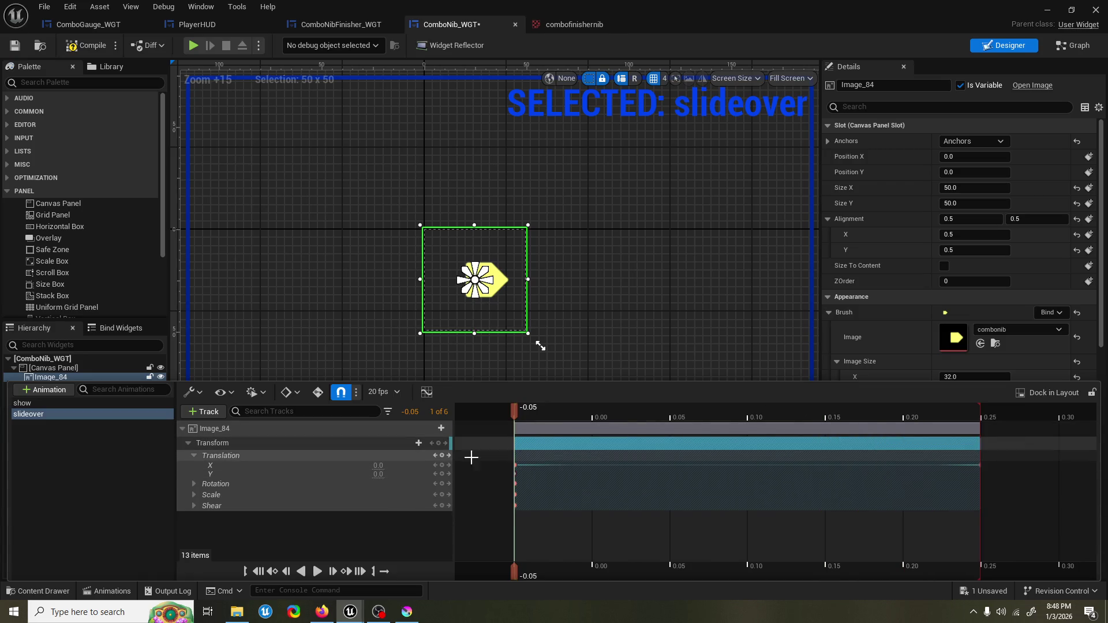
Step: Give the start key at -0.05 broken tangents and frame both curve keys
{"action": "left_click", "coordinate": [434, 393]}
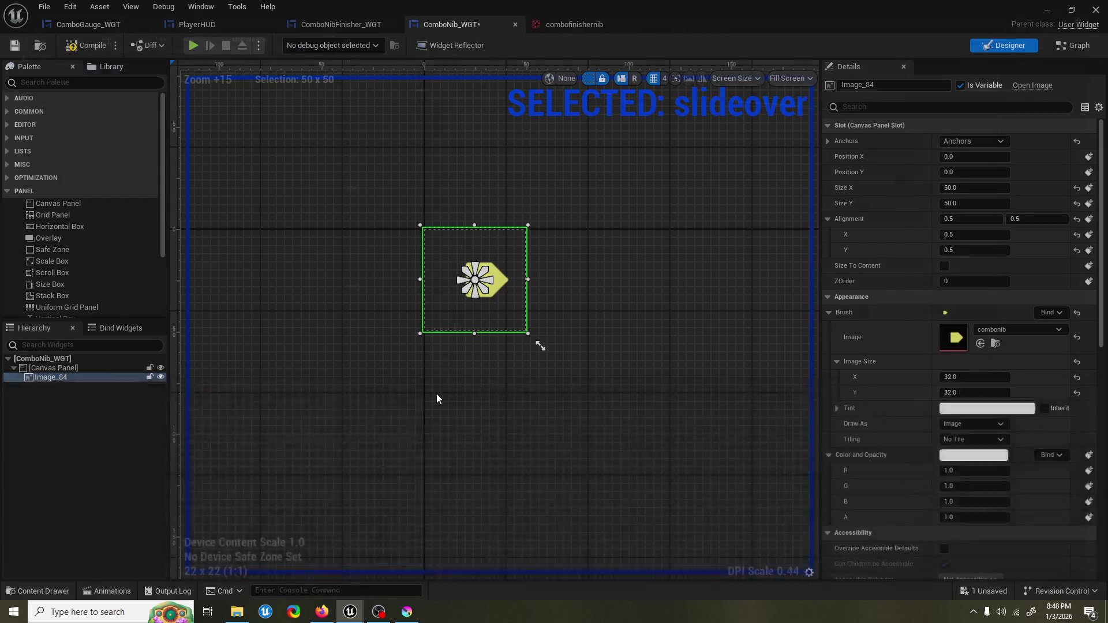
{"action": "scroll", "coordinate": [549, 143], "scroll_direction": "down", "scroll_amount": 2}
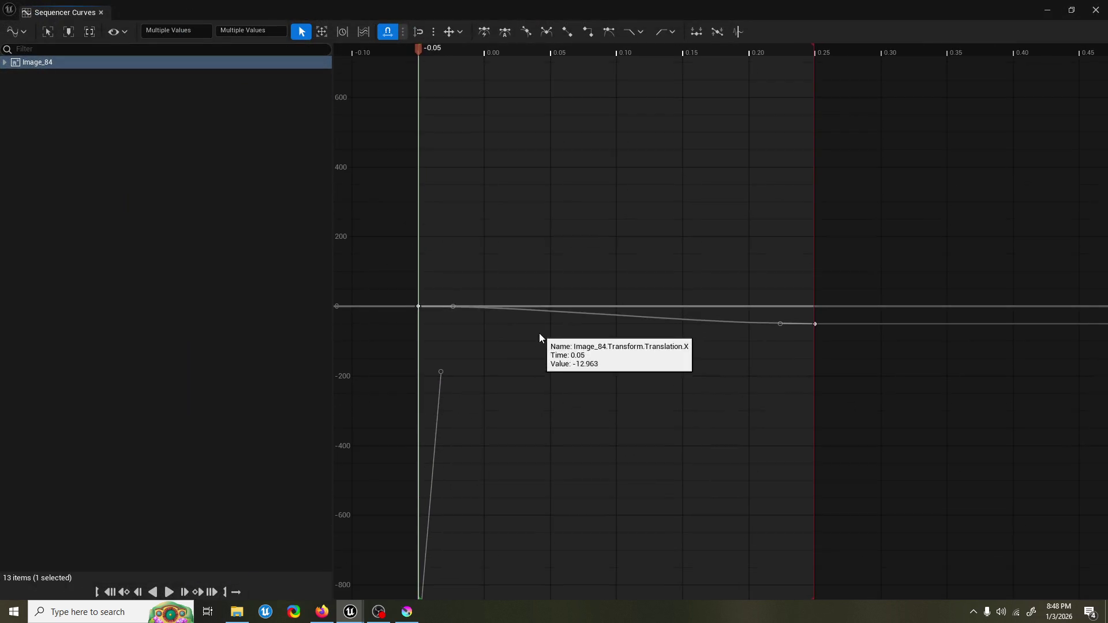
{"action": "left_click", "coordinate": [435, 333]}
{"action": "left_click", "coordinate": [419, 307]}
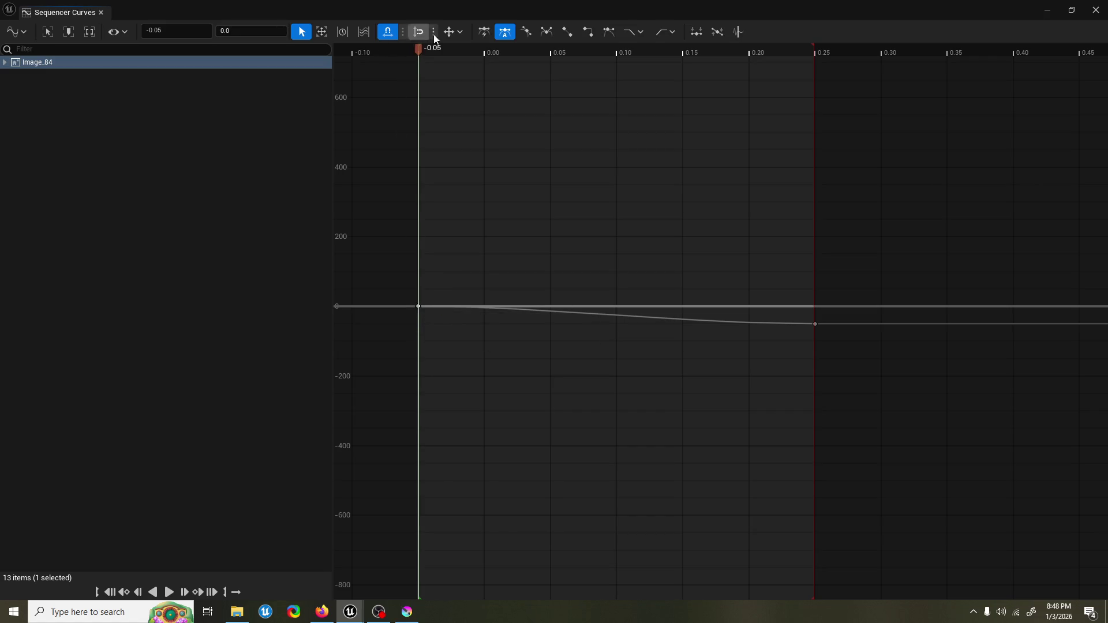
{"action": "left_click", "coordinate": [547, 32]}
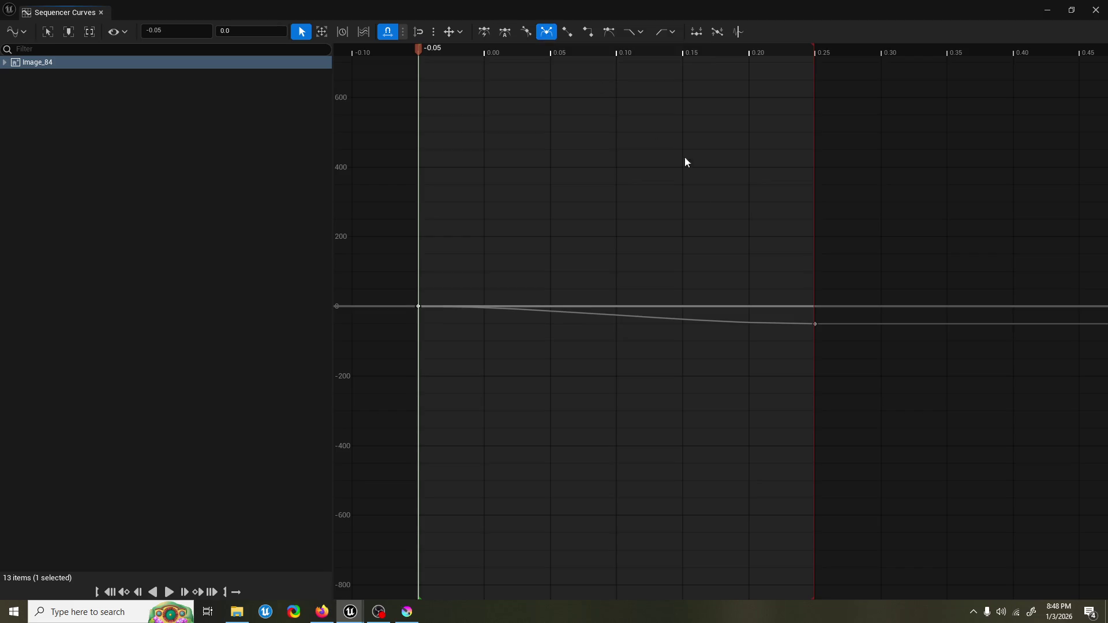
{"action": "mouse_move", "coordinate": [861, 386]}
{"action": "left_mouse_down"}
{"action": "mouse_move", "coordinate": [462, 216]}
{"action": "mouse_move", "coordinate": [410, 205]}
{"action": "left_mouse_up"}
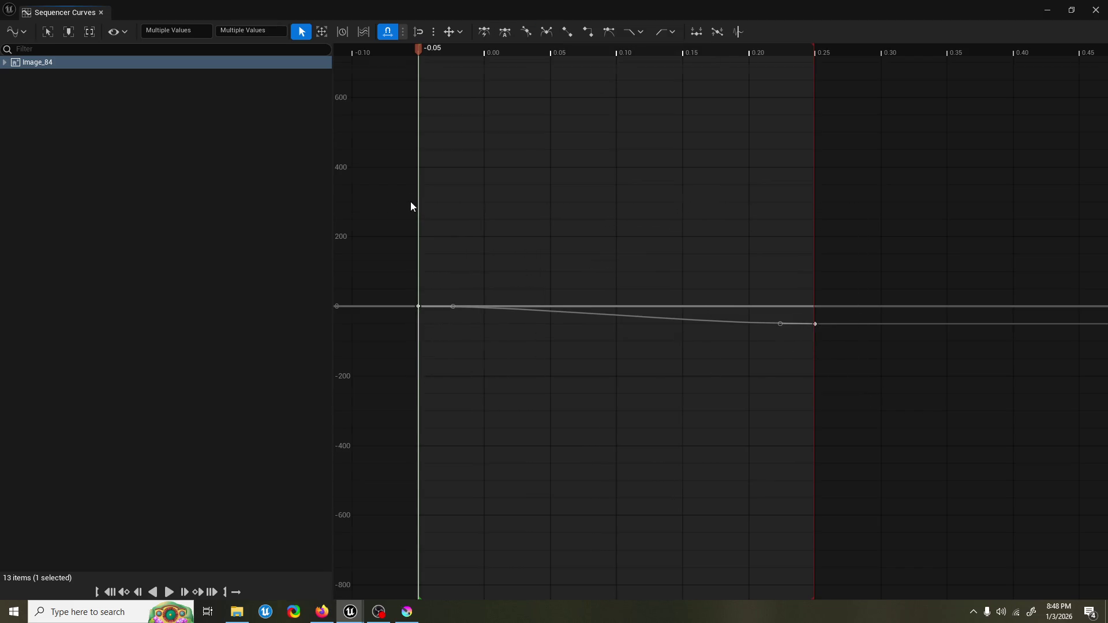
{"action": "key", "text": "f"}
Step: Try other tangent modes on the start key, settling on broken tangents
{"action": "left_click", "coordinate": [463, 90]}
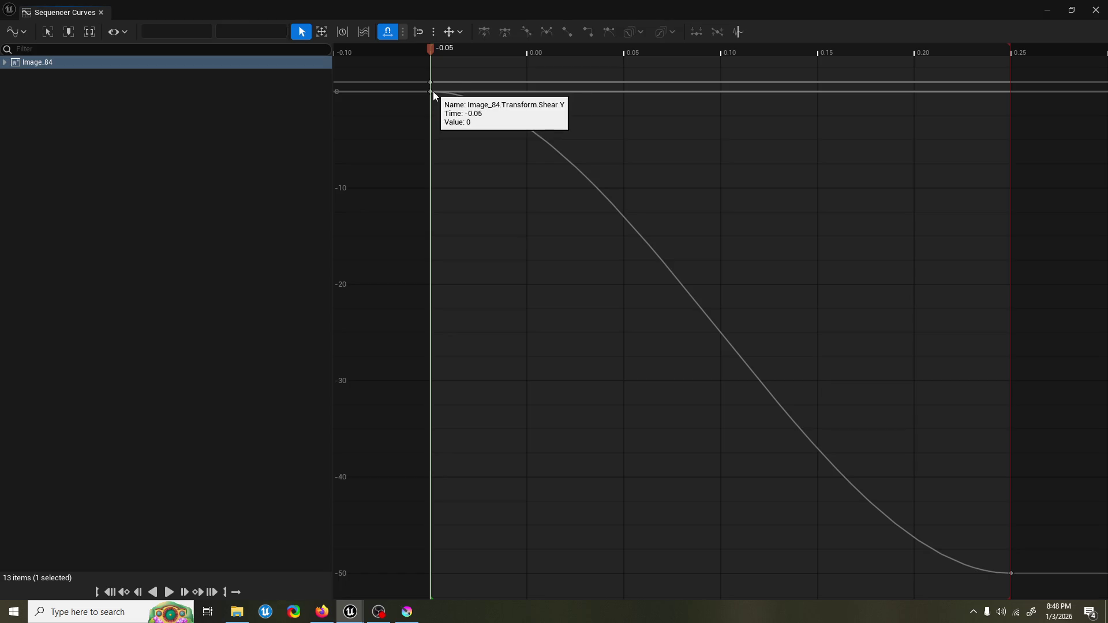
{"action": "scroll", "coordinate": [479, 99], "scroll_direction": "down", "scroll_amount": 3}
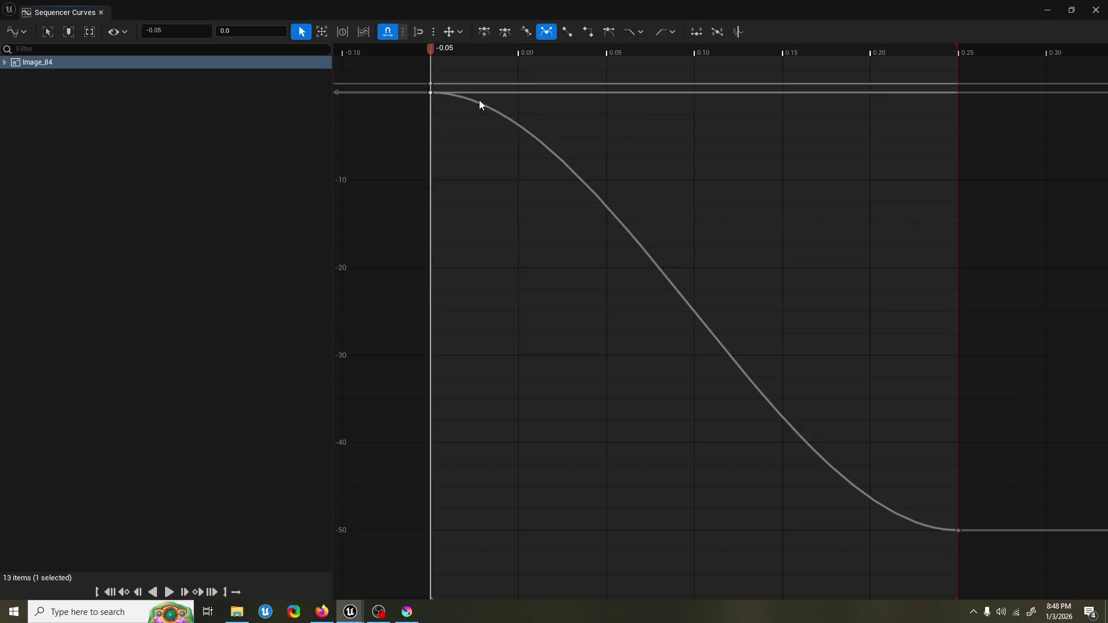
{"action": "mouse_move", "coordinate": [435, 94]}
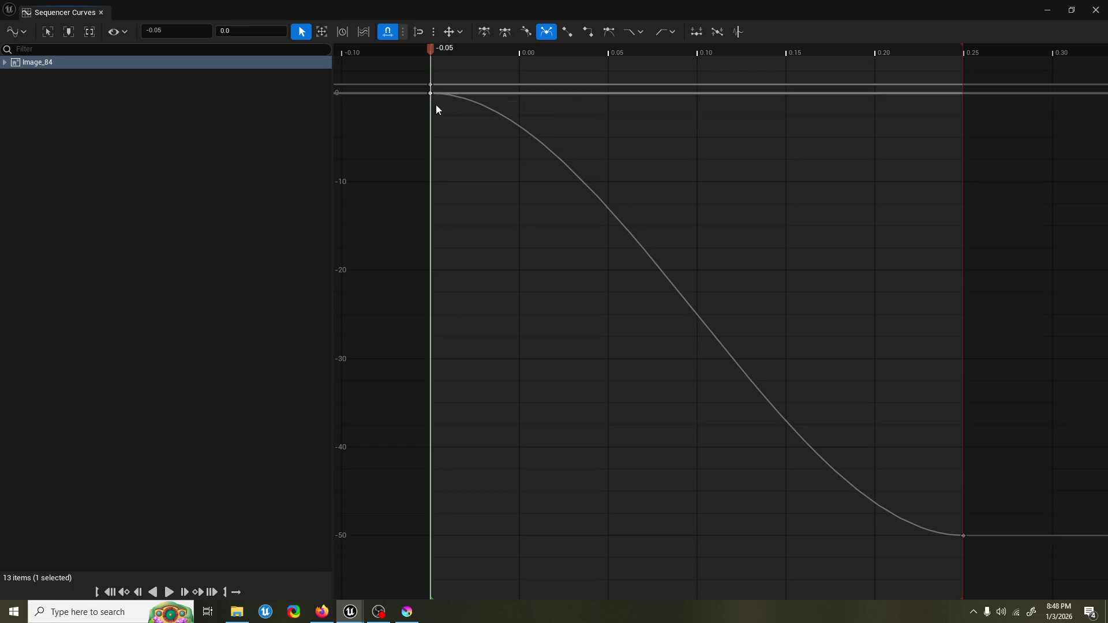
{"action": "scroll", "coordinate": [598, 151], "scroll_direction": "down", "scroll_amount": 5}
{"action": "scroll", "coordinate": [468, 155], "scroll_direction": "up", "scroll_amount": 5}
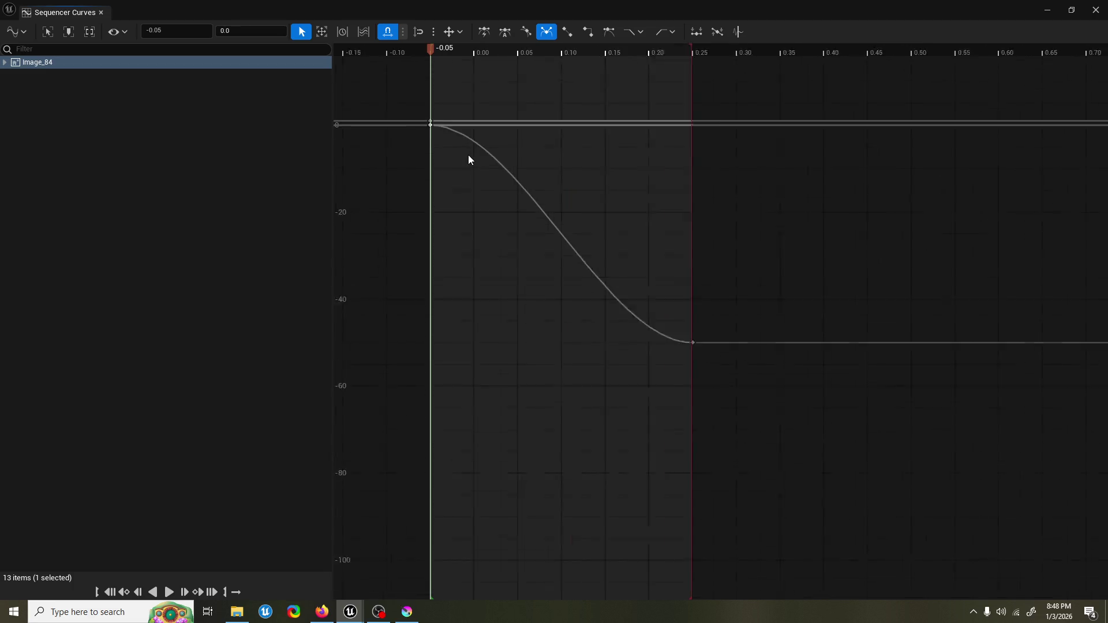
{"action": "left_click", "coordinate": [483, 32]}
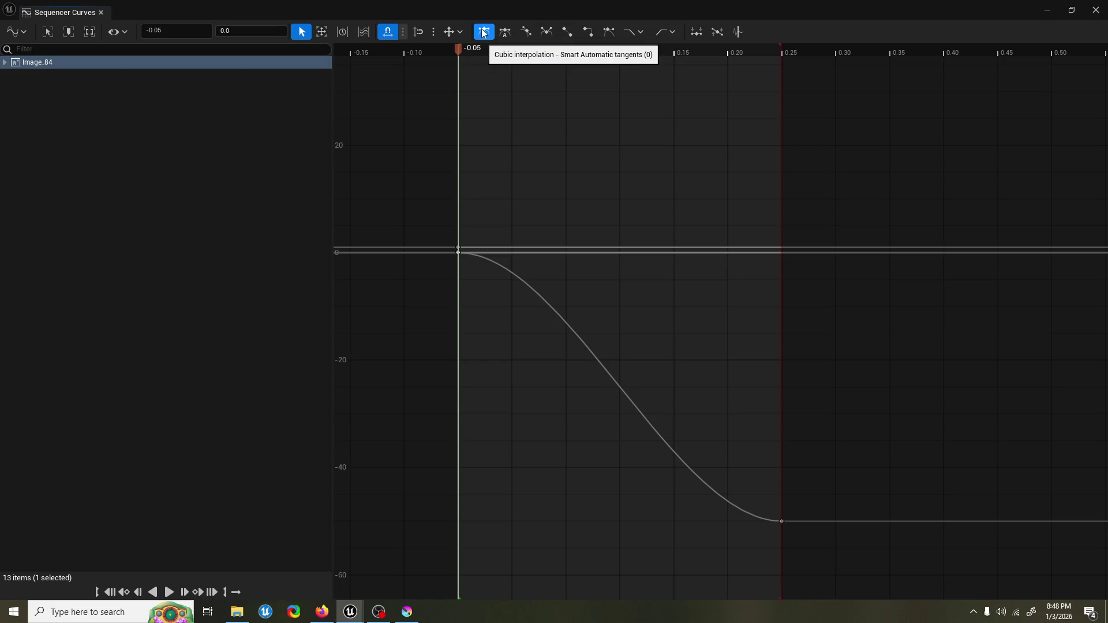
{"action": "left_click", "coordinate": [525, 32]}
{"action": "left_click", "coordinate": [554, 36]}
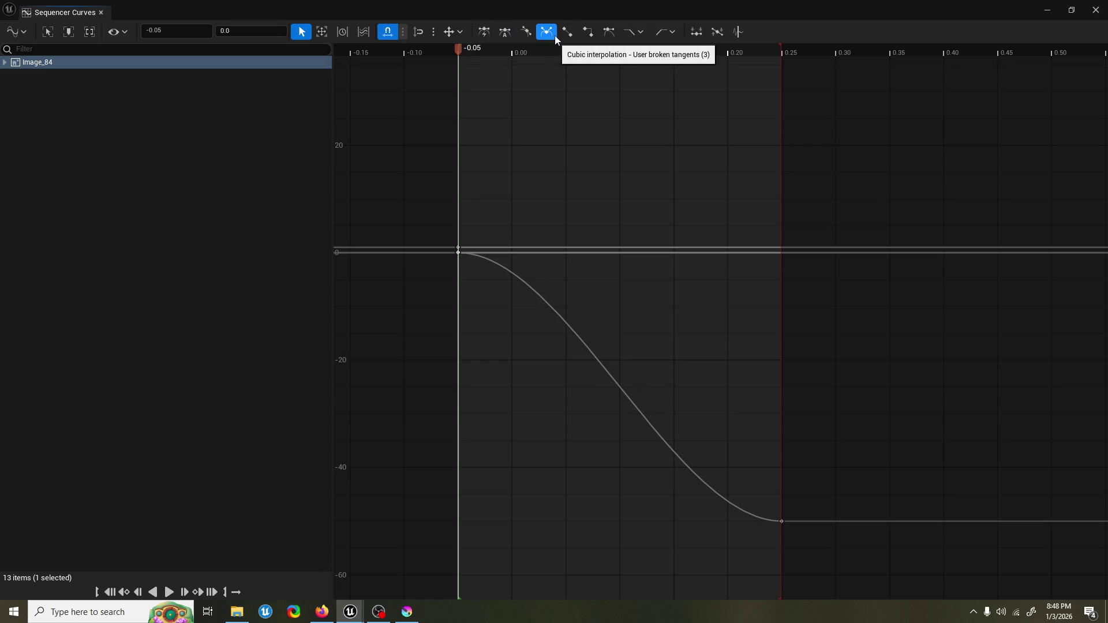
Step: Flatten the start key's tangent and drag the 0.25 end key toward a straighter slope
{"action": "right_click", "coordinate": [456, 254]}
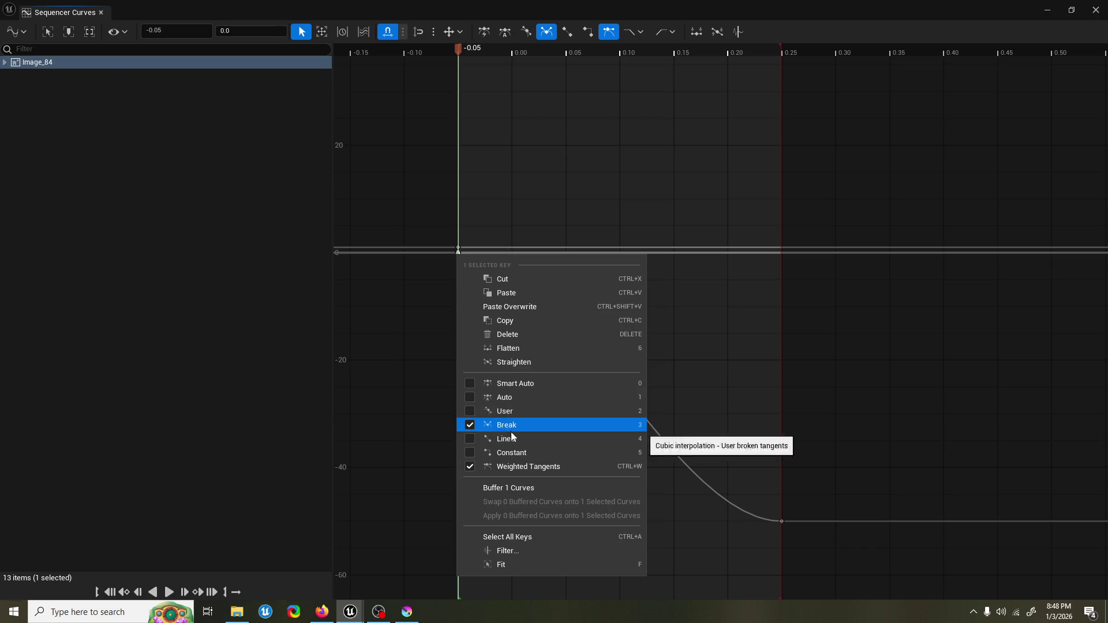
{"action": "left_click", "coordinate": [546, 348]}
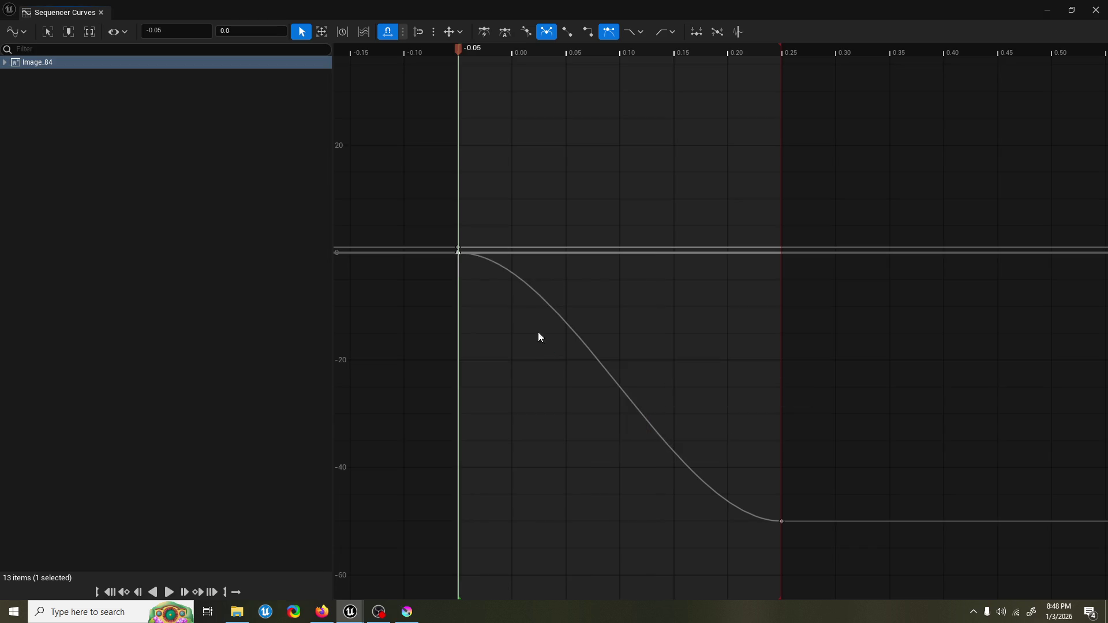
{"action": "left_click", "coordinate": [486, 269]}
{"action": "scroll", "coordinate": [460, 257], "scroll_direction": "up", "scroll_amount": 1}
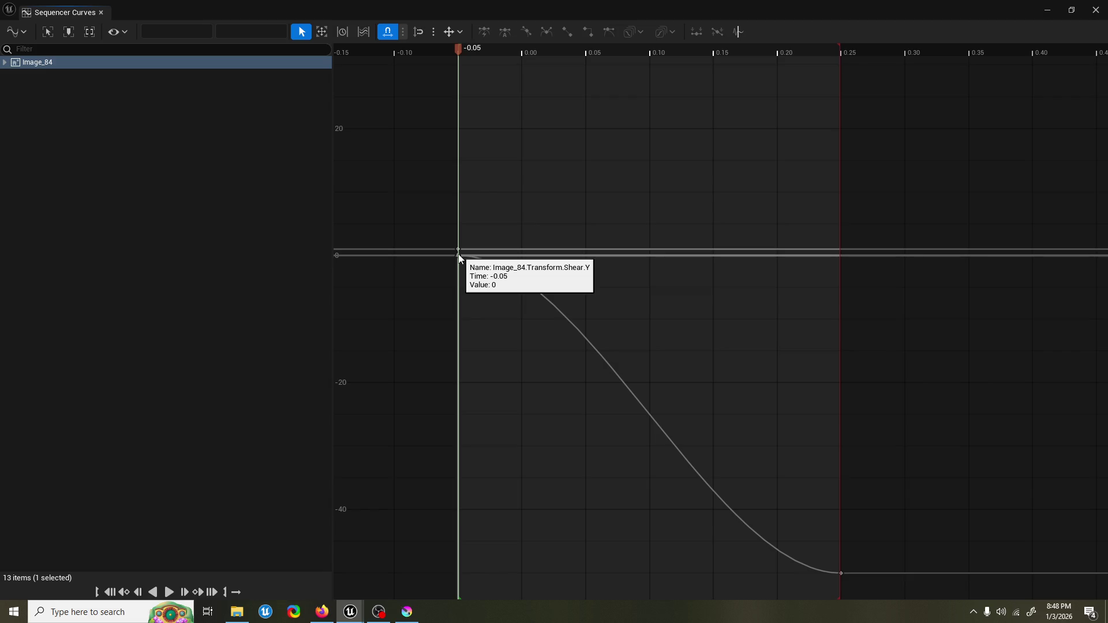
{"action": "left_click", "coordinate": [459, 253]}
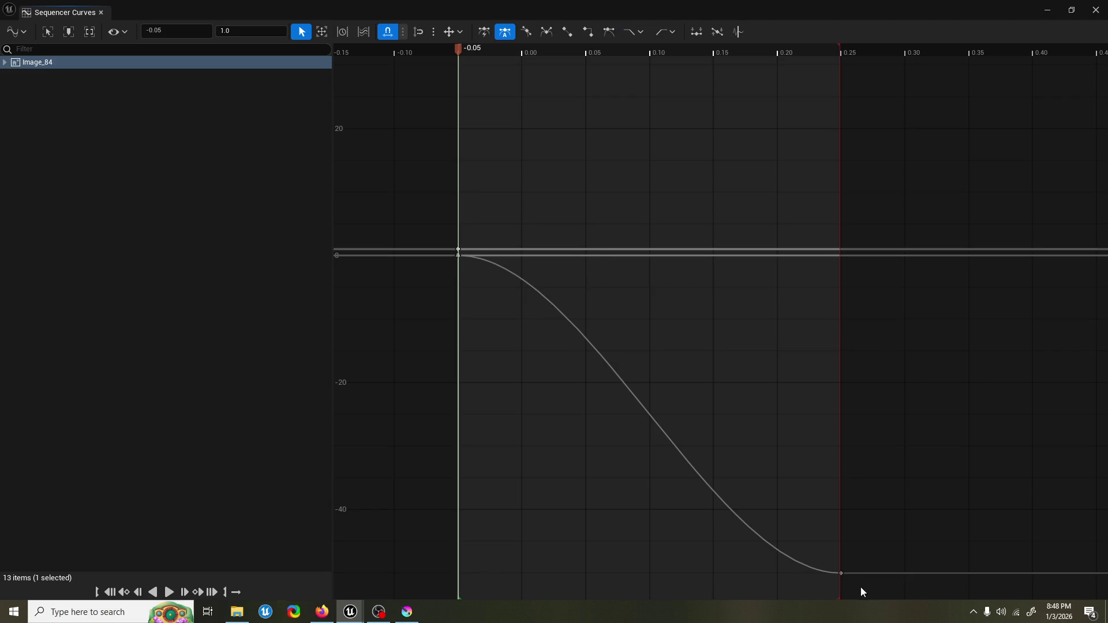
{"action": "left_click", "coordinate": [842, 574]}
{"action": "mouse_move", "coordinate": [811, 570]}
{"action": "left_mouse_down"}
{"action": "mouse_move", "coordinate": [772, 521]}
{"action": "mouse_move", "coordinate": [697, 357]}
{"action": "left_mouse_up"}
Step: Undo and redo the curve edits with Ctrl+Z/Ctrl+Y, then show Image_84's curves again
{"action": "key", "text": "ctrl+z"}
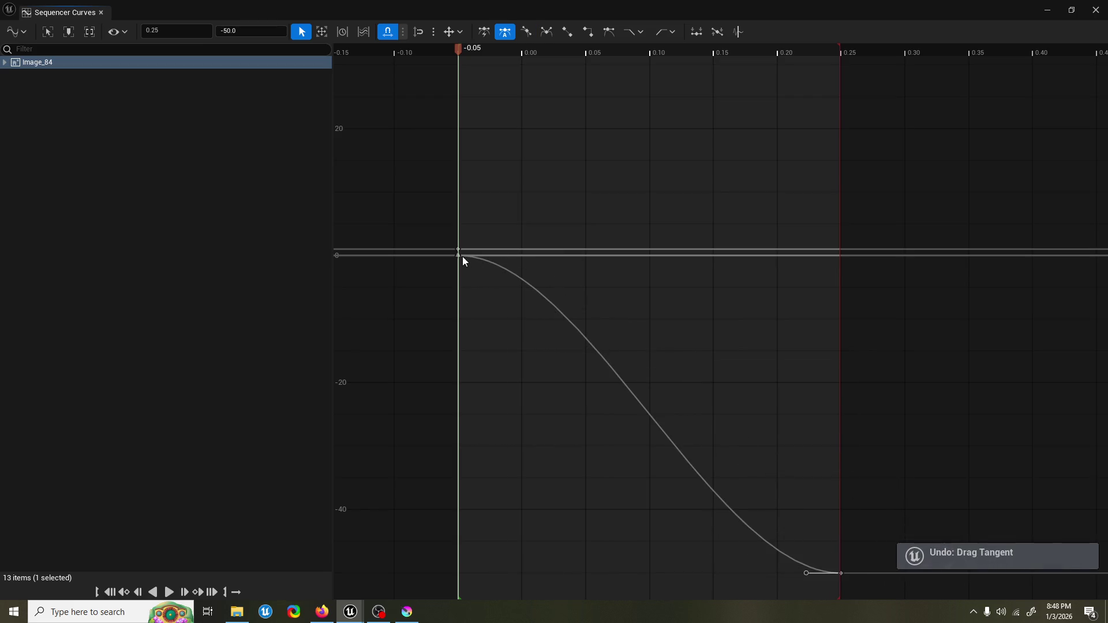
{"action": "left_click", "coordinate": [460, 255]}
{"action": "key", "text": "ctrl+z"}
{"action": "key", "text": "ctrl+z"}
{"action": "key", "text": "ctrl+z"}
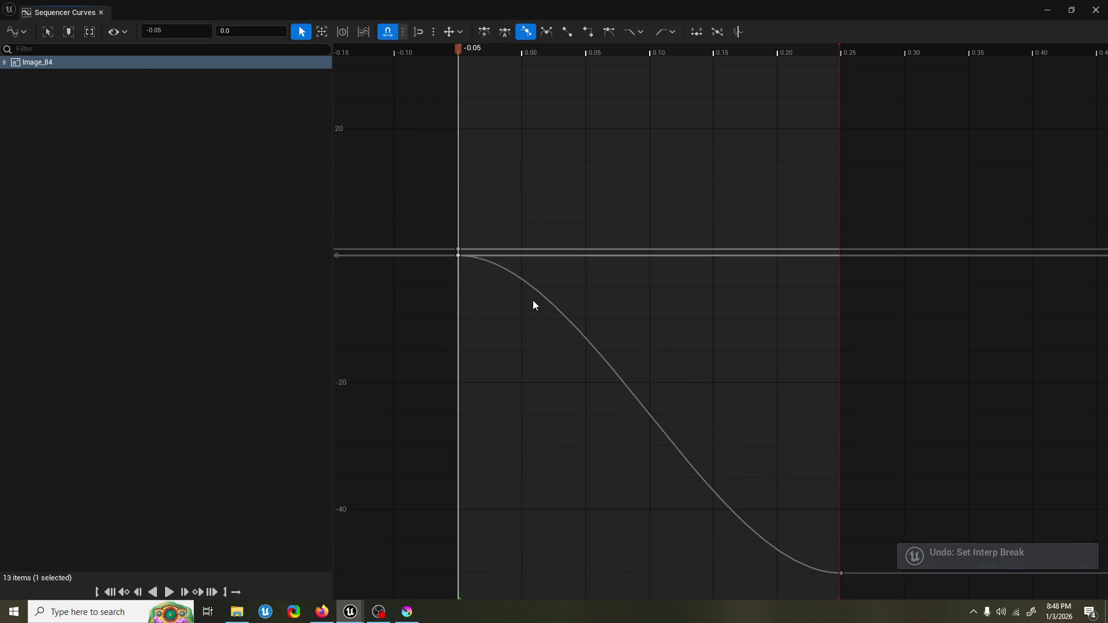
{"action": "mouse_move", "coordinate": [459, 256]}
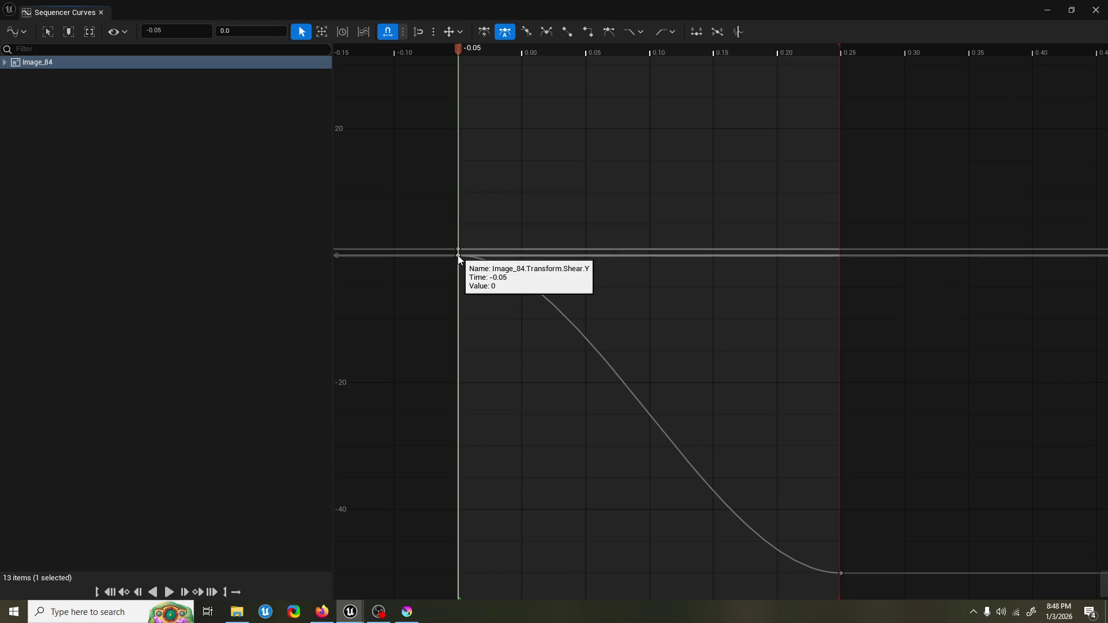
{"action": "key", "text": "ctrl+z"}
{"action": "key", "text": "ctrl+z"}
{"action": "key", "text": "ctrl+z"}
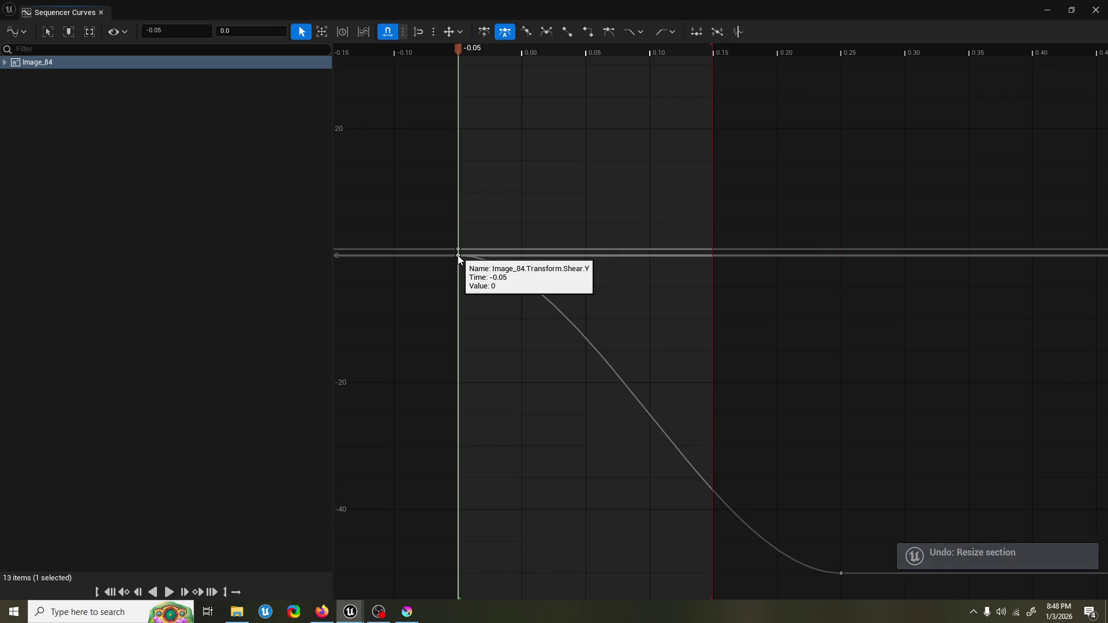
{"action": "key", "text": "ctrl+z"}
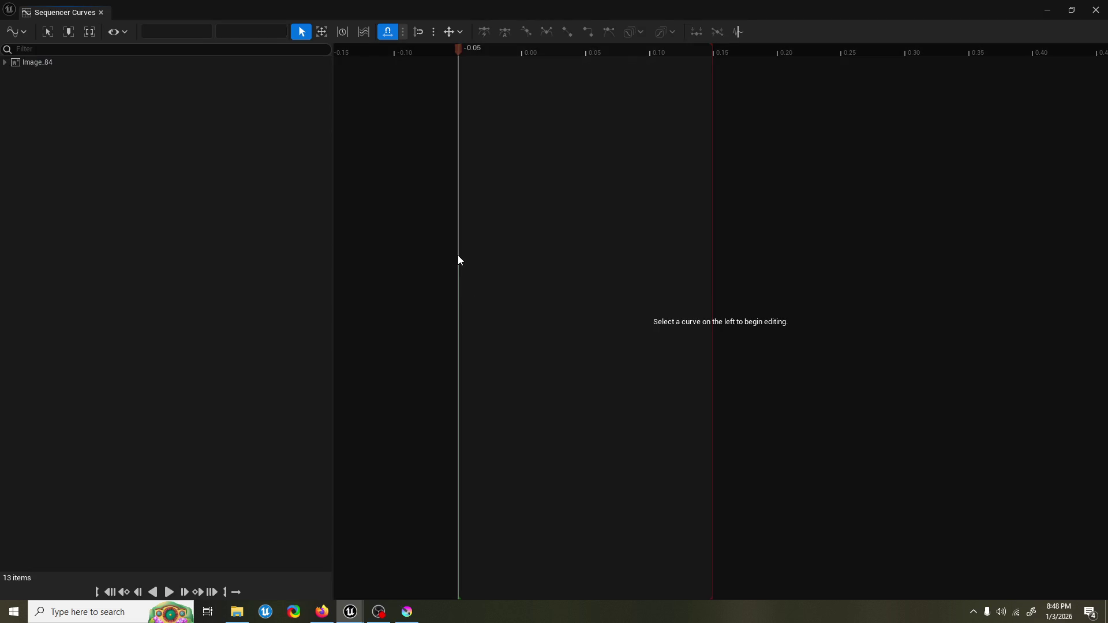
{"action": "key", "text": "ctrl+y"}
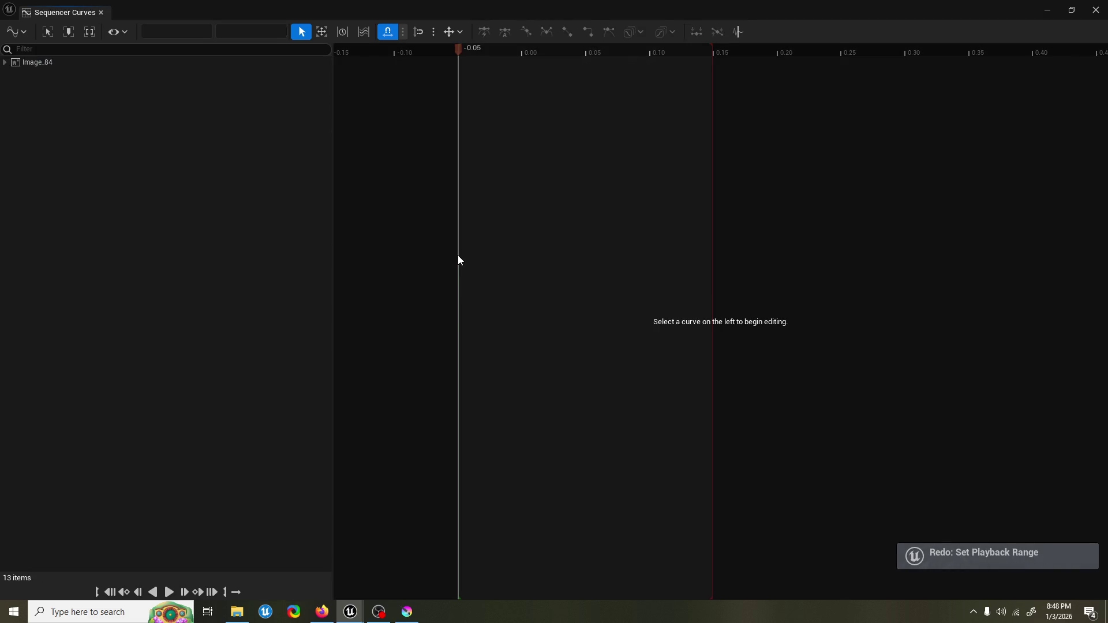
{"action": "key", "text": "ctrl+y"}
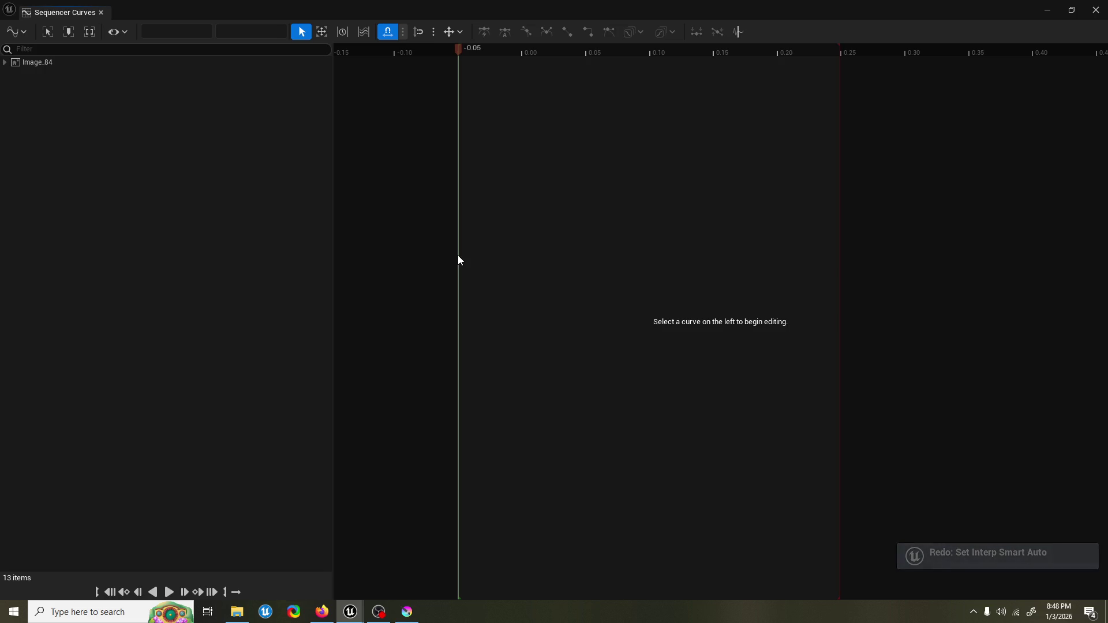
{"action": "key", "text": "ctrl+y"}
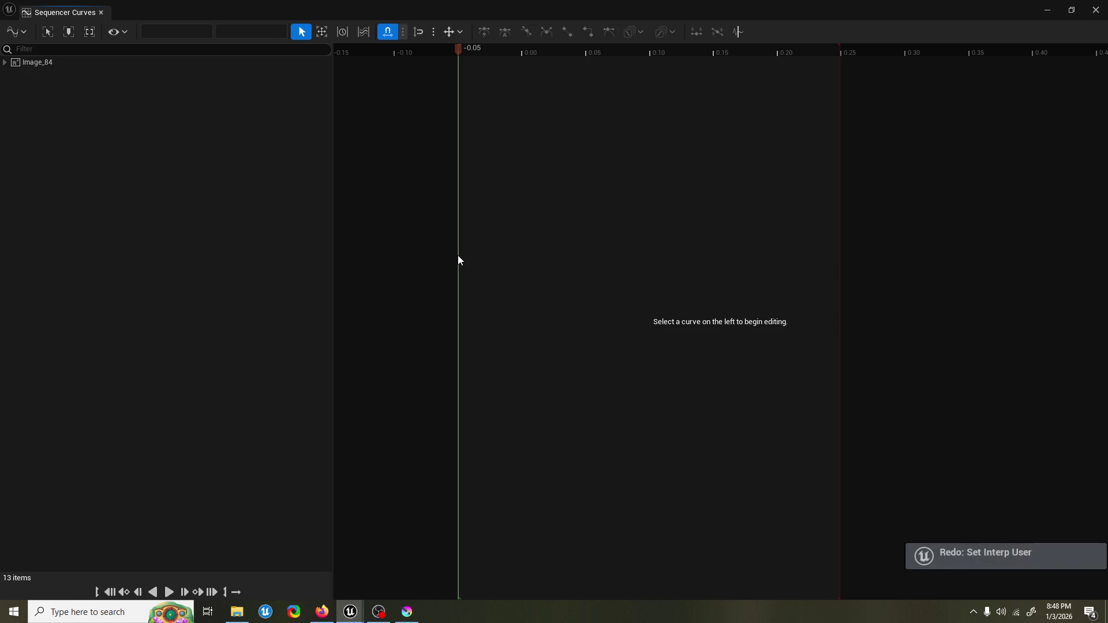
{"action": "left_click", "coordinate": [100, 62]}
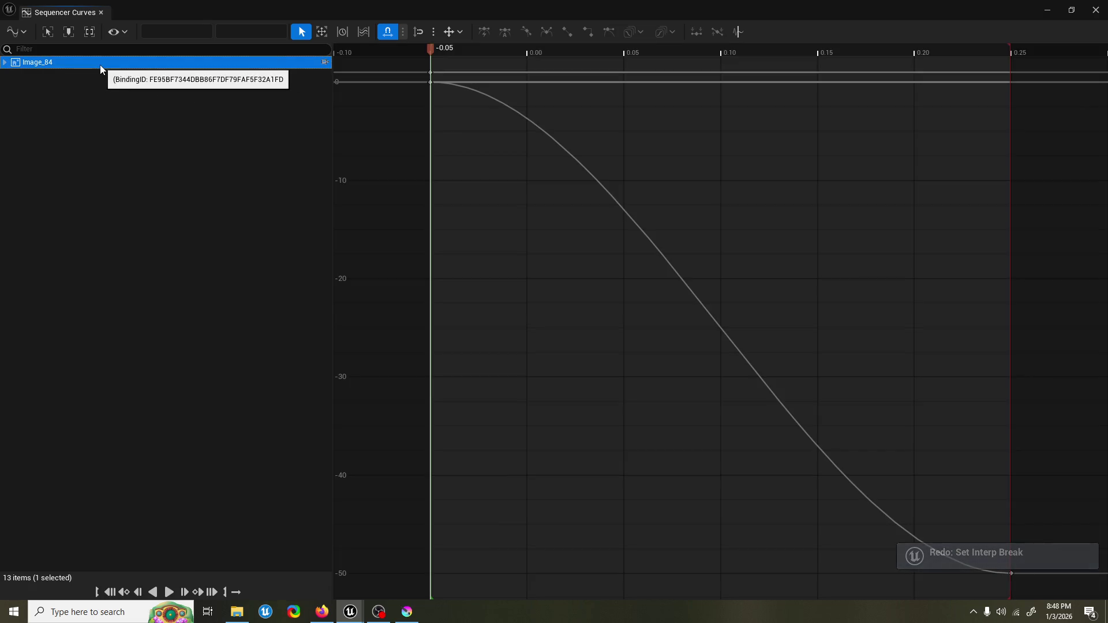
Step: Drag the start key's tangent down for a steep initial drop, using broken tangents
{"action": "left_click", "coordinate": [431, 89]}
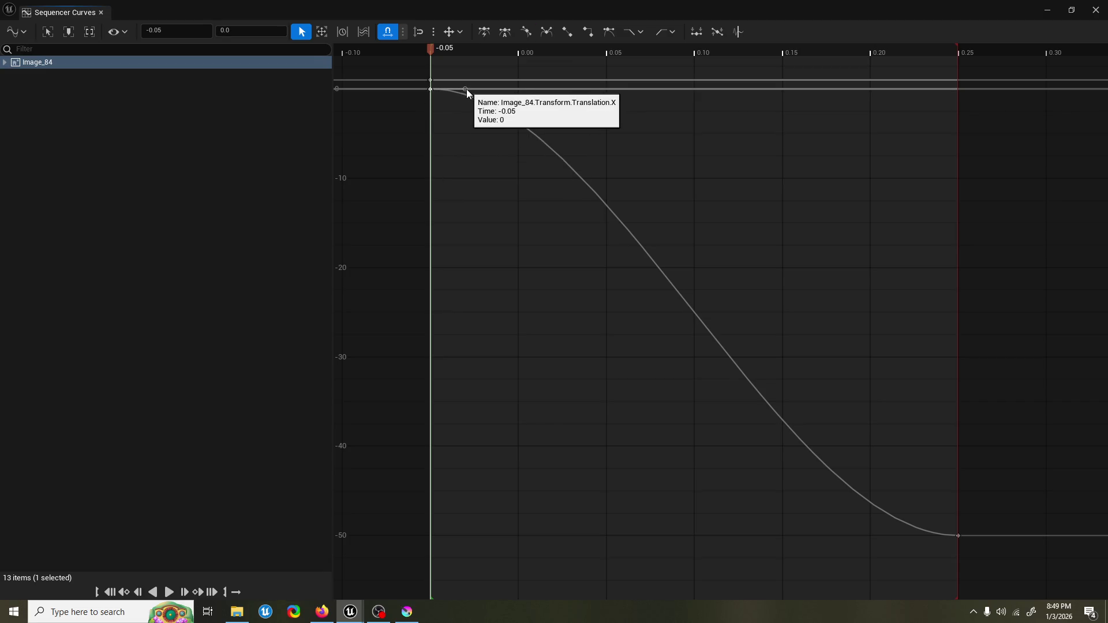
{"action": "left_click_drag", "start_coordinate": [466, 88], "coordinate": [492, 177]}
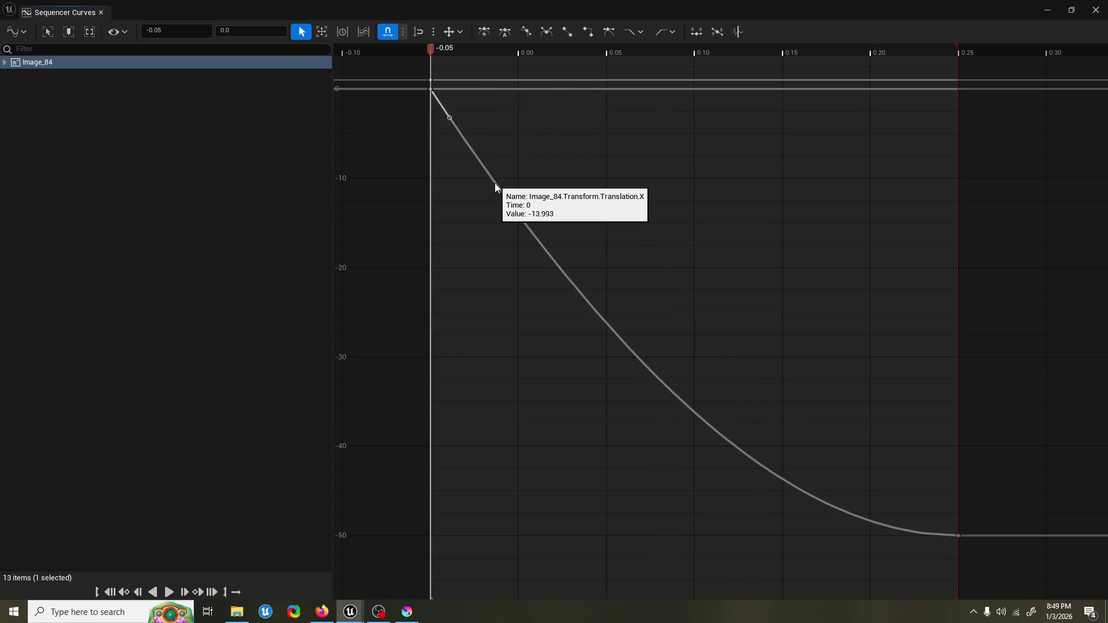
{"action": "left_click", "coordinate": [546, 32]}
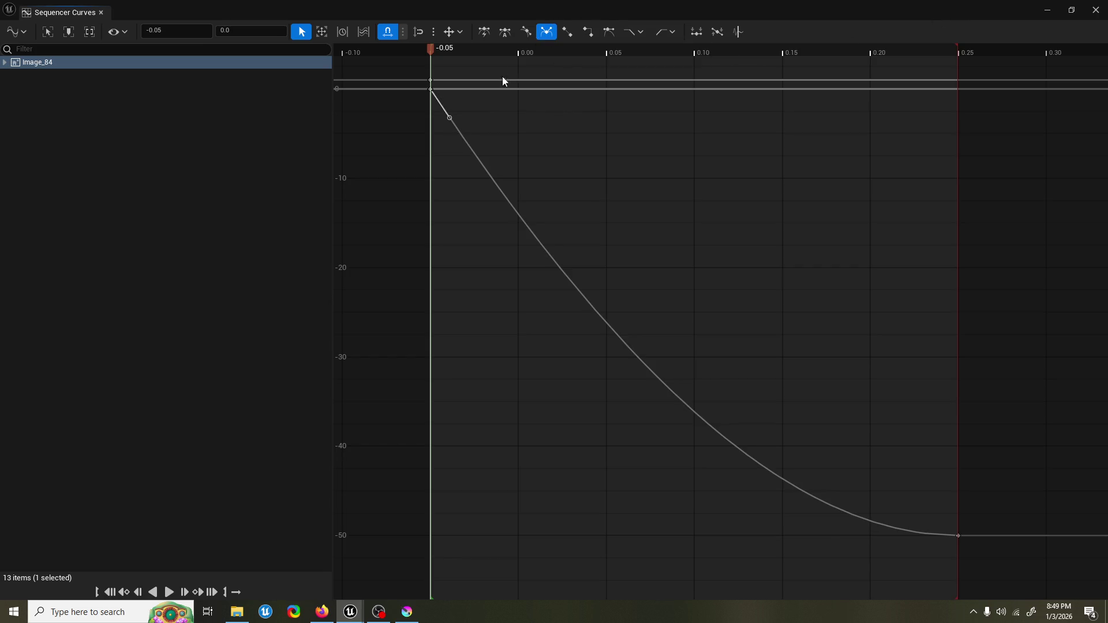
Step: Give the end key at -50 broken, weighted tangents and lengthen its handle for a gentler settle
{"action": "left_click", "coordinate": [958, 537]}
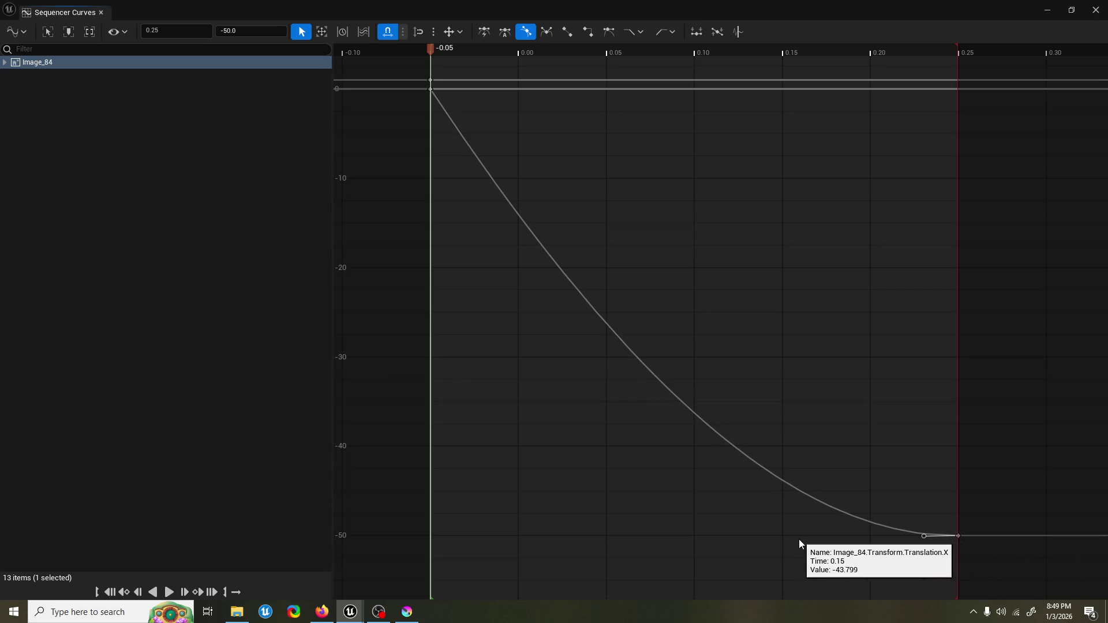
{"action": "left_click", "coordinate": [545, 36]}
{"action": "left_click", "coordinate": [604, 34]}
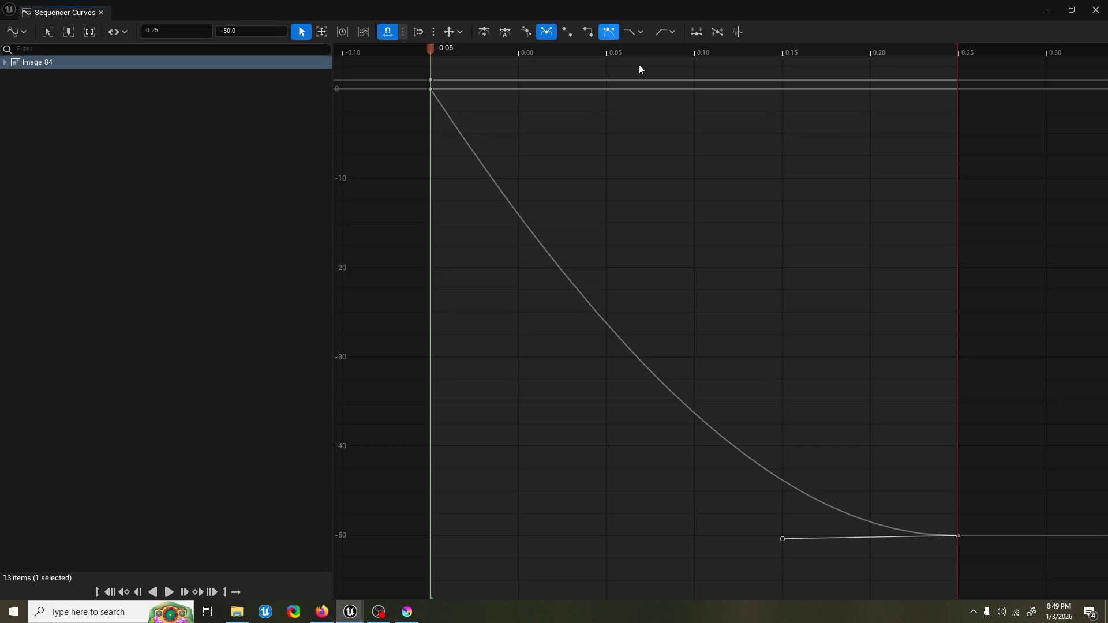
{"action": "left_click_drag", "start_coordinate": [786, 543], "coordinate": [657, 541]}
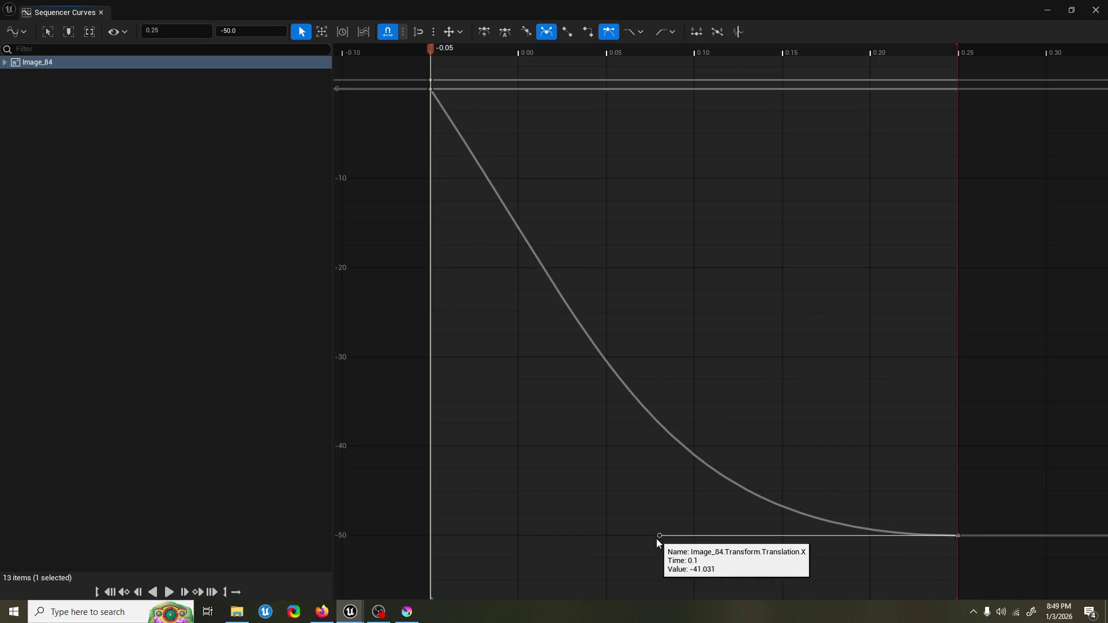
{"action": "left_click", "coordinate": [1046, 10]}
Step: Preview the slideover animation, then compile and save ComboNib_WGT
{"action": "left_click", "coordinate": [96, 595]}
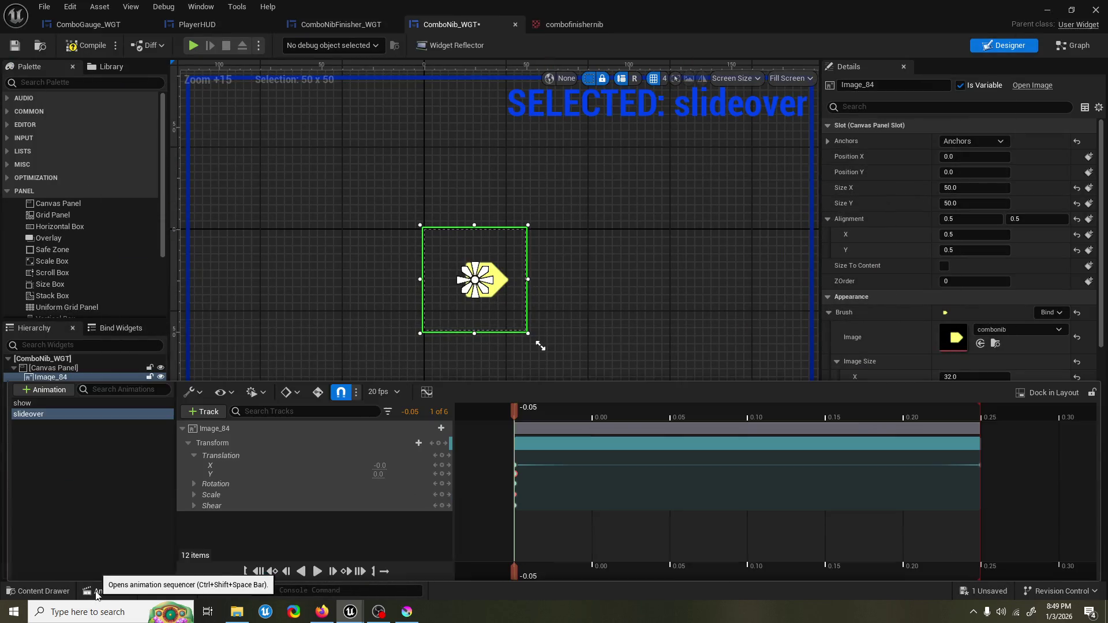
{"action": "key", "text": "space"}
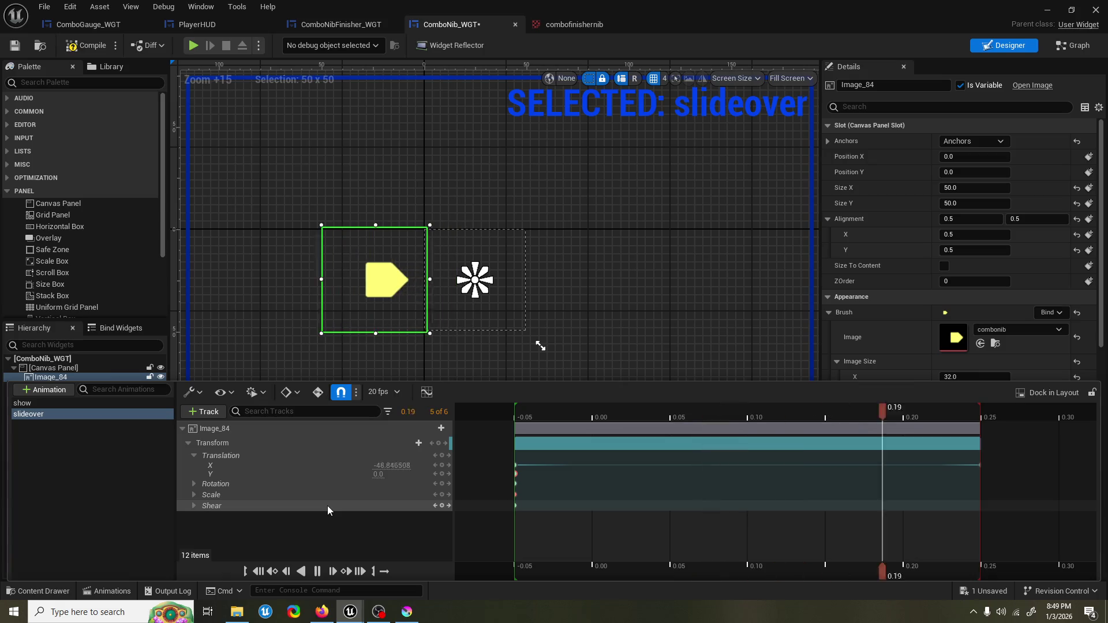
{"action": "left_click", "coordinate": [86, 46]}
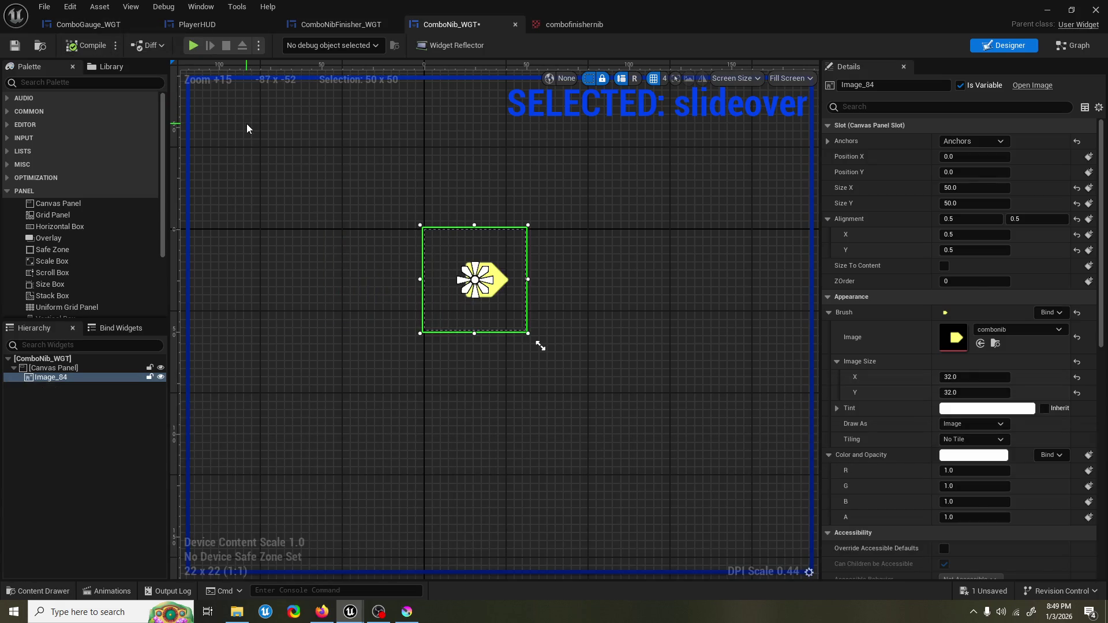
{"action": "key", "text": "ctrl+s"}
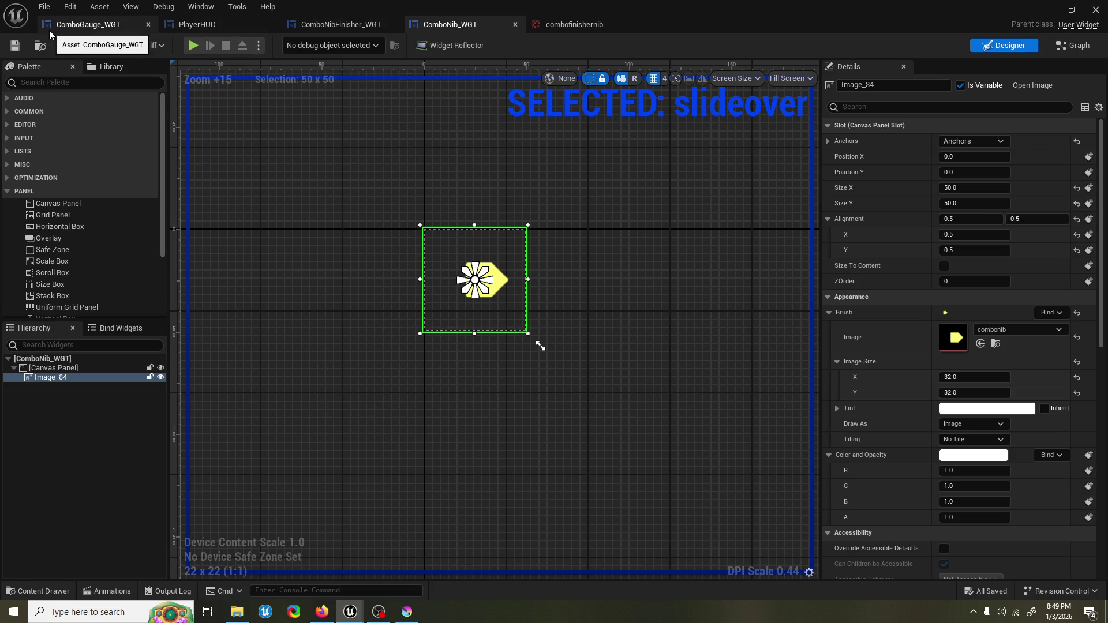
Step: Check the ComboGauge_WGT event graph, then return to ComboNib_WGT's slideover animation
{"action": "left_click", "coordinate": [50, 29]}
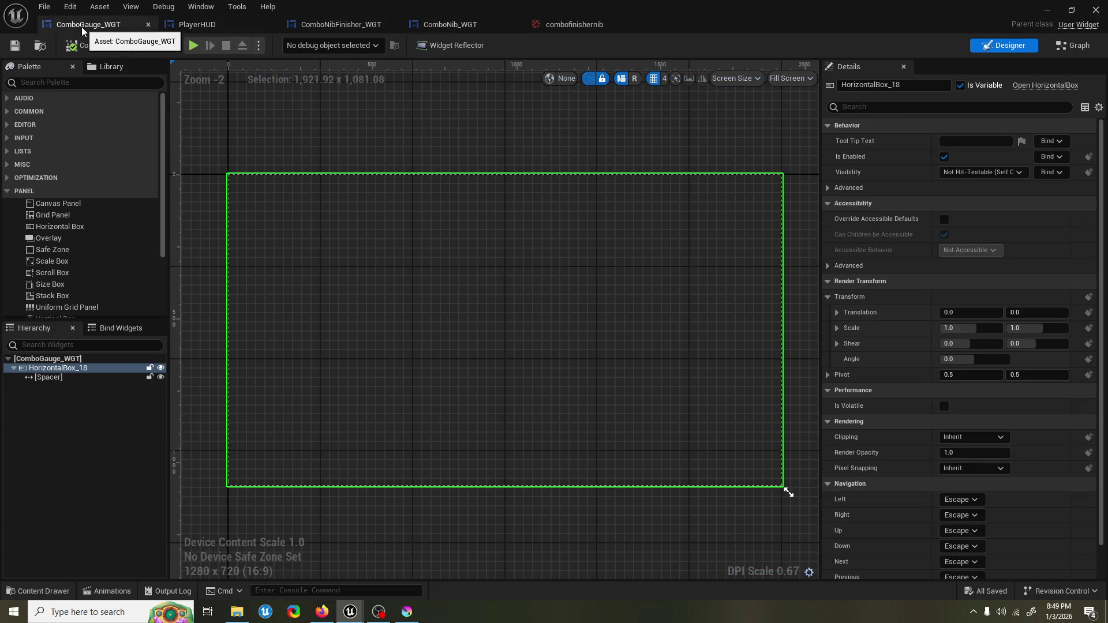
{"action": "left_click", "coordinate": [1066, 50]}
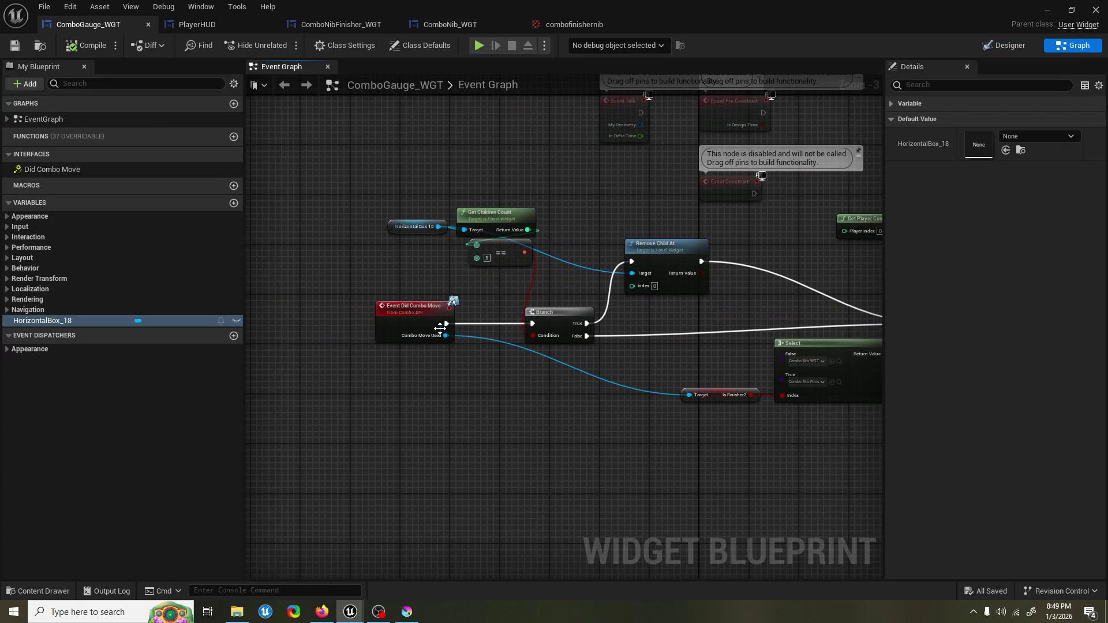
{"action": "left_click", "coordinate": [450, 24]}
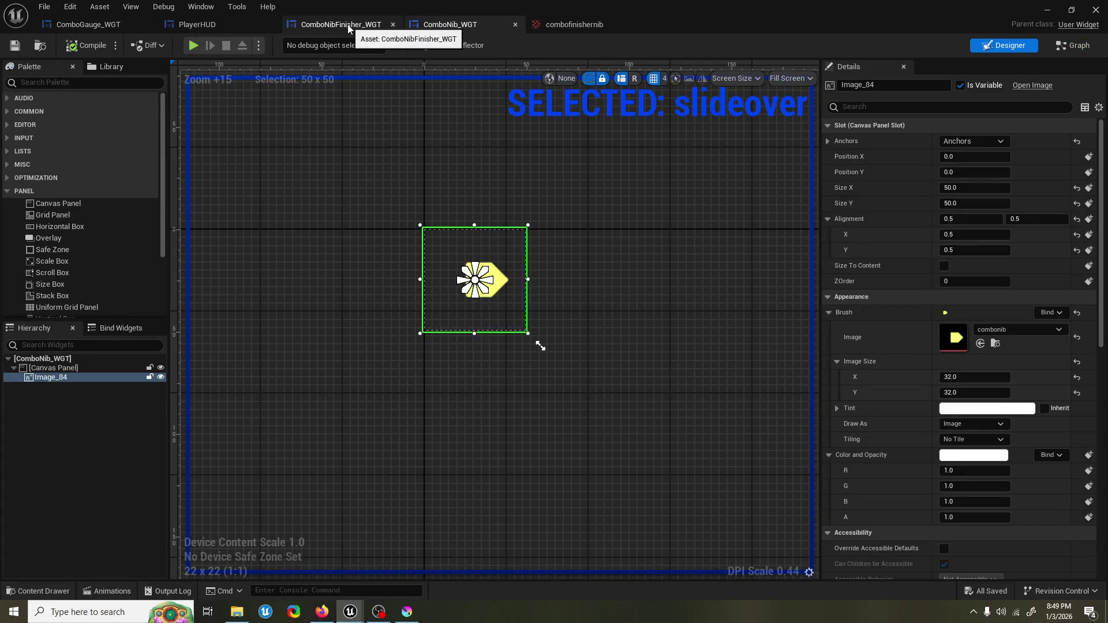
{"action": "left_click", "coordinate": [110, 591]}
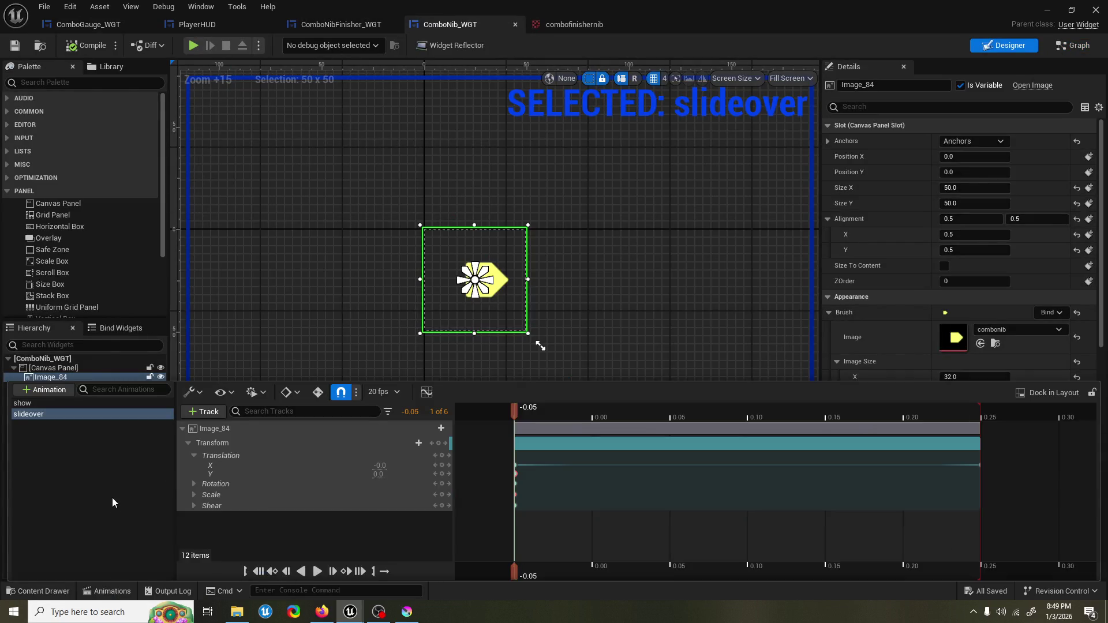
{"action": "left_click", "coordinate": [78, 411]}
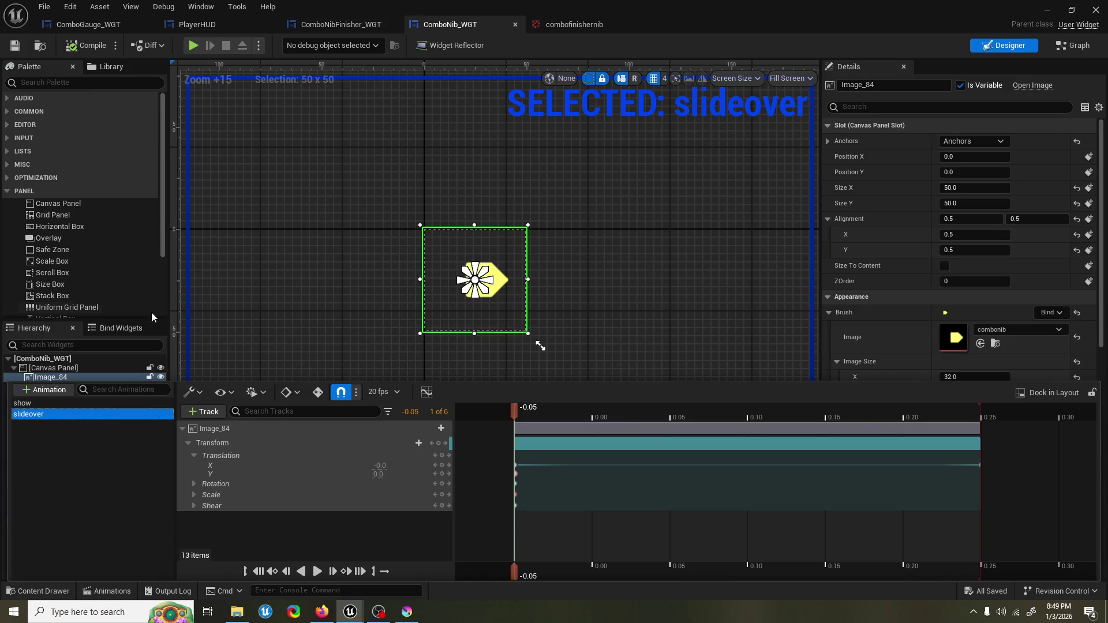
Step: In ComboNibFinisher_WGT, add a default NewAnimation and then delete it
{"action": "left_click", "coordinate": [342, 25]}
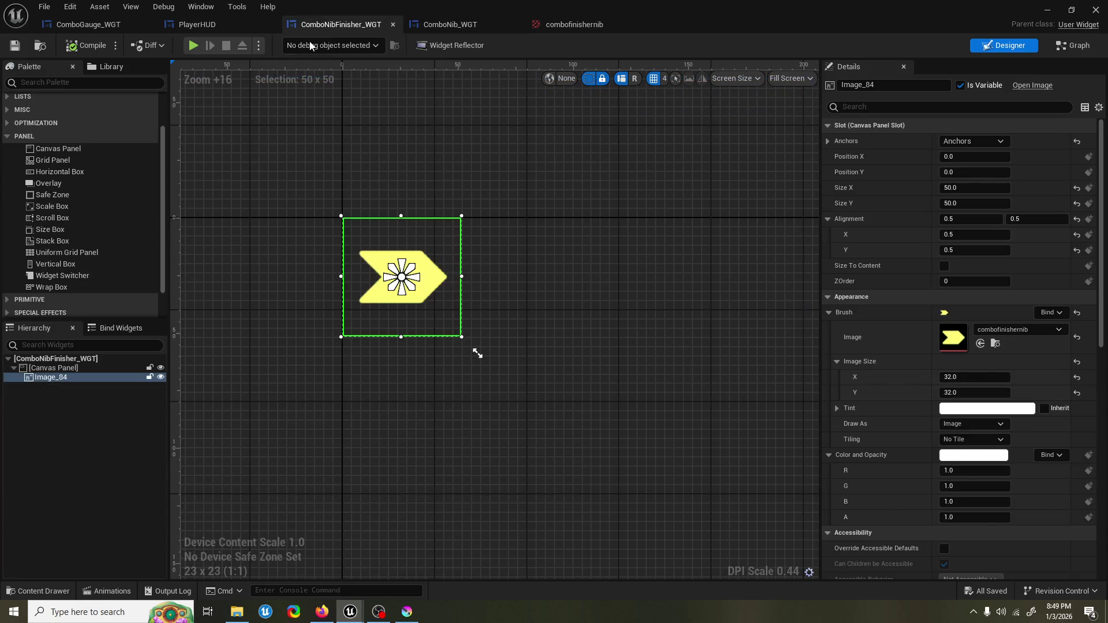
{"action": "left_click", "coordinate": [123, 590]}
{"action": "left_click", "coordinate": [64, 392]}
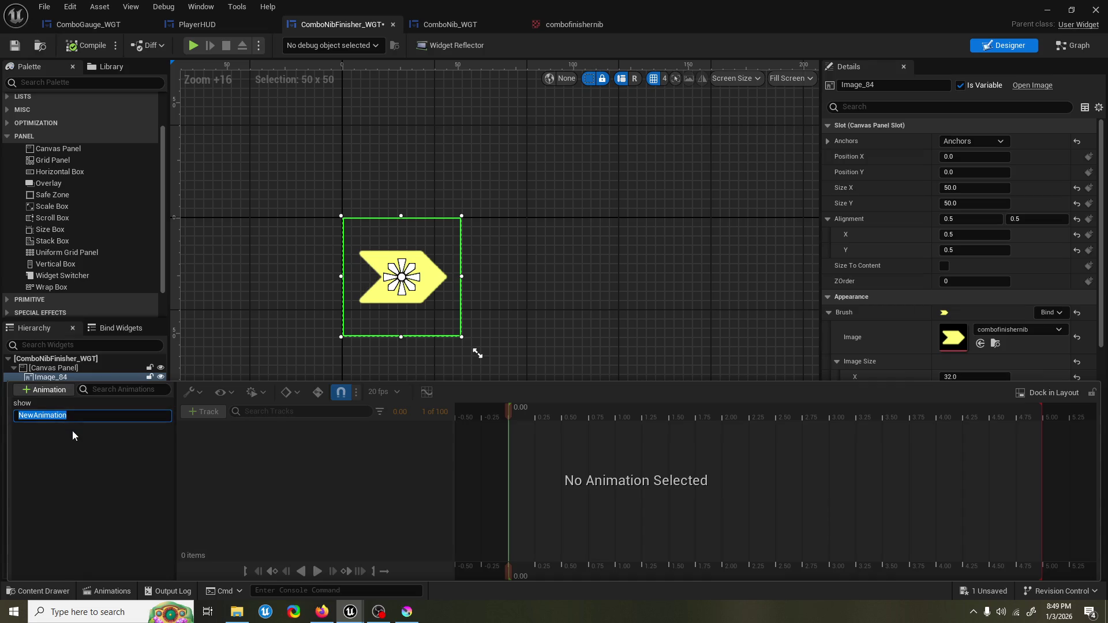
{"action": "key", "text": "Return"}
{"action": "left_click", "coordinate": [57, 416]}
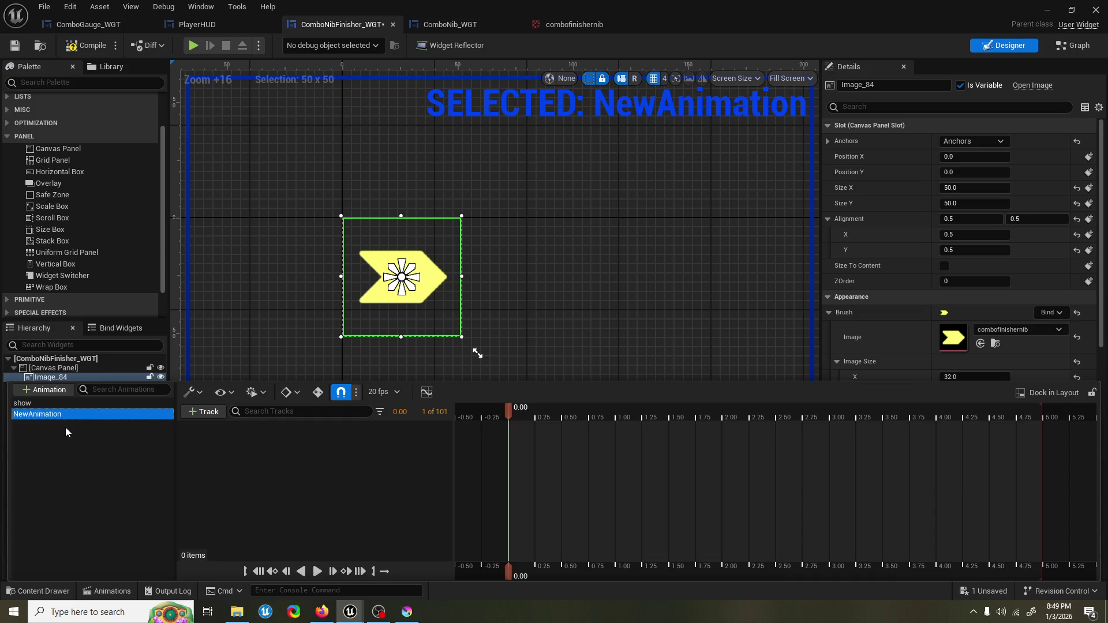
{"action": "key", "text": "Delete"}
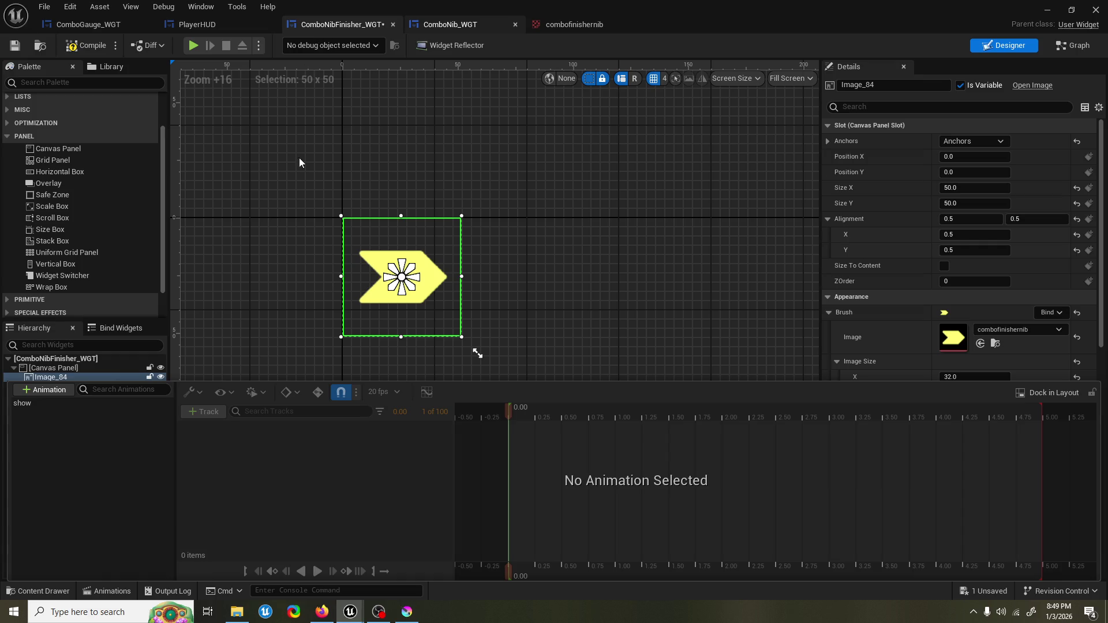
Step: Inspect the Image_84 transform tracks of ComboNib_WGT's slideover animation
{"action": "left_click", "coordinate": [451, 25]}
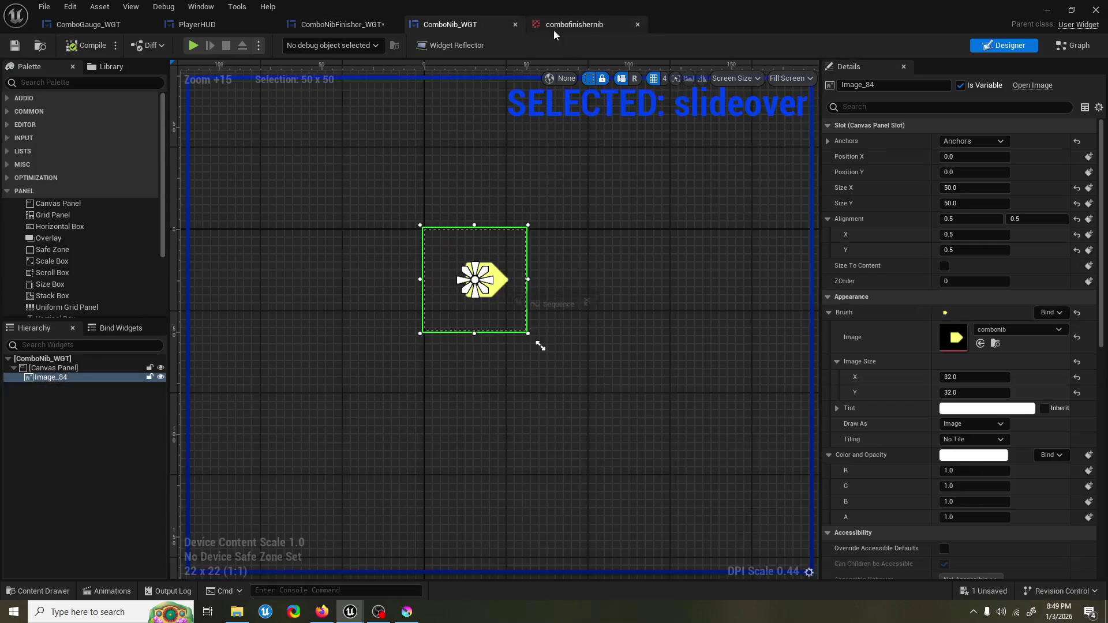
{"action": "left_click", "coordinate": [107, 591]}
{"action": "right_click", "coordinate": [71, 412]}
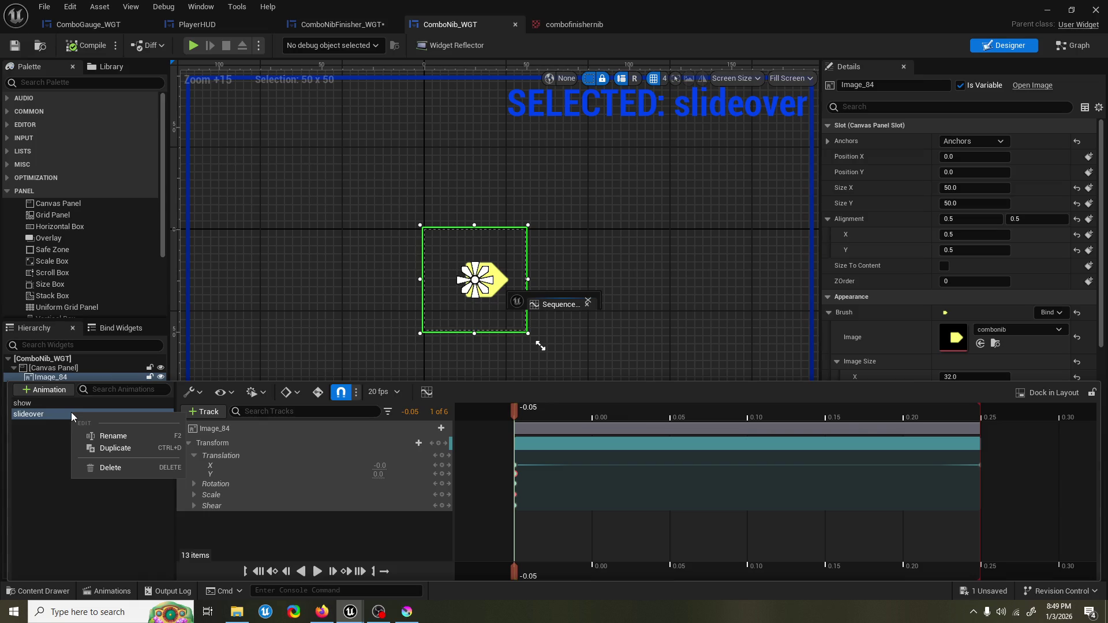
{"action": "left_click", "coordinate": [48, 432]}
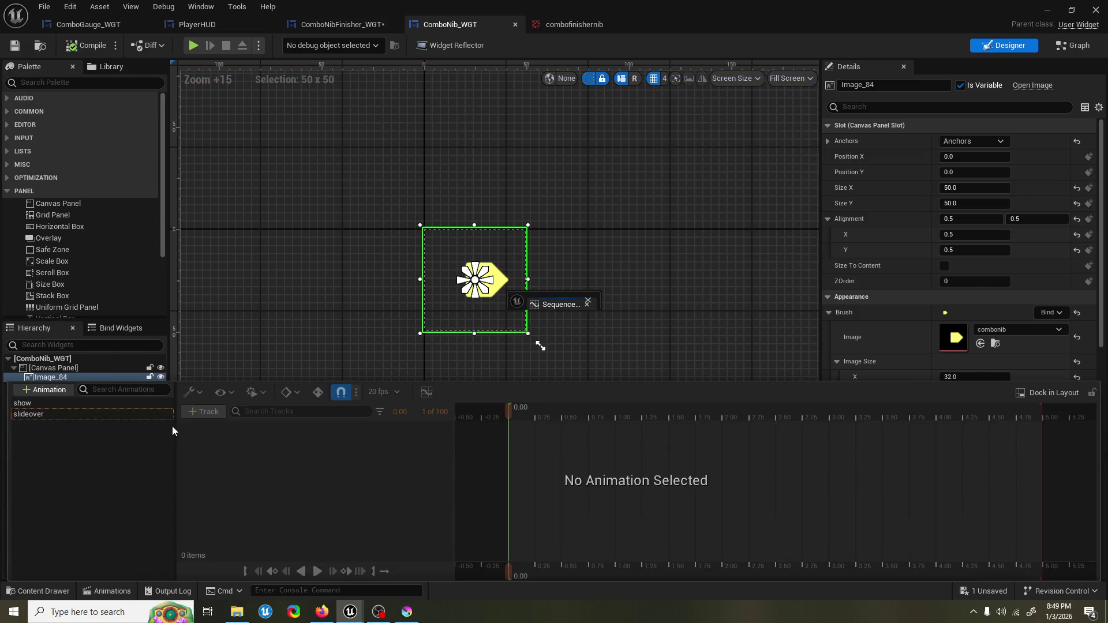
{"action": "left_click", "coordinate": [123, 416]}
{"action": "left_click", "coordinate": [223, 433]}
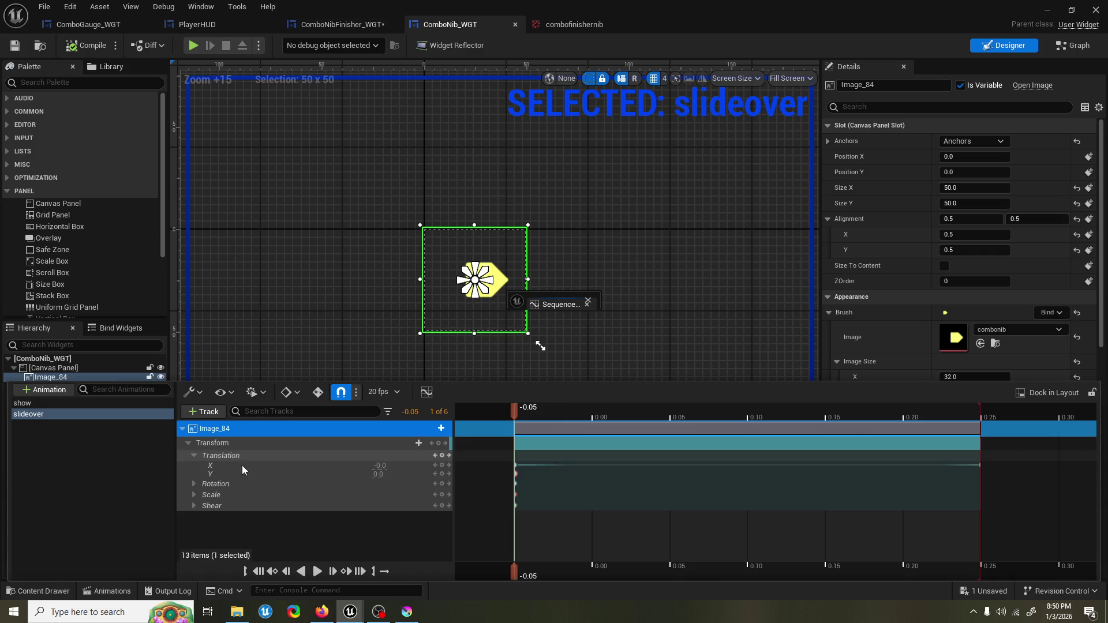
Step: Create a 'slideover' animation in ComboNibFinisher_WGT and scrub it from 0.05 to 0.25
{"action": "left_click", "coordinate": [306, 27]}
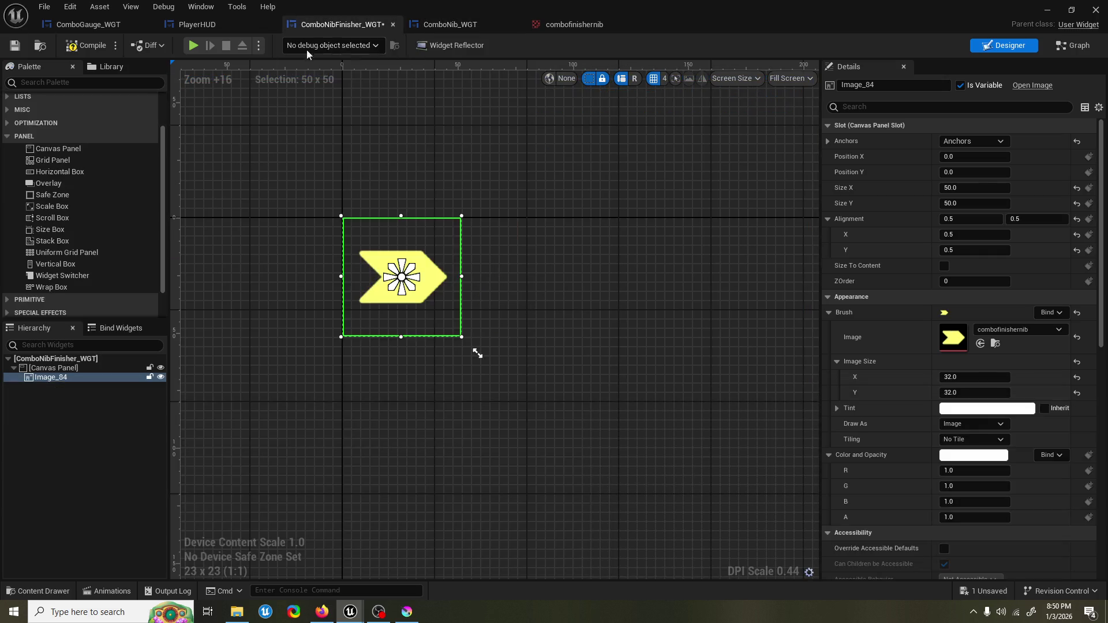
{"action": "left_click", "coordinate": [108, 591]}
{"action": "left_click", "coordinate": [60, 390]}
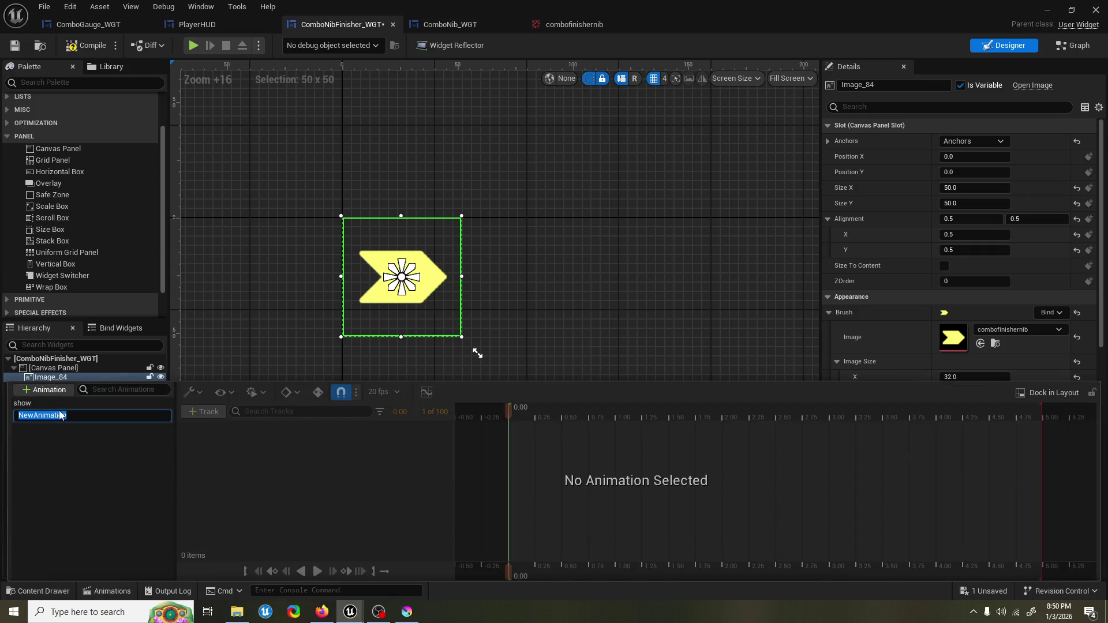
{"action": "type", "text": "slideover"}
{"action": "key", "text": "Return"}
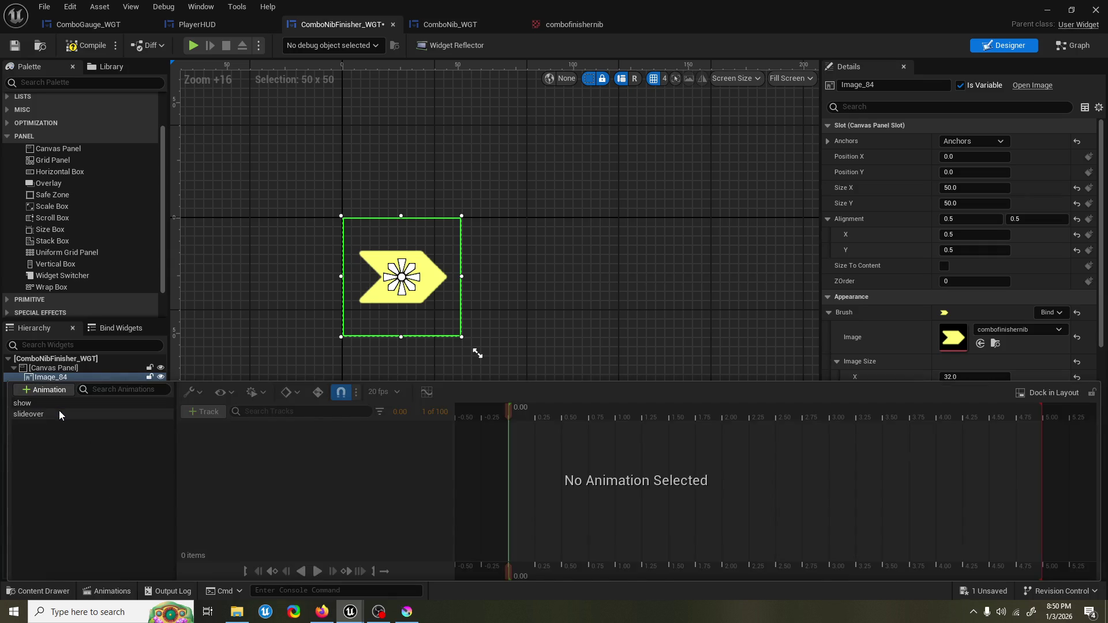
{"action": "left_click", "coordinate": [59, 415]}
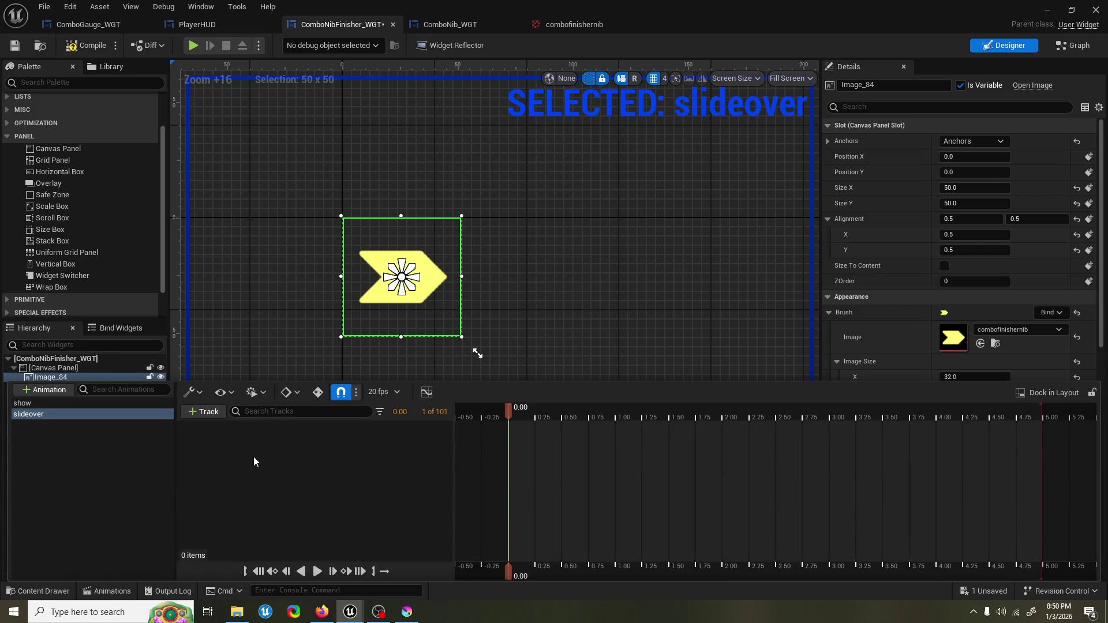
{"action": "left_click", "coordinate": [513, 414]}
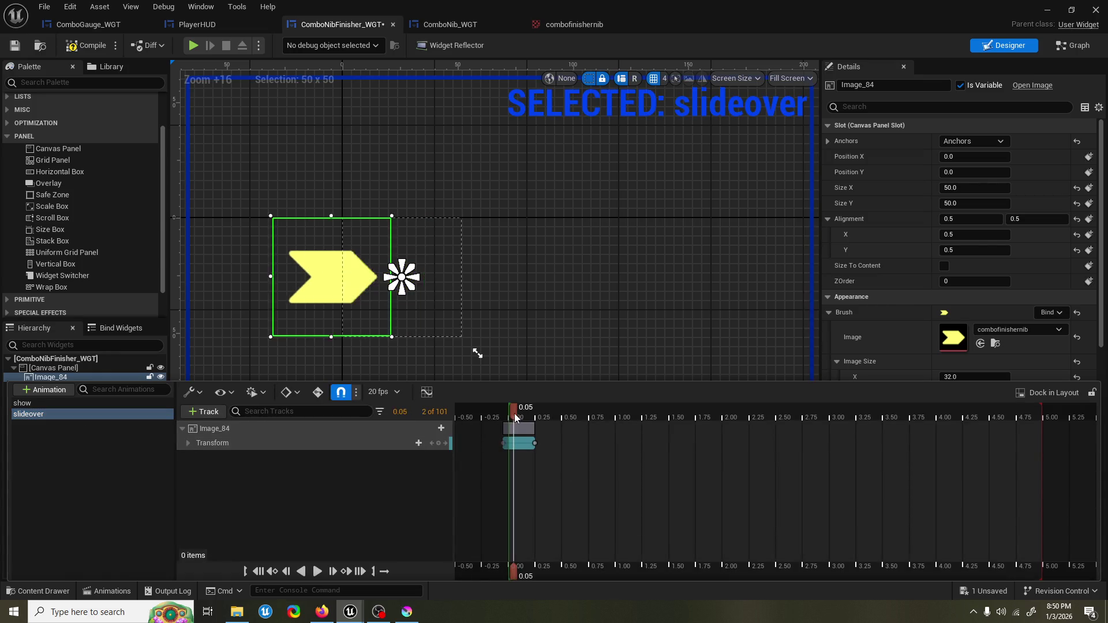
{"action": "mouse_move", "coordinate": [513, 415]}
{"action": "left_mouse_down"}
{"action": "mouse_move", "coordinate": [496, 415]}
{"action": "mouse_move", "coordinate": [533, 414]}
{"action": "left_mouse_up"}
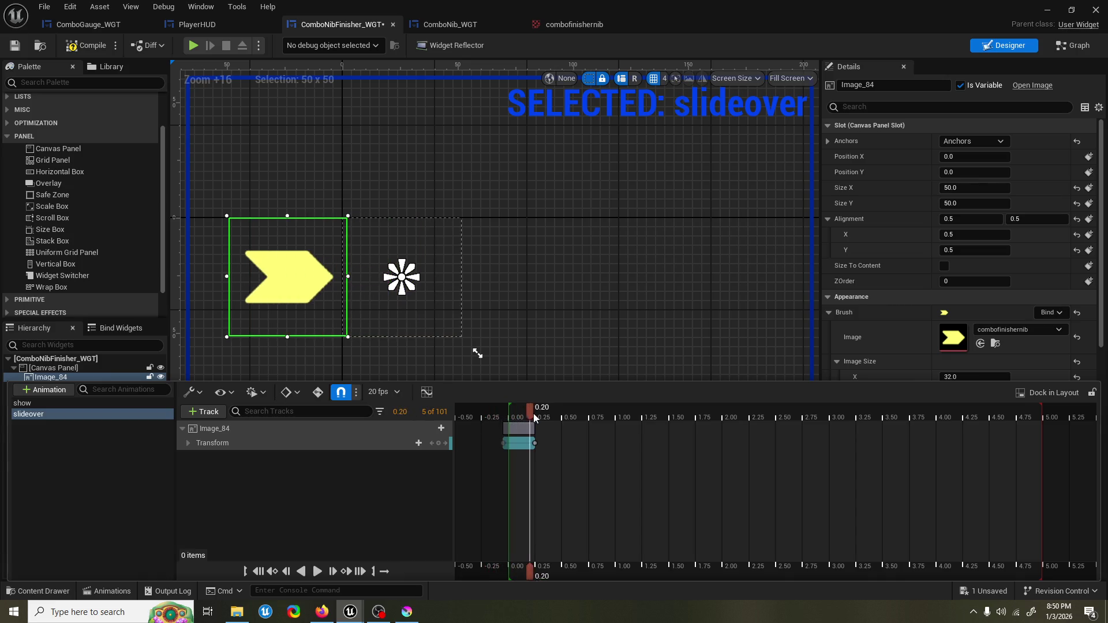
{"action": "left_click", "coordinate": [87, 45]}
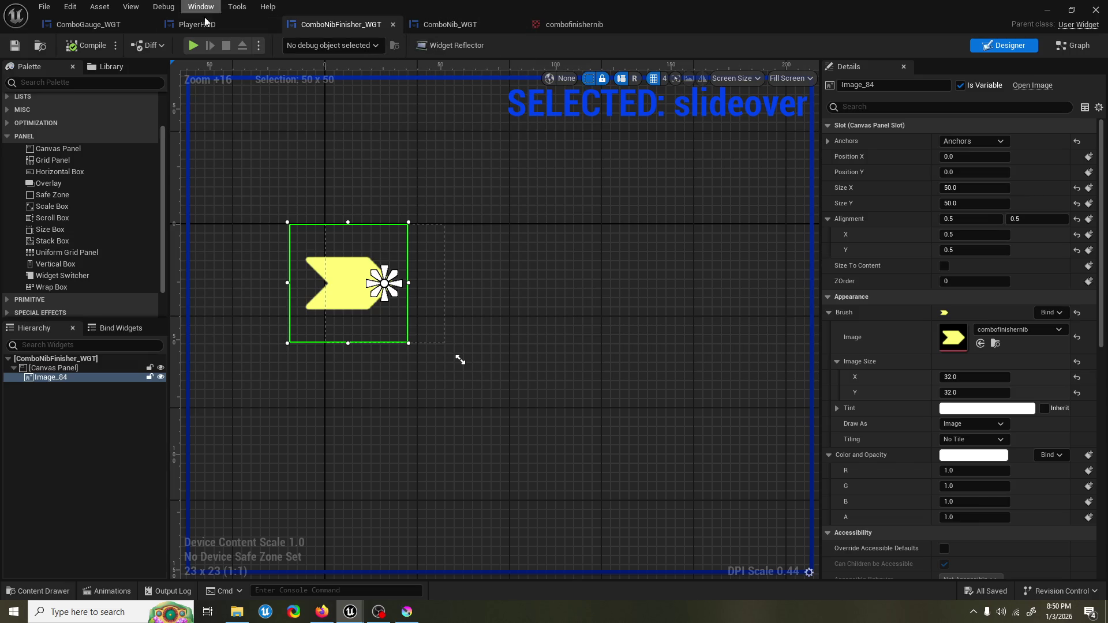
{"action": "left_click", "coordinate": [95, 25]}
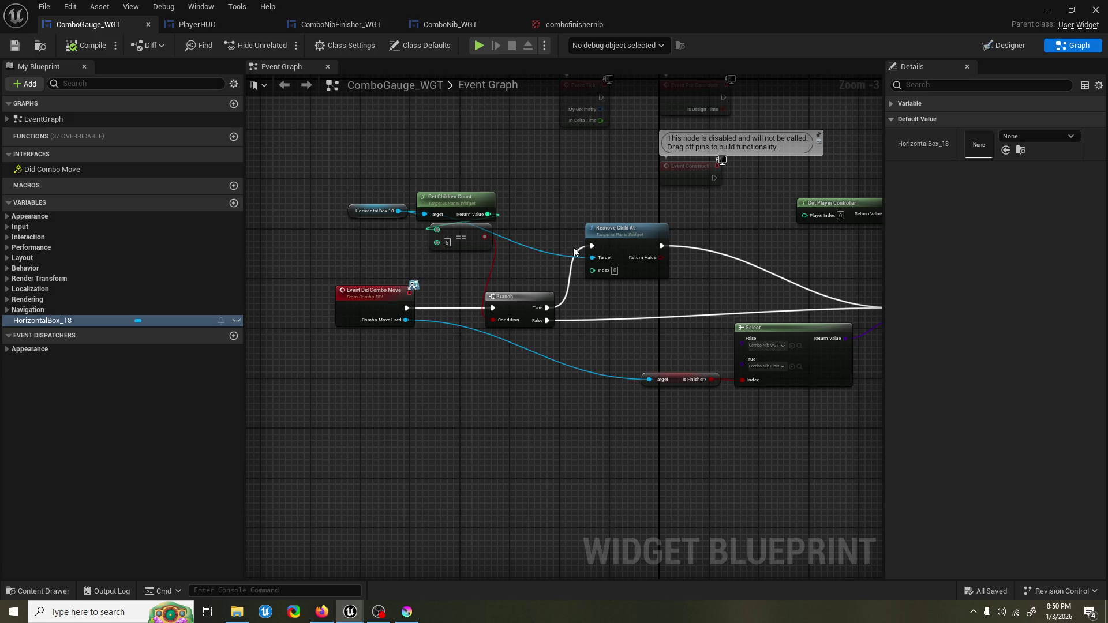
Step: Rearrange the graph nodes and wire Is Finisher? into the Select node's Index
{"action": "mouse_move", "coordinate": [574, 247]}
{"action": "left_mouse_down"}
{"action": "mouse_move", "coordinate": [535, 261]}
{"action": "mouse_move", "coordinate": [591, 247]}
{"action": "mouse_move", "coordinate": [428, 268]}
{"action": "mouse_move", "coordinate": [531, 155]}
{"action": "mouse_move", "coordinate": [763, 281]}
{"action": "left_mouse_up"}
{"action": "mouse_move", "coordinate": [519, 355]}
{"action": "left_mouse_down"}
{"action": "mouse_move", "coordinate": [677, 331]}
{"action": "mouse_move", "coordinate": [670, 362]}
{"action": "left_mouse_up"}
{"action": "left_click_drag", "start_coordinate": [480, 367], "coordinate": [571, 368]}
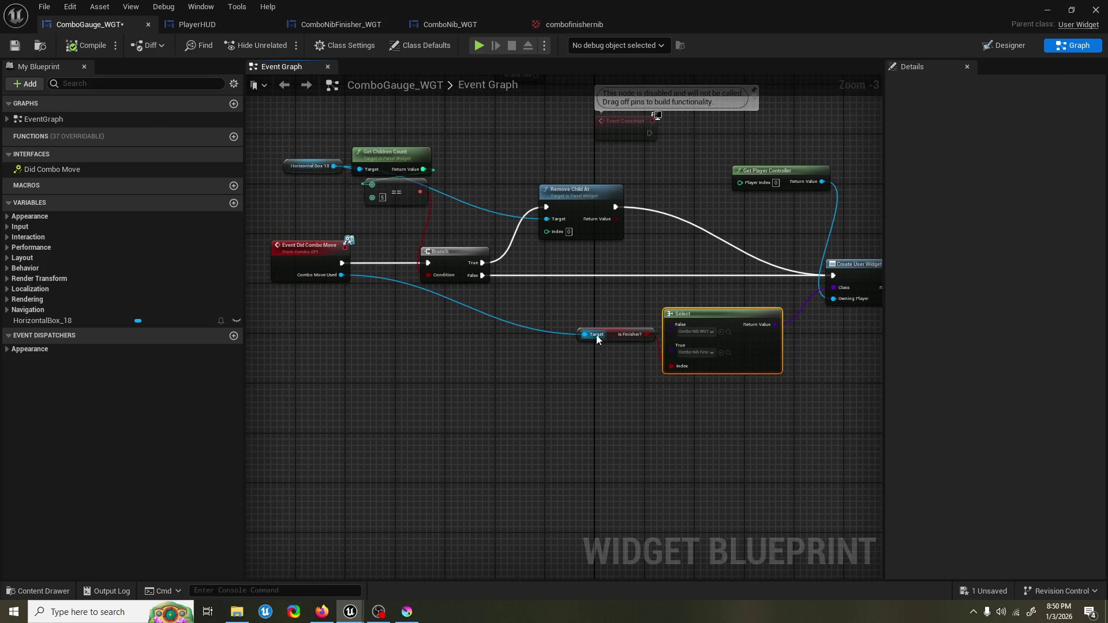
{"action": "mouse_move", "coordinate": [647, 334]}
{"action": "left_mouse_down"}
{"action": "mouse_move", "coordinate": [671, 366]}
{"action": "mouse_move", "coordinate": [577, 366]}
{"action": "mouse_move", "coordinate": [601, 374]}
{"action": "left_mouse_up"}
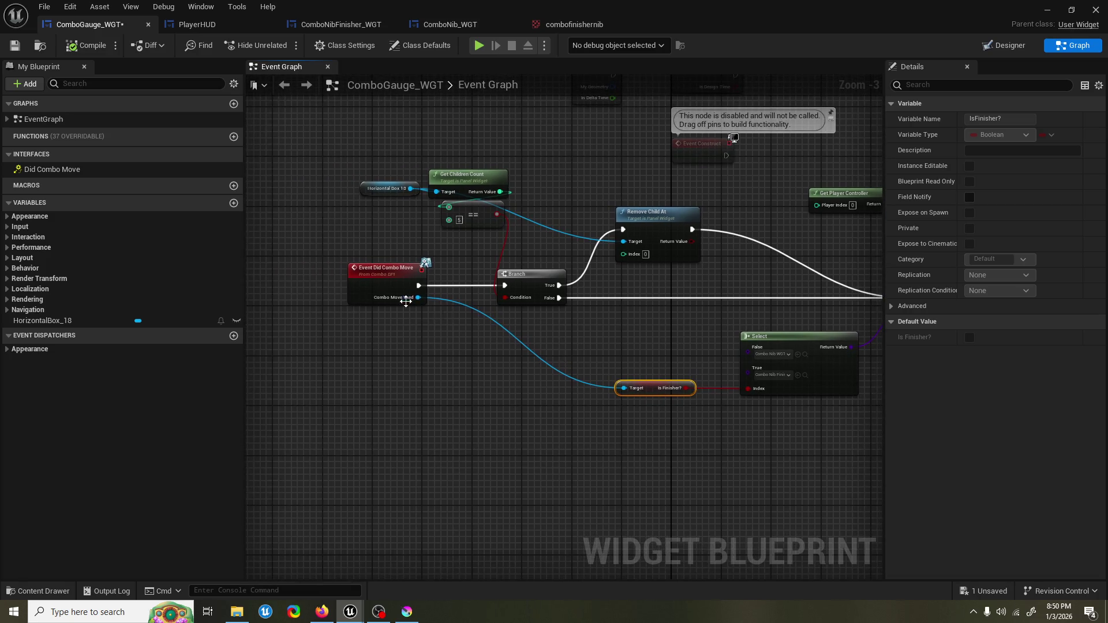
{"action": "mouse_move", "coordinate": [337, 285]}
{"action": "left_mouse_down"}
{"action": "mouse_move", "coordinate": [300, 289]}
{"action": "mouse_move", "coordinate": [467, 296]}
{"action": "left_mouse_up"}
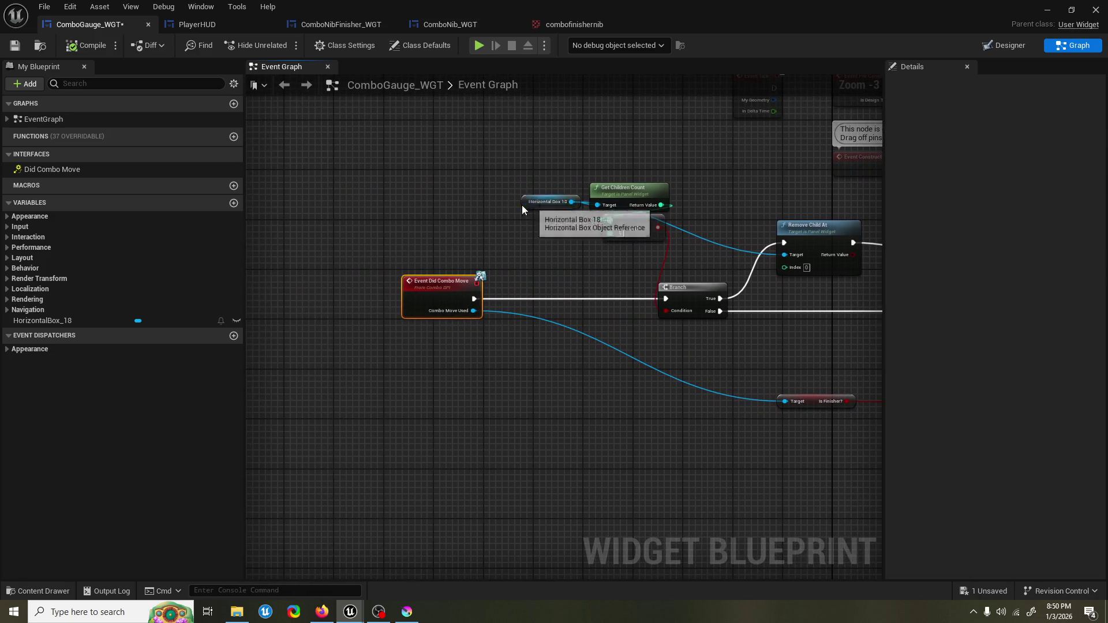
{"action": "mouse_move", "coordinate": [572, 197]}
{"action": "left_mouse_down"}
{"action": "mouse_move", "coordinate": [502, 217]}
{"action": "mouse_move", "coordinate": [465, 206]}
{"action": "mouse_move", "coordinate": [490, 261]}
{"action": "left_mouse_up"}
Step: Add Get All Children and a For Each Loop fired by Did Combo Move, with Completed feeding the Branch
{"action": "type", "text": "get all"}
{"action": "type", "text": "chi"}
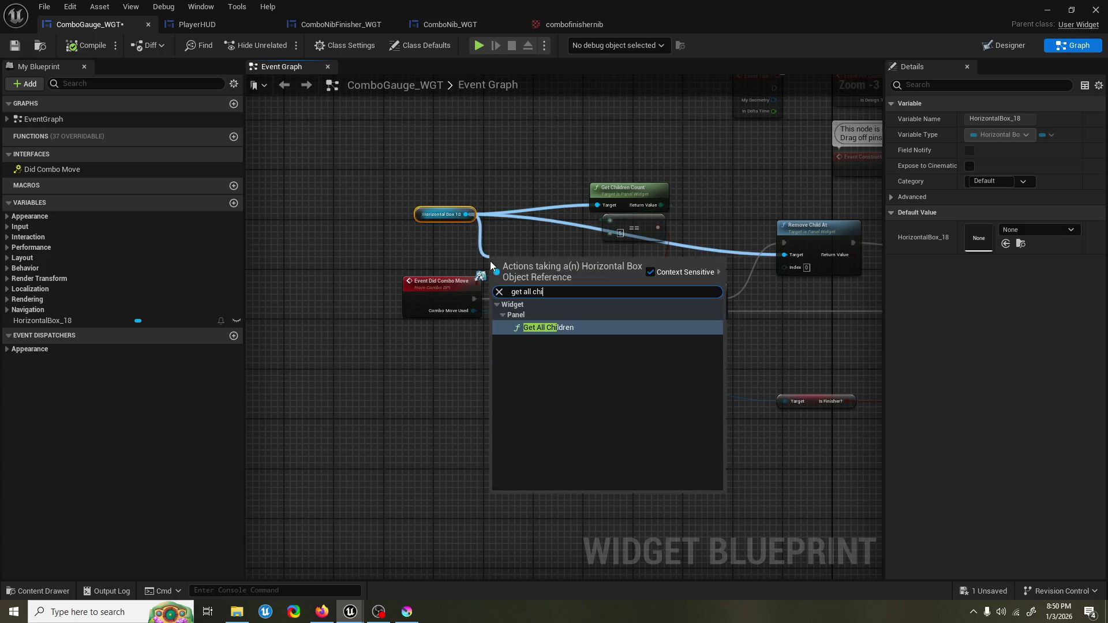
{"action": "key", "text": "Return"}
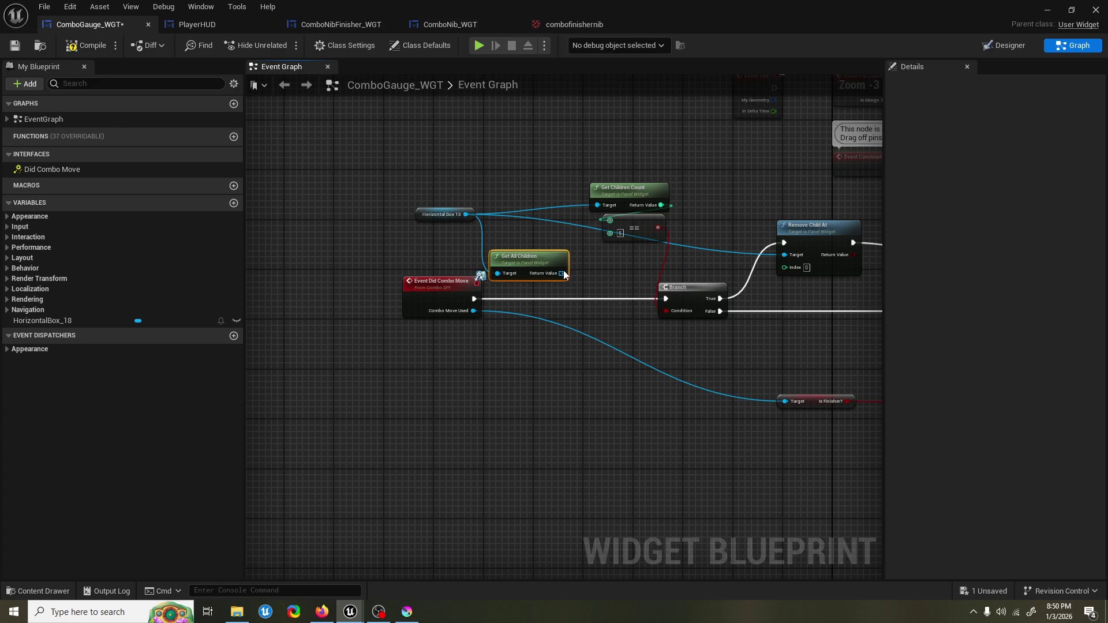
{"action": "mouse_move", "coordinate": [565, 275]}
{"action": "left_mouse_down"}
{"action": "mouse_move", "coordinate": [576, 286]}
{"action": "mouse_move", "coordinate": [491, 250]}
{"action": "left_mouse_up"}
{"action": "left_click_drag", "start_coordinate": [475, 299], "coordinate": [578, 274]}
{"action": "left_click_drag", "start_coordinate": [542, 325], "coordinate": [567, 315]}
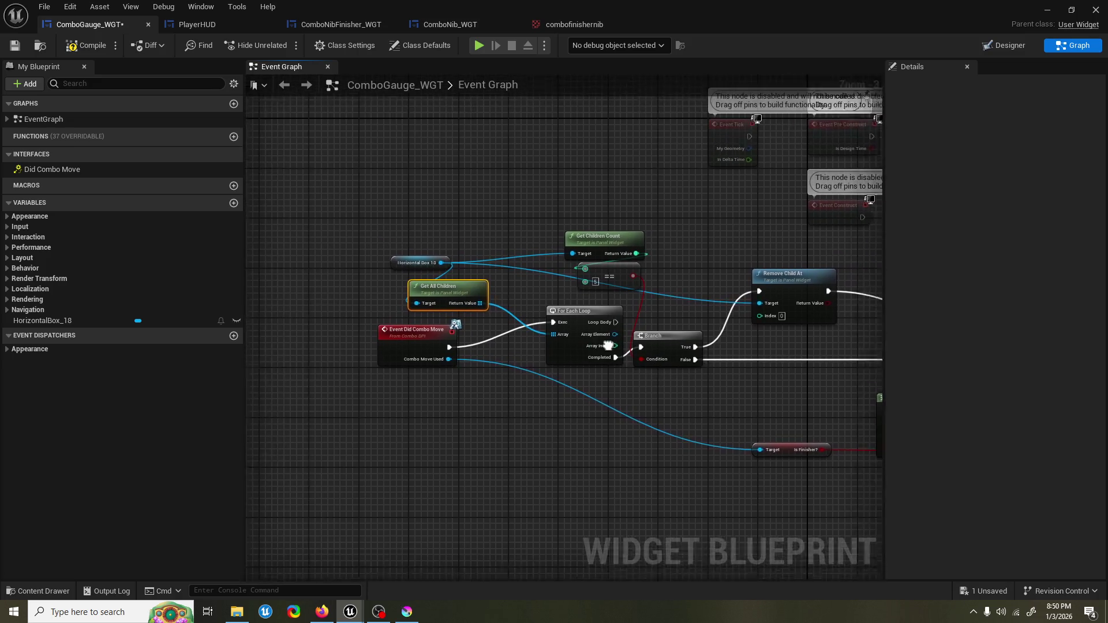
{"action": "mouse_move", "coordinate": [660, 234]}
{"action": "left_mouse_down"}
{"action": "mouse_move", "coordinate": [644, 279]}
{"action": "mouse_move", "coordinate": [812, 260]}
{"action": "left_mouse_up"}
Step: Feed a second Horizontal Box 18 getter into Remove Child At's Target and shift the loop nodes left
{"action": "mouse_move", "coordinate": [42, 323]}
{"action": "left_mouse_down"}
{"action": "mouse_move", "coordinate": [677, 218]}
{"action": "mouse_move", "coordinate": [765, 243]}
{"action": "left_mouse_up"}
{"action": "left_click", "coordinate": [710, 227]}
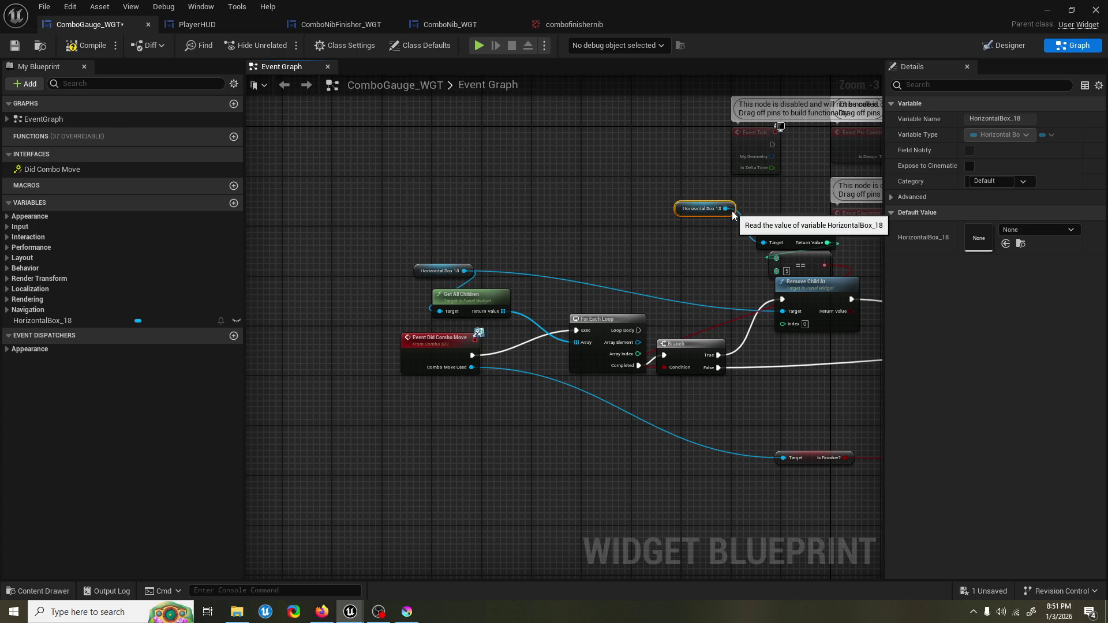
{"action": "left_click_drag", "start_coordinate": [726, 209], "coordinate": [783, 312]}
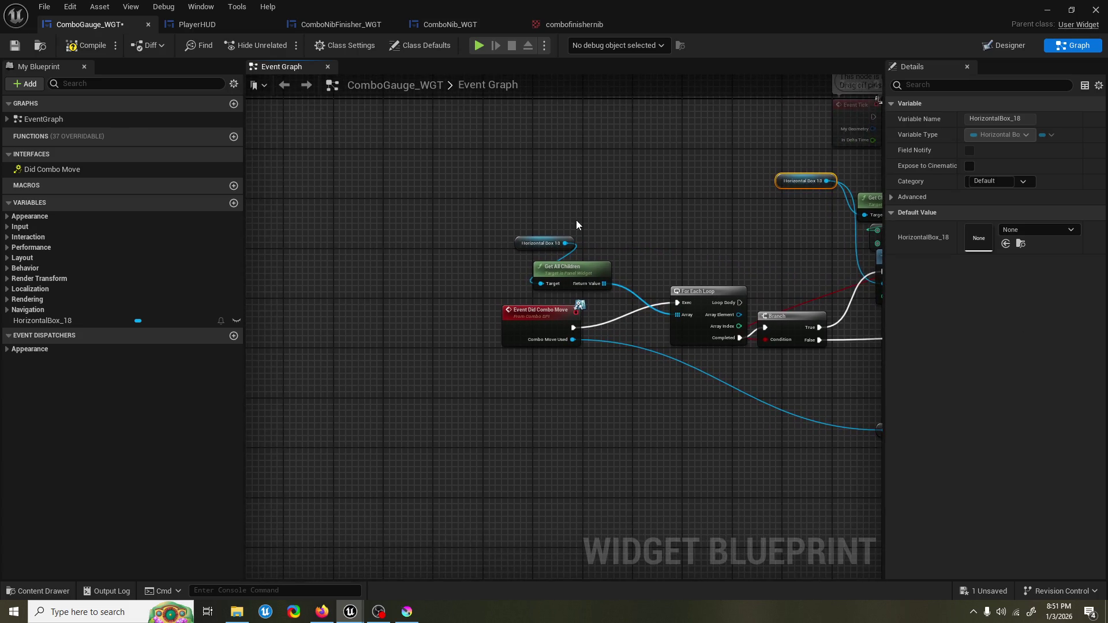
{"action": "left_click_drag", "start_coordinate": [542, 320], "coordinate": [406, 314]}
{"action": "mouse_move", "coordinate": [508, 223]}
{"action": "left_mouse_down"}
{"action": "mouse_move", "coordinate": [643, 306]}
{"action": "mouse_move", "coordinate": [714, 288]}
{"action": "mouse_move", "coordinate": [554, 279]}
{"action": "mouse_move", "coordinate": [552, 264]}
{"action": "left_mouse_up"}
{"action": "left_click", "coordinate": [549, 247]}
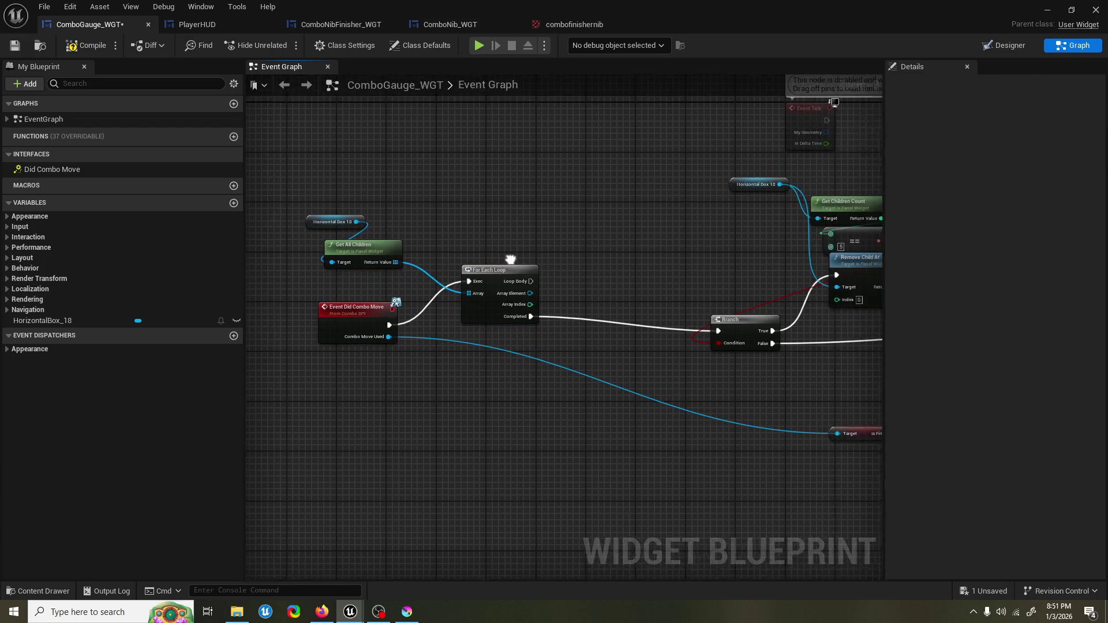
{"action": "scroll", "coordinate": [511, 260], "scroll_direction": "down", "scroll_amount": 1}
{"action": "scroll", "coordinate": [485, 252], "scroll_direction": "up", "scroll_amount": 1}
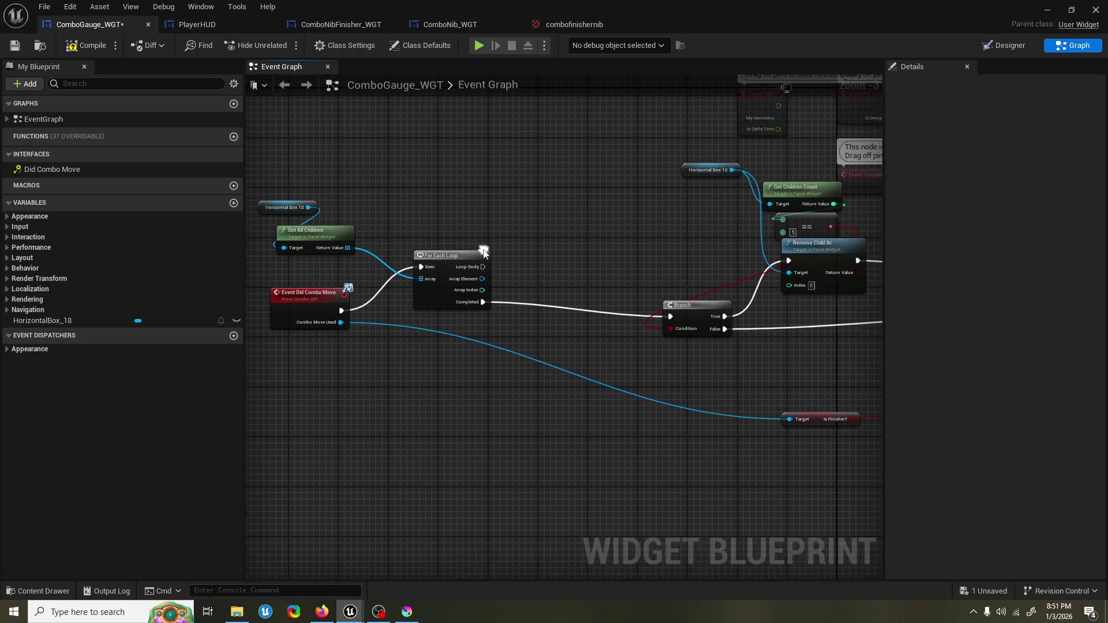
Step: Begin a 'cast to' search from the loop's Array Element, then cancel it
{"action": "left_click_drag", "start_coordinate": [549, 285], "coordinate": [576, 281]}
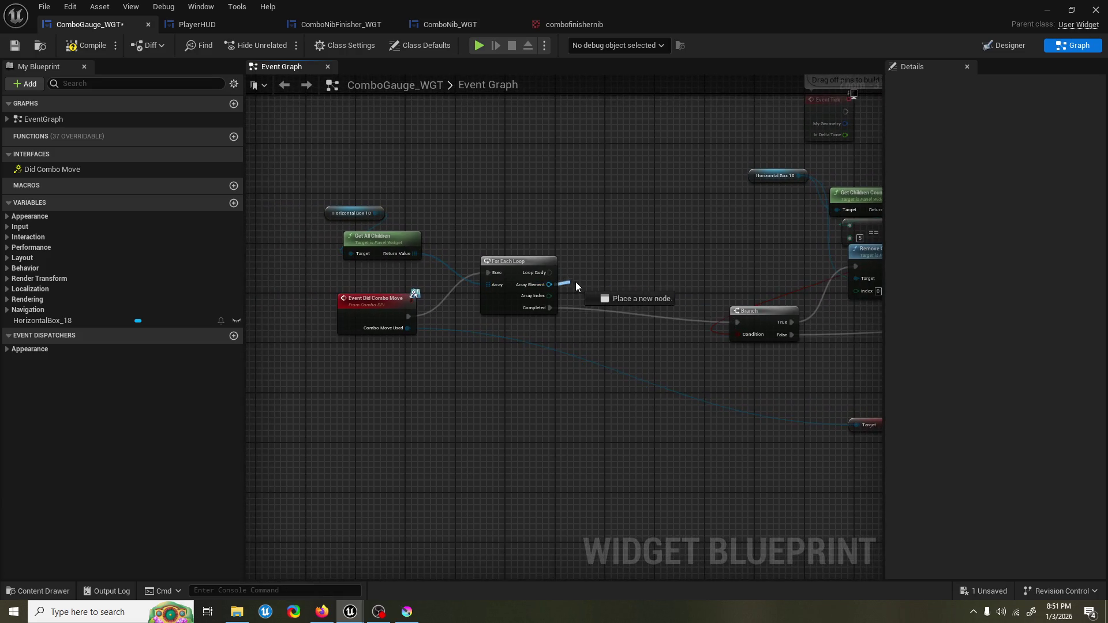
{"action": "type", "text": "cast to"}
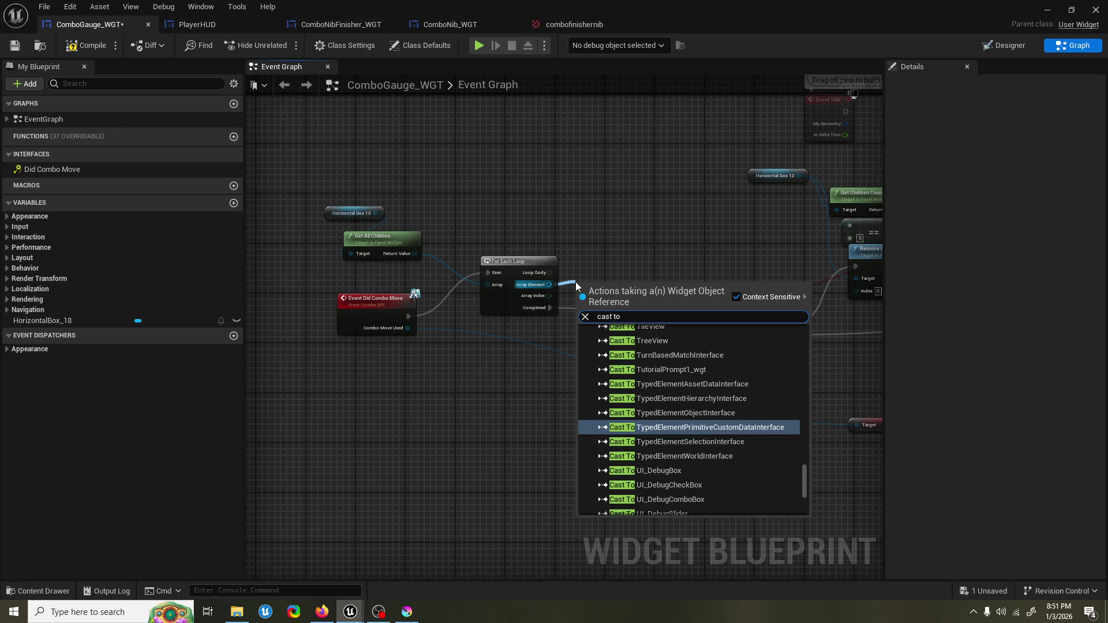
{"action": "key", "text": "Escape"}
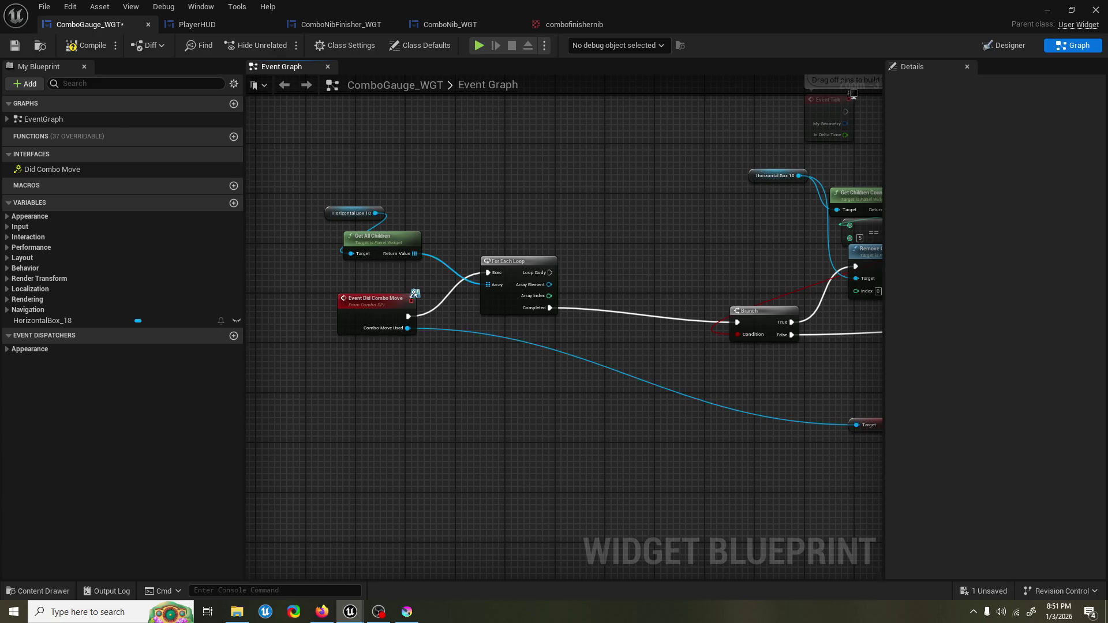
{"action": "mouse_move", "coordinate": [577, 243]}
{"action": "left_mouse_down"}
{"action": "mouse_move", "coordinate": [257, 229]}
{"action": "mouse_move", "coordinate": [367, 236]}
{"action": "left_mouse_up"}
{"action": "mouse_move", "coordinate": [248, 237]}
{"action": "left_mouse_down"}
{"action": "mouse_move", "coordinate": [535, 228]}
{"action": "mouse_move", "coordinate": [504, 240]}
{"action": "mouse_move", "coordinate": [520, 262]}
{"action": "mouse_move", "coordinate": [565, 258]}
{"action": "mouse_move", "coordinate": [407, 230]}
{"action": "mouse_move", "coordinate": [535, 217]}
{"action": "mouse_move", "coordinate": [568, 232]}
{"action": "left_mouse_up"}
{"action": "left_click", "coordinate": [556, 237]}
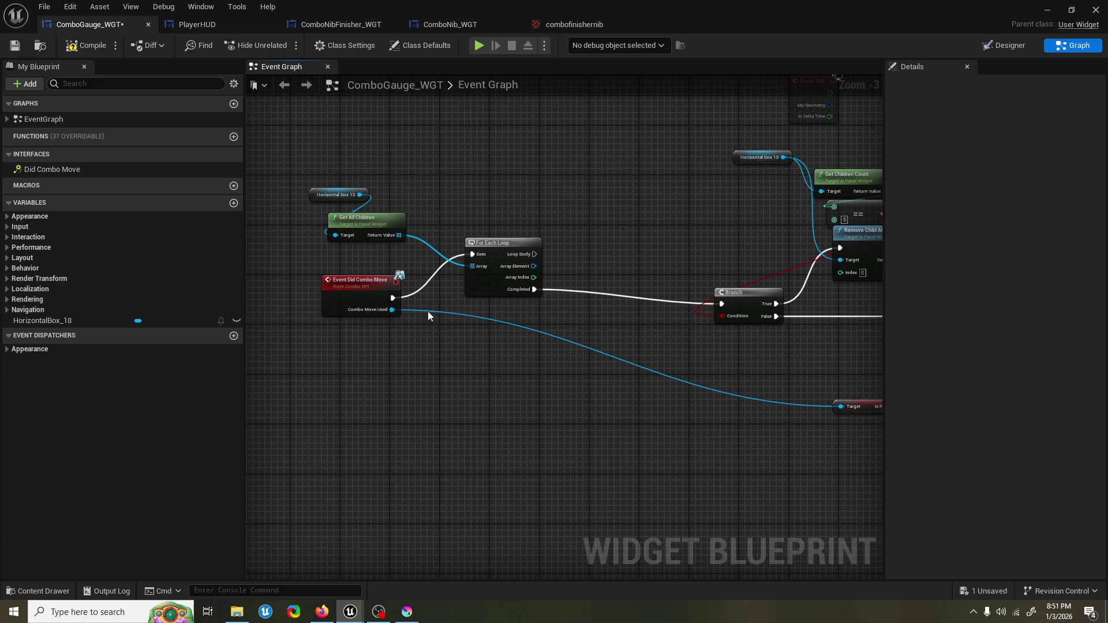
Step: Move the Is Finisher? getter below the loop and drive a new Branch's Condition with it
{"action": "left_click_drag", "start_coordinate": [392, 310], "coordinate": [366, 354]}
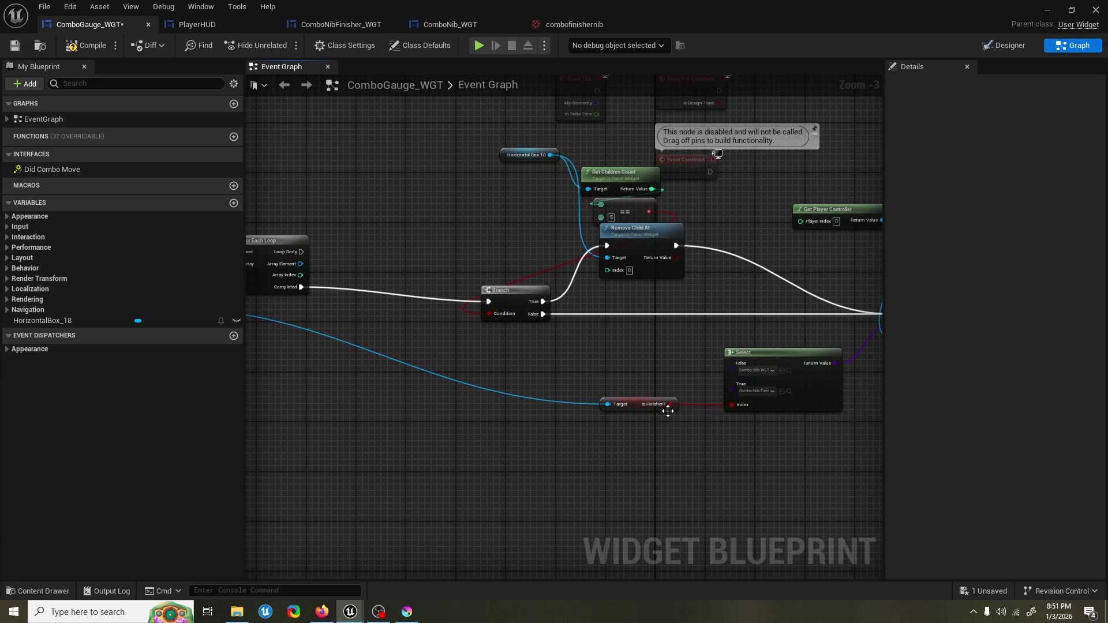
{"action": "mouse_move", "coordinate": [631, 411]}
{"action": "left_mouse_down"}
{"action": "mouse_move", "coordinate": [296, 398]}
{"action": "mouse_move", "coordinate": [537, 411]}
{"action": "mouse_move", "coordinate": [480, 392]}
{"action": "left_mouse_up"}
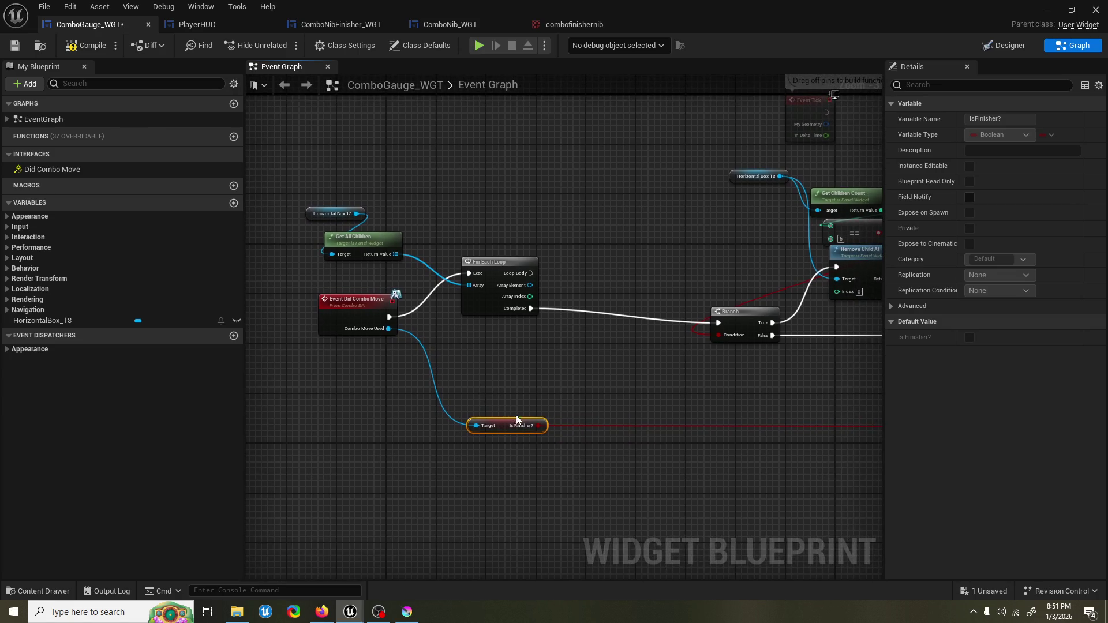
{"action": "left_click_drag", "start_coordinate": [538, 425], "coordinate": [594, 279]}
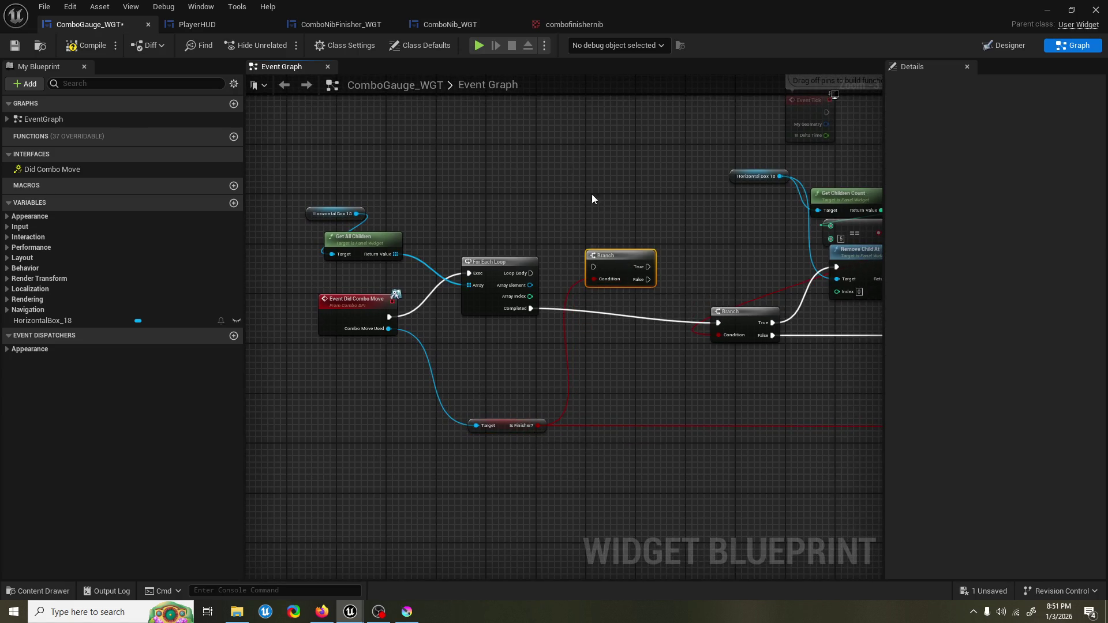
{"action": "mouse_move", "coordinate": [354, 171]}
{"action": "left_mouse_down"}
{"action": "mouse_move", "coordinate": [535, 369]}
{"action": "mouse_move", "coordinate": [565, 327]}
{"action": "mouse_move", "coordinate": [546, 301]}
{"action": "mouse_move", "coordinate": [526, 301]}
{"action": "left_mouse_up"}
Step: Move the new Branch beside the loop and drive it from Loop Body
{"action": "scroll", "coordinate": [584, 300], "scroll_direction": "up", "scroll_amount": 1}
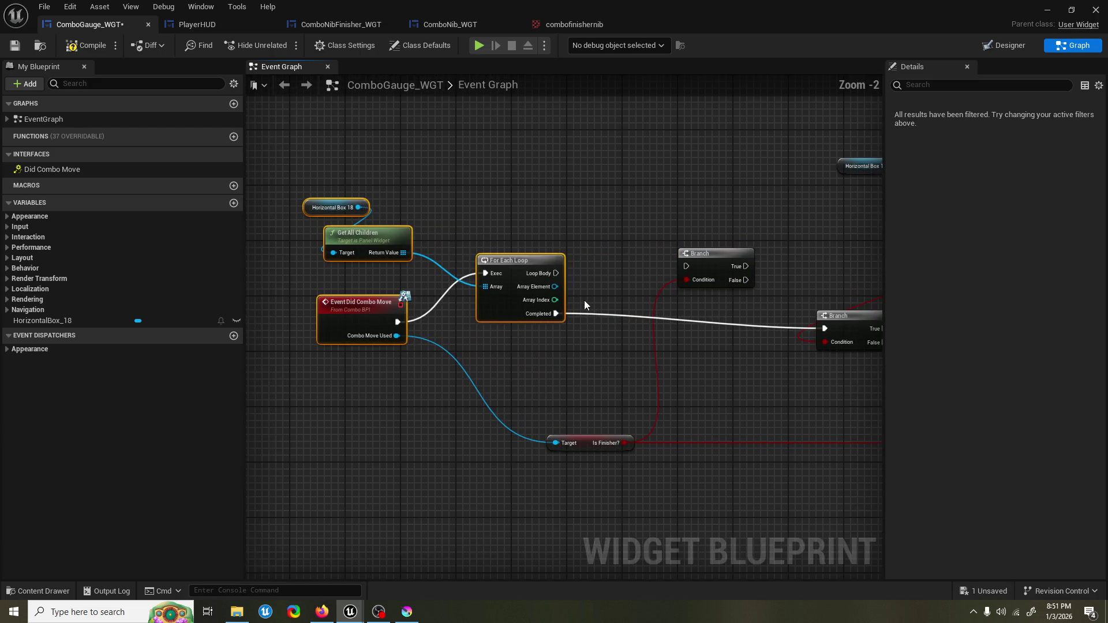
{"action": "left_click_drag", "start_coordinate": [621, 261], "coordinate": [579, 274]}
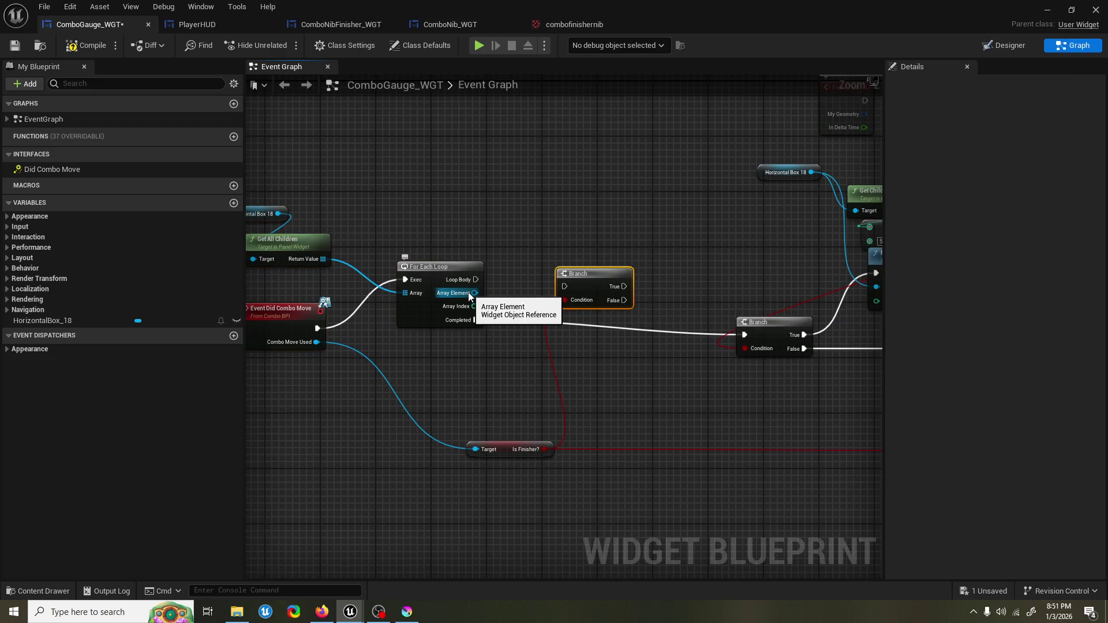
{"action": "mouse_move", "coordinate": [476, 279]}
{"action": "left_mouse_down"}
{"action": "mouse_move", "coordinate": [498, 292]}
{"action": "mouse_move", "coordinate": [563, 287]}
{"action": "mouse_move", "coordinate": [554, 269]}
{"action": "left_mouse_up"}
Step: Add a pure Cast To ComboNibFinisher_WGT from Array Element and tidy it beside the Branch
{"action": "left_click_drag", "start_coordinate": [436, 304], "coordinate": [530, 322]}
{"action": "type", "text": "cast"}
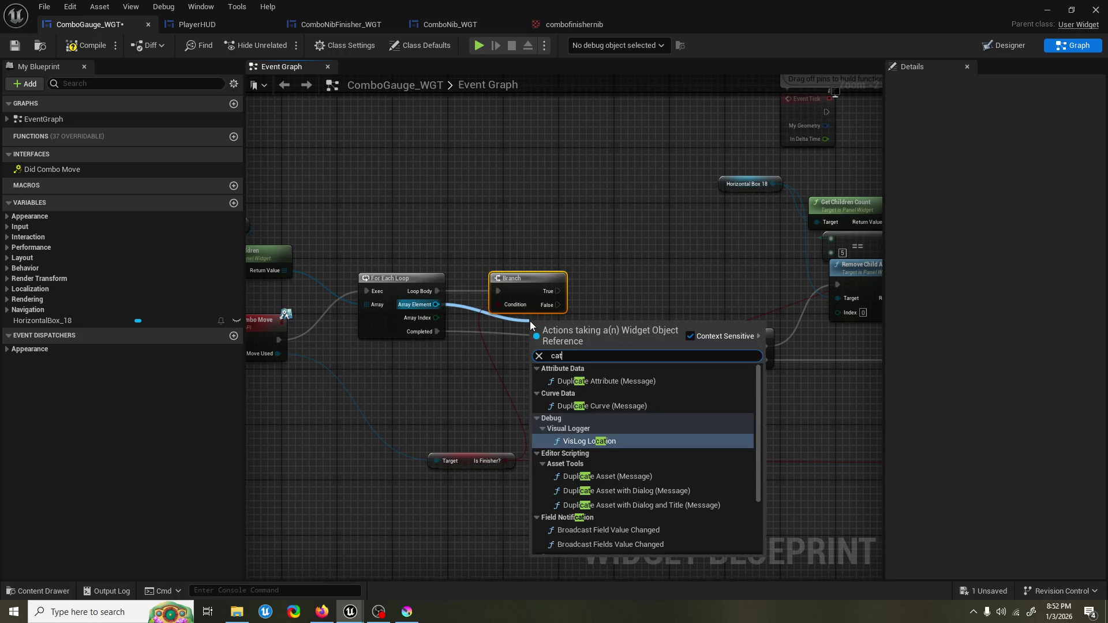
{"action": "type", "text": " to combonibf"}
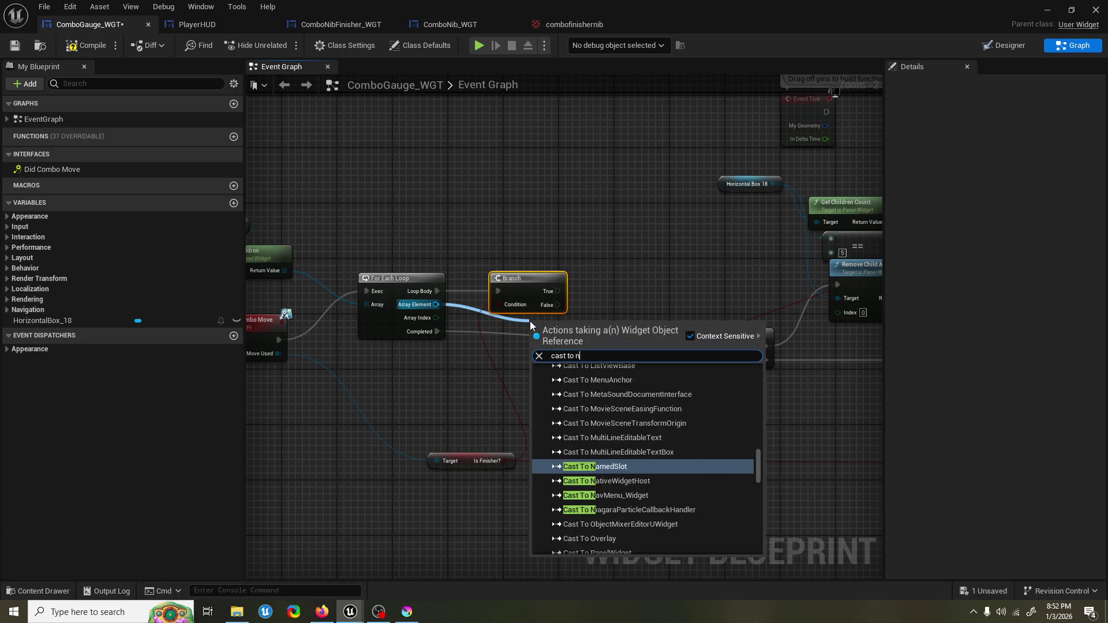
{"action": "key", "text": "Return"}
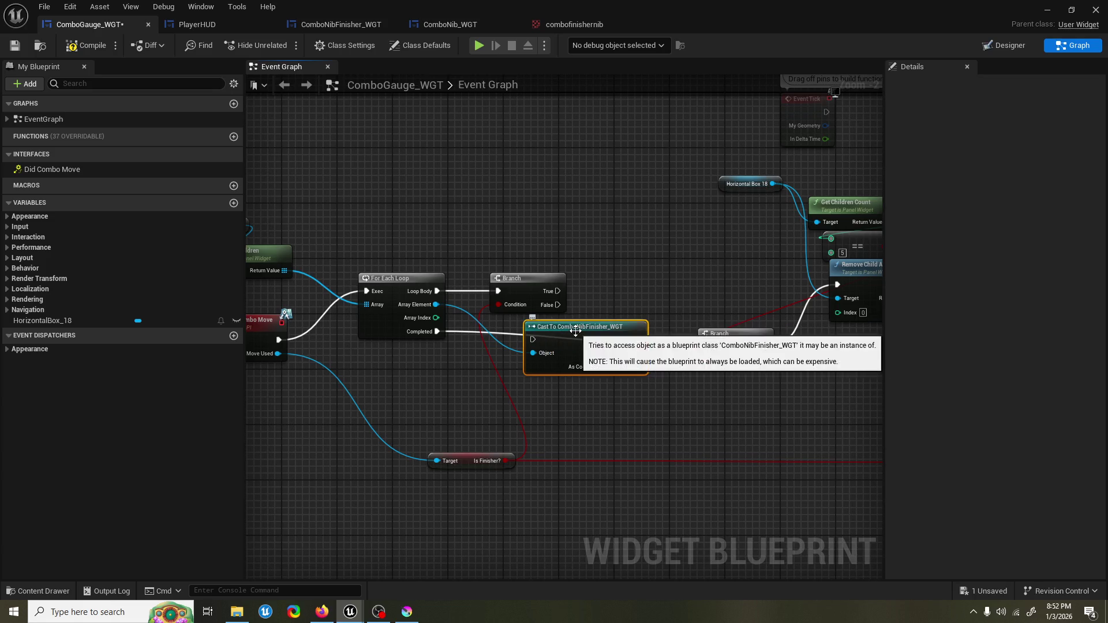
{"action": "right_click", "coordinate": [580, 328]}
{"action": "left_click", "coordinate": [611, 320]}
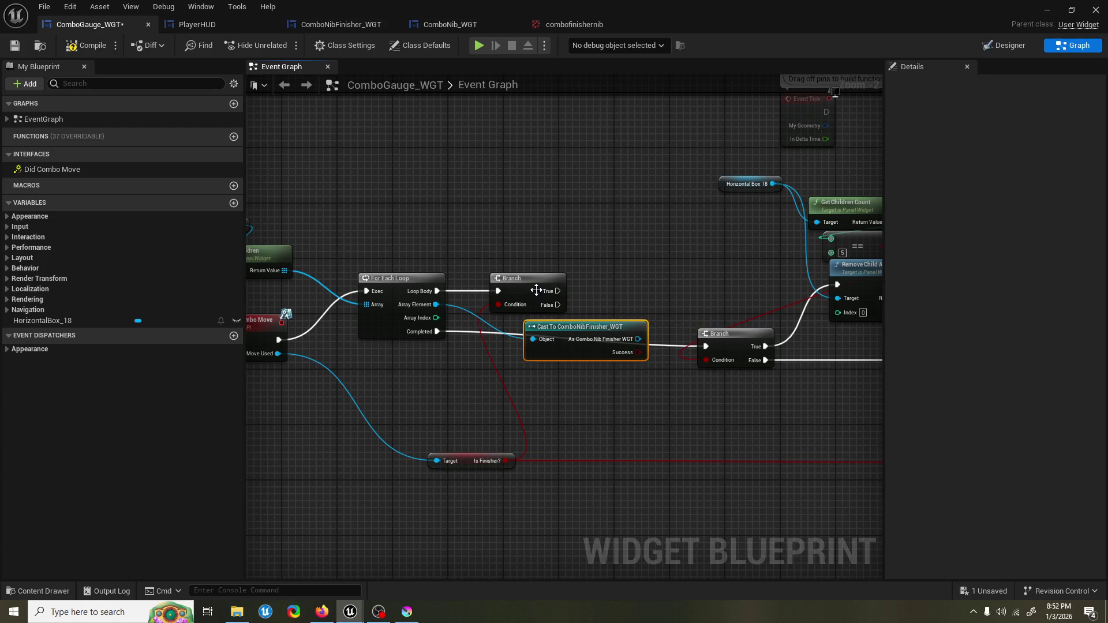
{"action": "left_click_drag", "start_coordinate": [536, 291], "coordinate": [537, 242]}
{"action": "left_click_drag", "start_coordinate": [577, 327], "coordinate": [549, 292]}
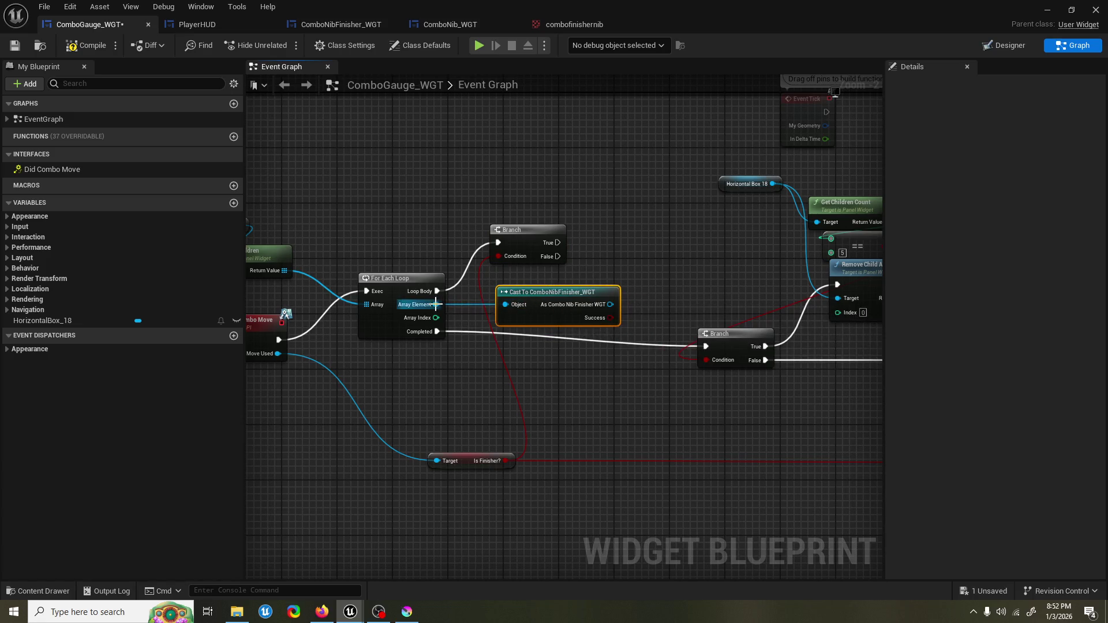
Step: Add a pure Cast To ComboNib_WGT from Array Element, placed below the finisher cast
{"action": "left_click_drag", "start_coordinate": [436, 305], "coordinate": [542, 258]}
{"action": "type", "text": "cast to n"}
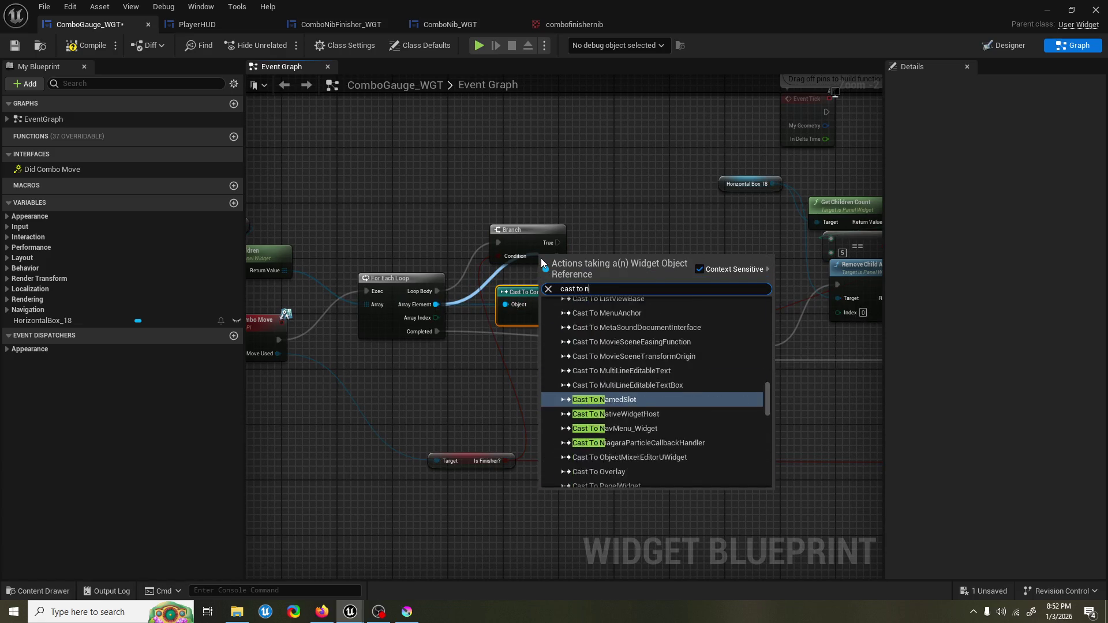
{"action": "type", "text": "ib"}
{"action": "left_click", "coordinate": [582, 320]}
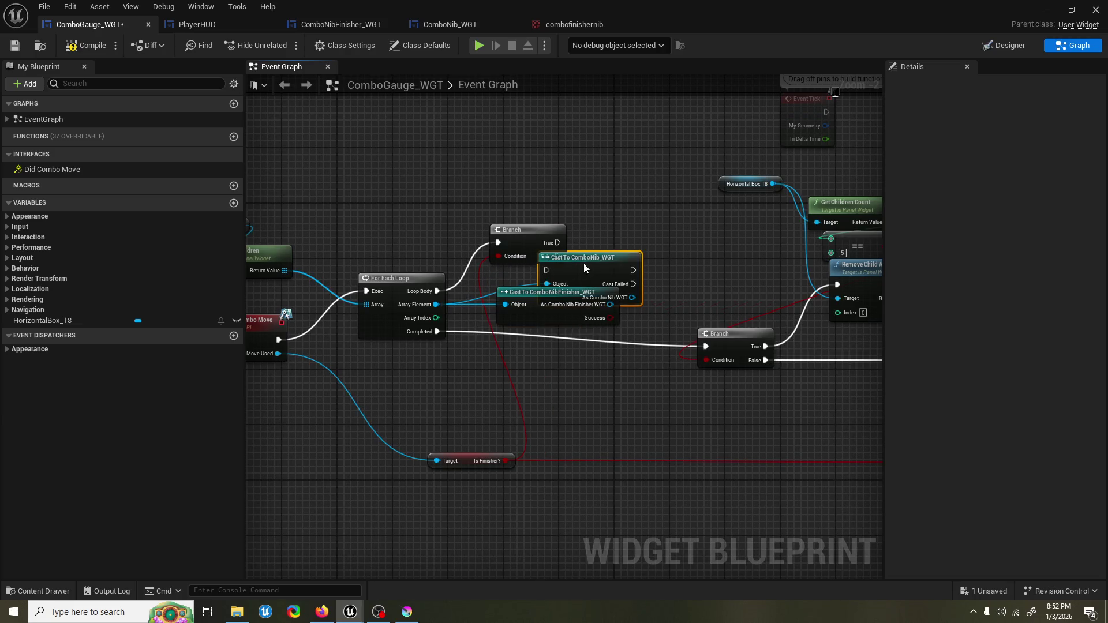
{"action": "right_click", "coordinate": [585, 266]}
{"action": "left_click", "coordinate": [636, 553]}
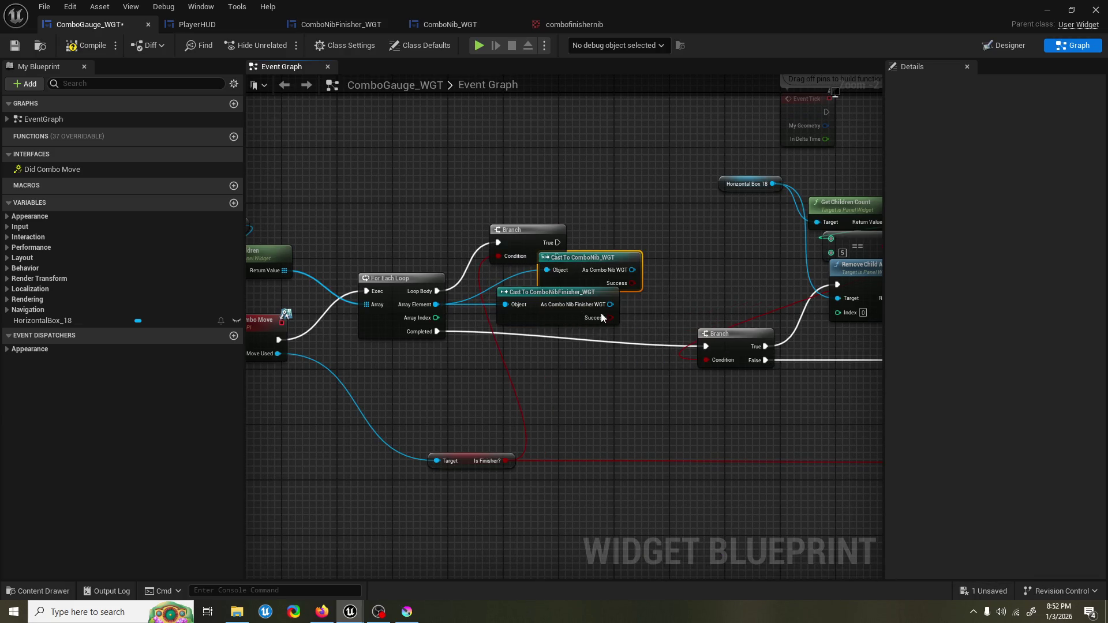
{"action": "mouse_move", "coordinate": [573, 258]}
{"action": "left_mouse_down"}
{"action": "mouse_move", "coordinate": [545, 163]}
{"action": "mouse_move", "coordinate": [649, 258]}
{"action": "left_mouse_up"}
{"action": "left_click_drag", "start_coordinate": [560, 243], "coordinate": [600, 227]}
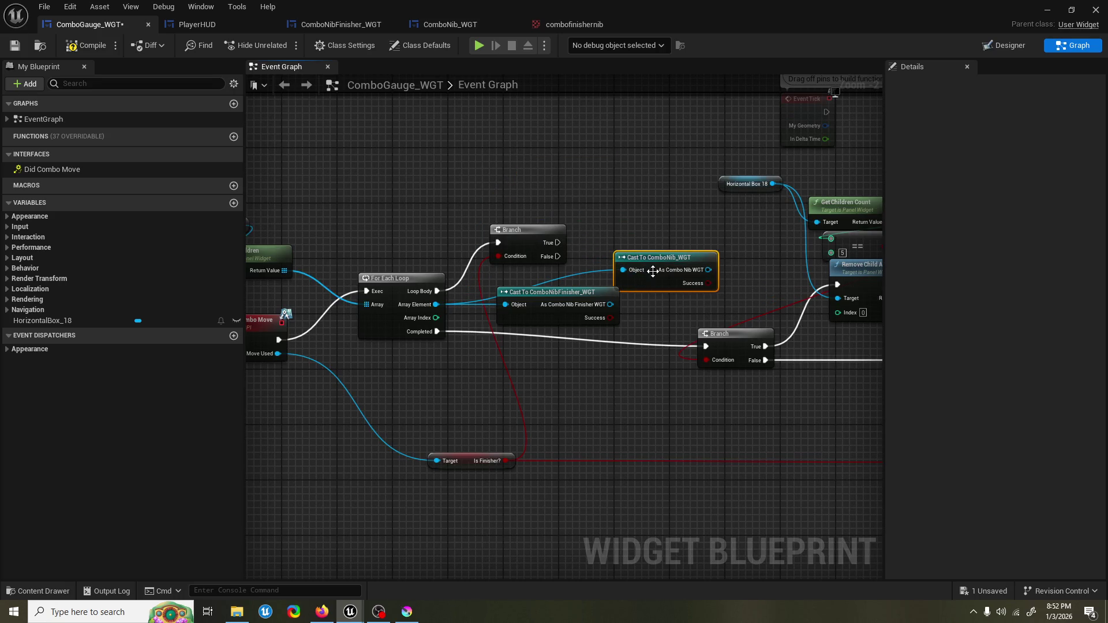
{"action": "mouse_move", "coordinate": [653, 272]}
{"action": "left_mouse_down"}
{"action": "mouse_move", "coordinate": [591, 334]}
{"action": "mouse_move", "coordinate": [552, 408]}
{"action": "left_mouse_up"}
Step: Get Slideover from the finisher cast output and shift the loop and cast nodes left
{"action": "left_click_drag", "start_coordinate": [612, 304], "coordinate": [591, 212]}
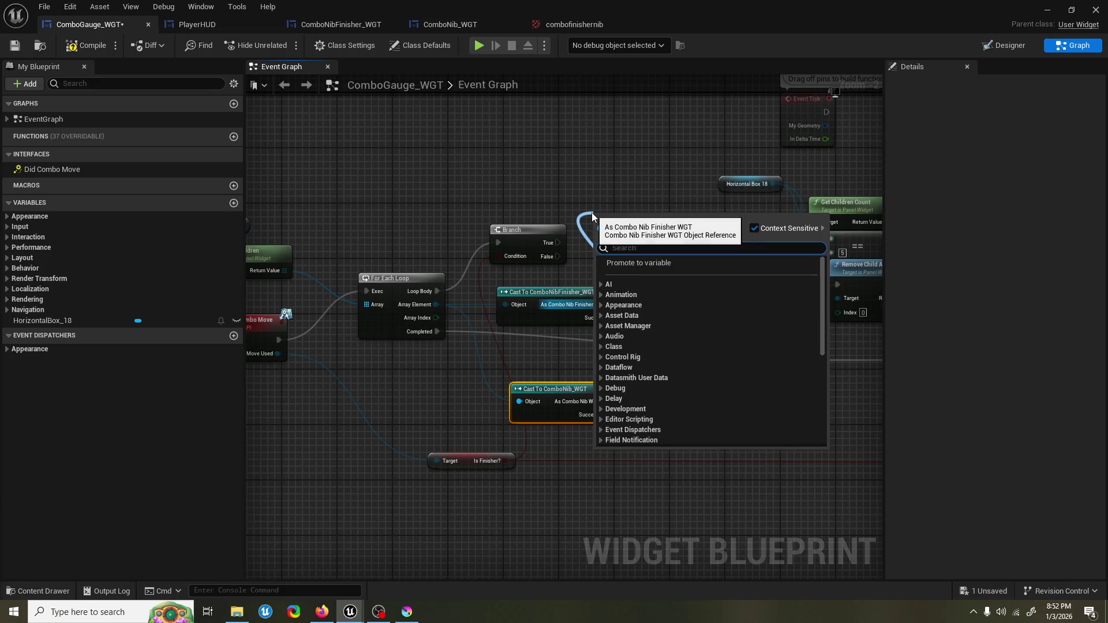
{"action": "type", "text": "slide"}
{"action": "key", "text": "Return"}
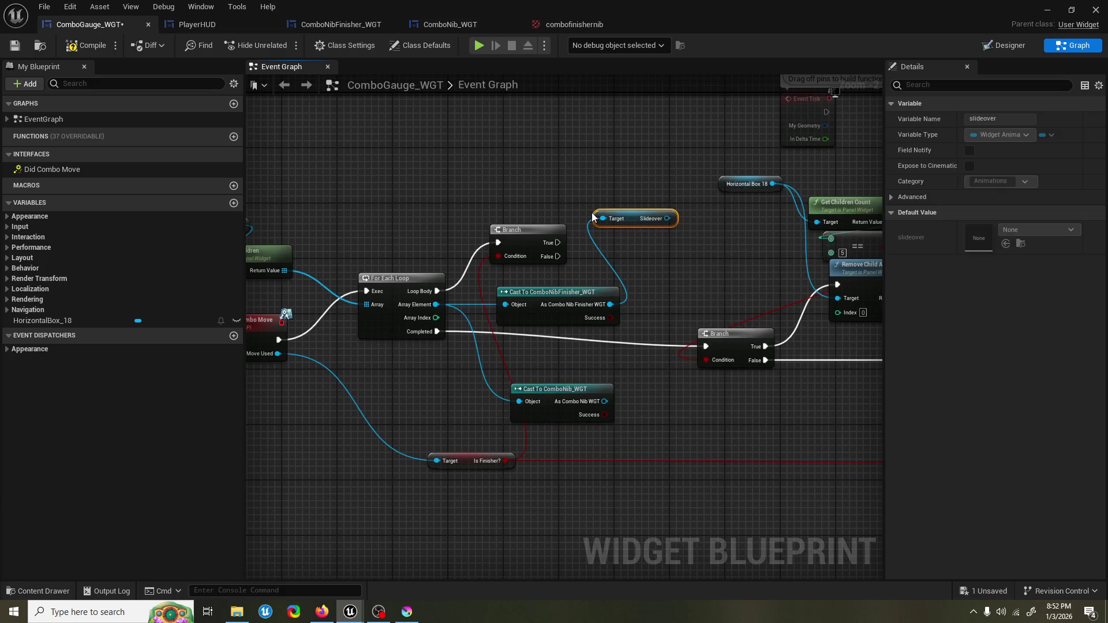
{"action": "left_click_drag", "start_coordinate": [636, 226], "coordinate": [636, 270]}
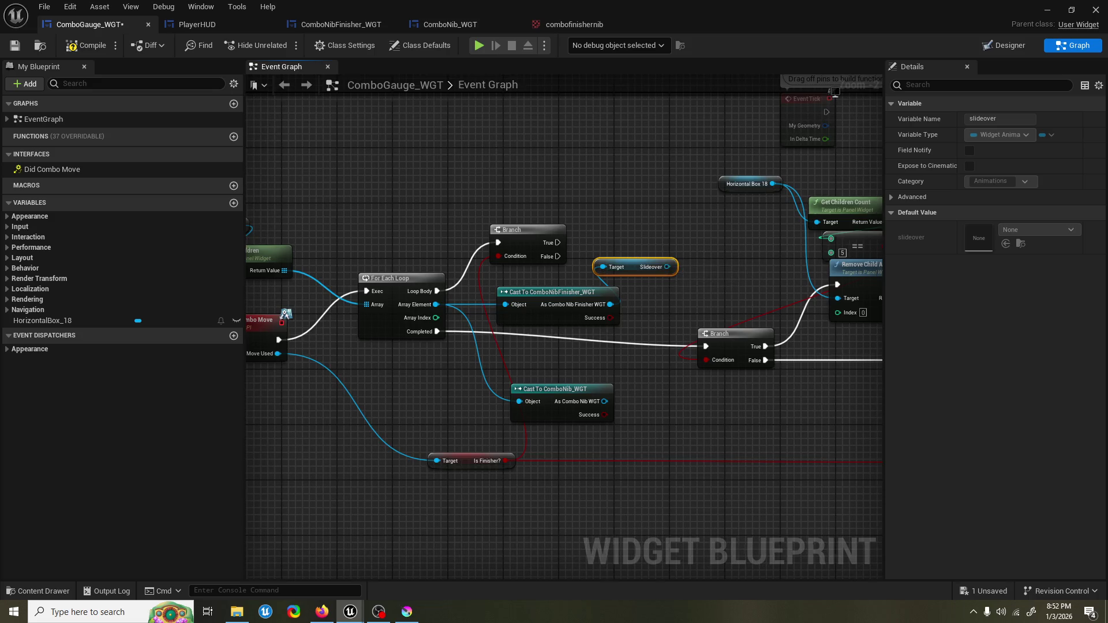
{"action": "scroll", "coordinate": [636, 270], "scroll_direction": "down", "scroll_amount": 2}
{"action": "left_click_drag", "start_coordinate": [463, 163], "coordinate": [584, 283]}
{"action": "left_click_drag", "start_coordinate": [645, 332], "coordinate": [773, 369]}
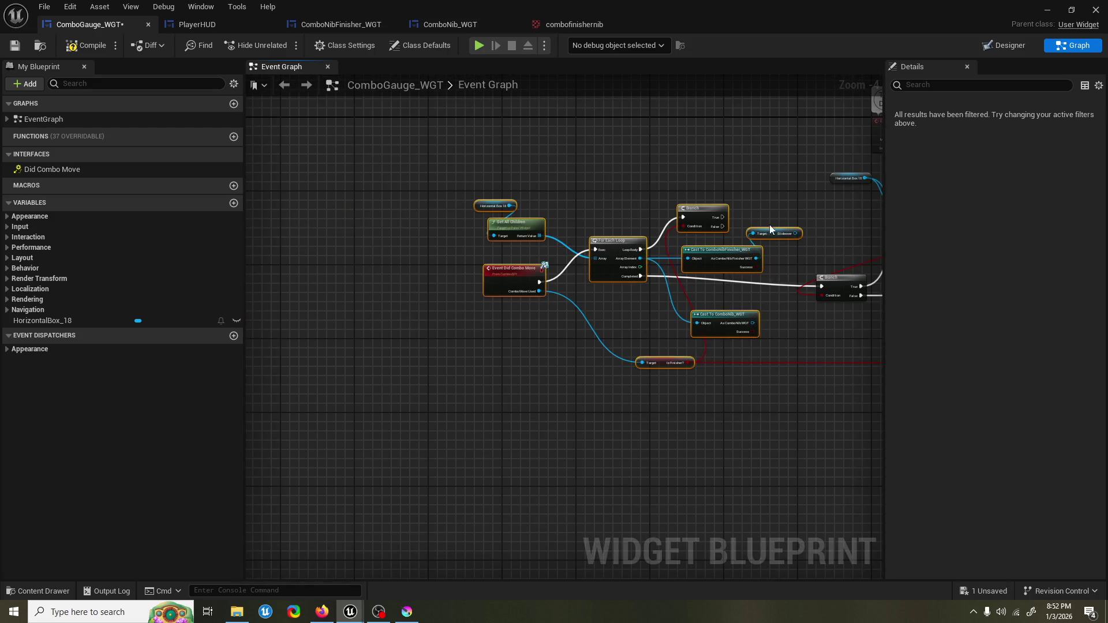
{"action": "left_click_drag", "start_coordinate": [772, 233], "coordinate": [587, 237]}
{"action": "scroll", "coordinate": [587, 237], "scroll_direction": "up", "scroll_amount": 2}
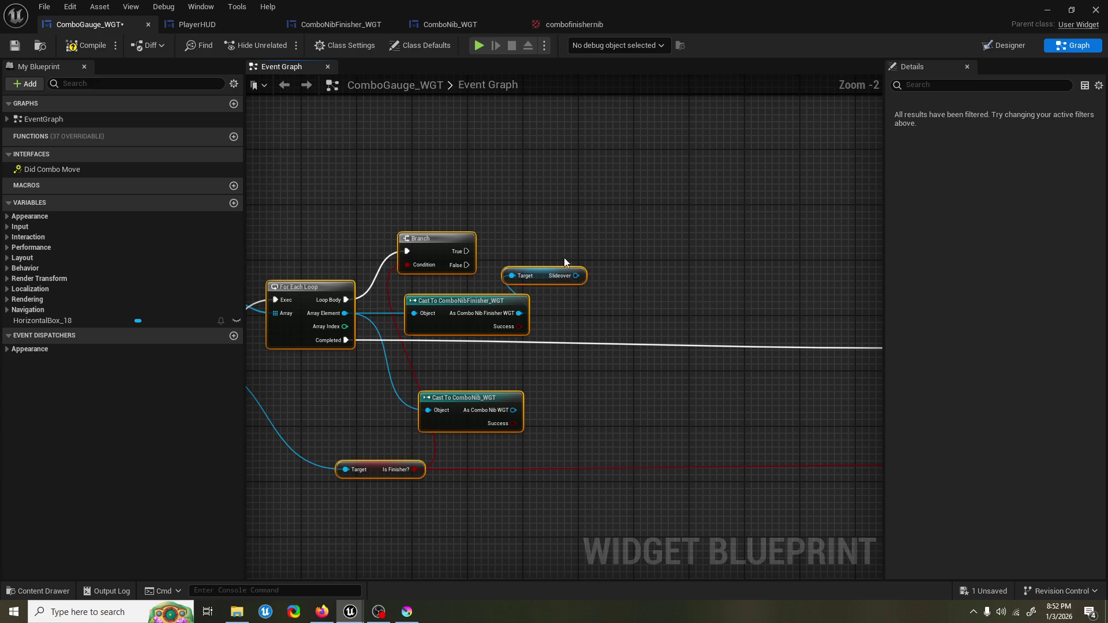
Step: Add a Play Animation node for Slideover, triggered by the Branch's True output
{"action": "left_click_drag", "start_coordinate": [576, 276], "coordinate": [607, 249]}
{"action": "type", "text": "play anim"}
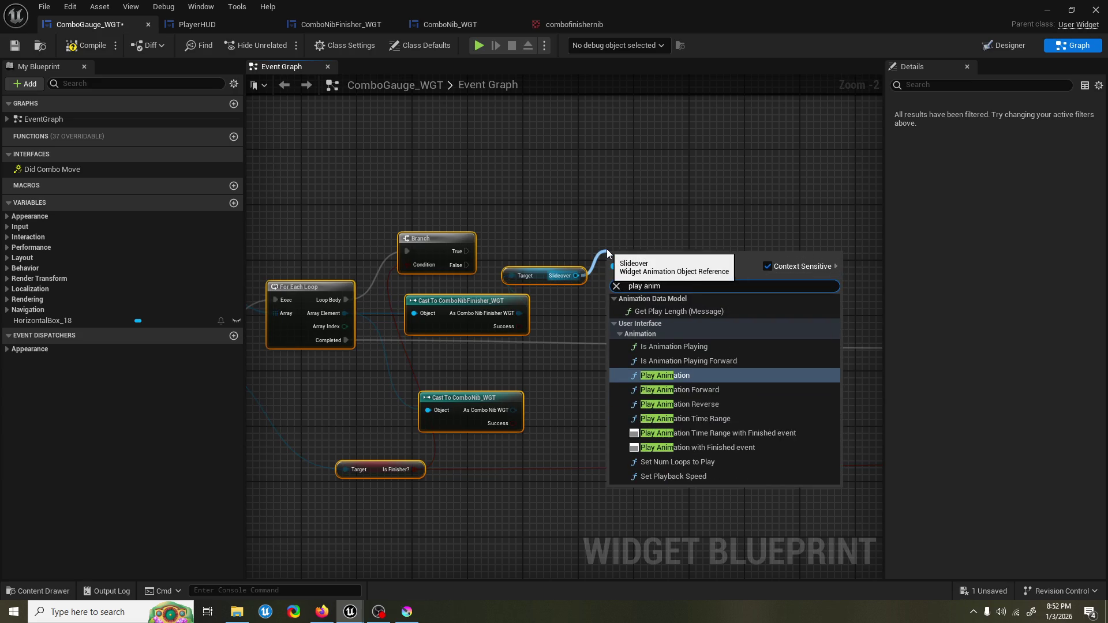
{"action": "key", "text": "Return"}
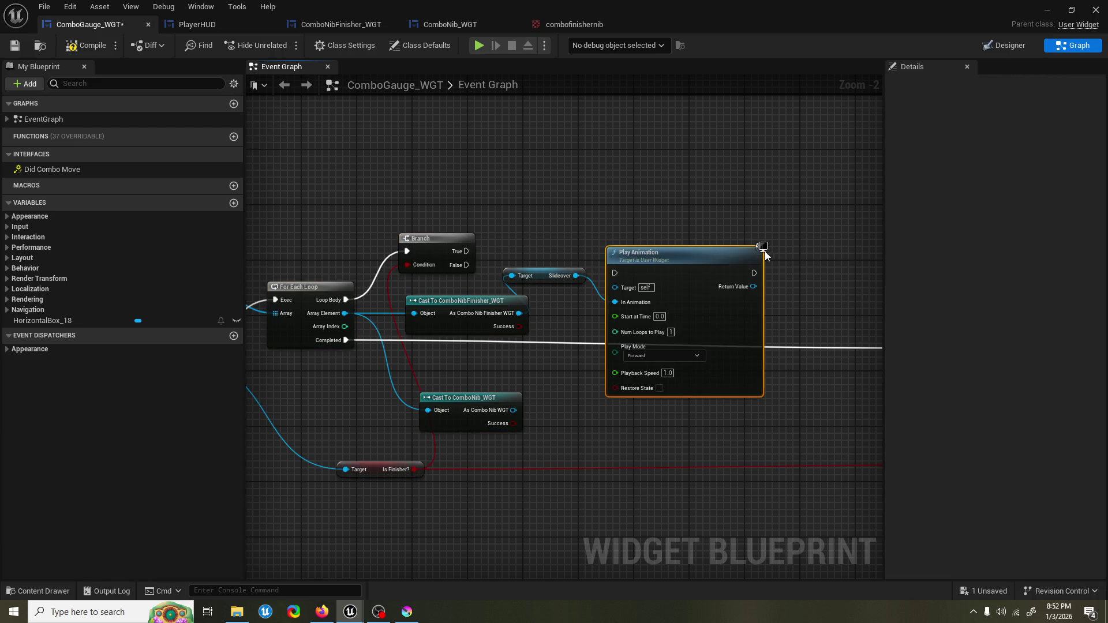
{"action": "left_click_drag", "start_coordinate": [688, 261], "coordinate": [695, 192]}
{"action": "mouse_move", "coordinate": [466, 251]}
{"action": "left_mouse_down"}
{"action": "mouse_move", "coordinate": [531, 248]}
{"action": "mouse_move", "coordinate": [622, 203]}
{"action": "left_mouse_up"}
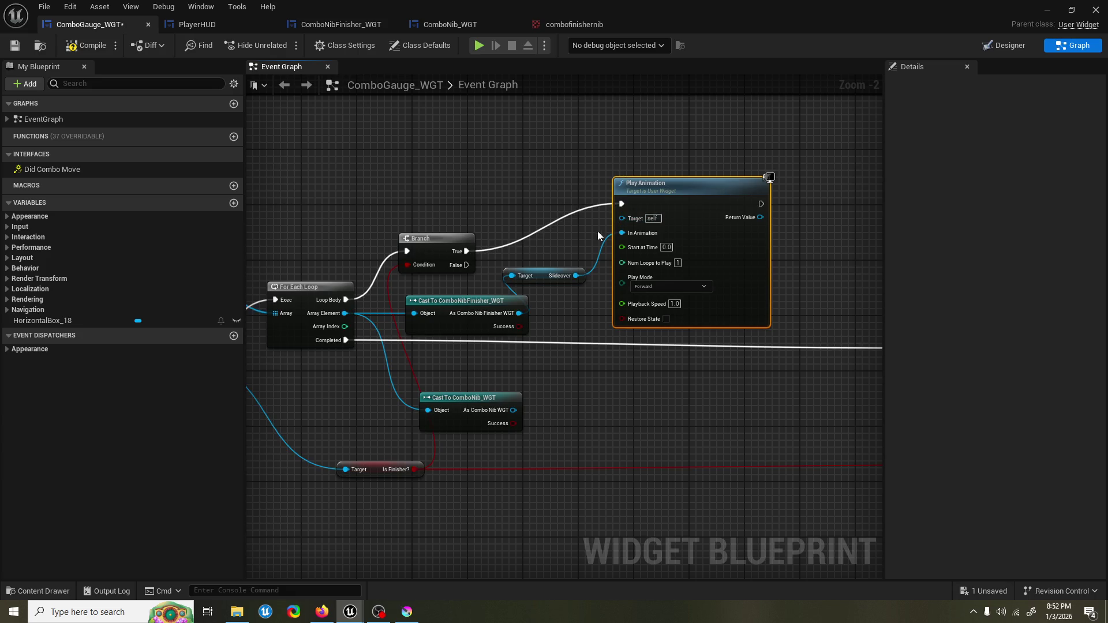
Step: Attempt linking Array Element to Play Animation's Target, then raise the Branch node
{"action": "mouse_move", "coordinate": [344, 313]}
{"action": "left_mouse_down"}
{"action": "mouse_move", "coordinate": [578, 218]}
{"action": "mouse_move", "coordinate": [627, 220]}
{"action": "left_mouse_up"}
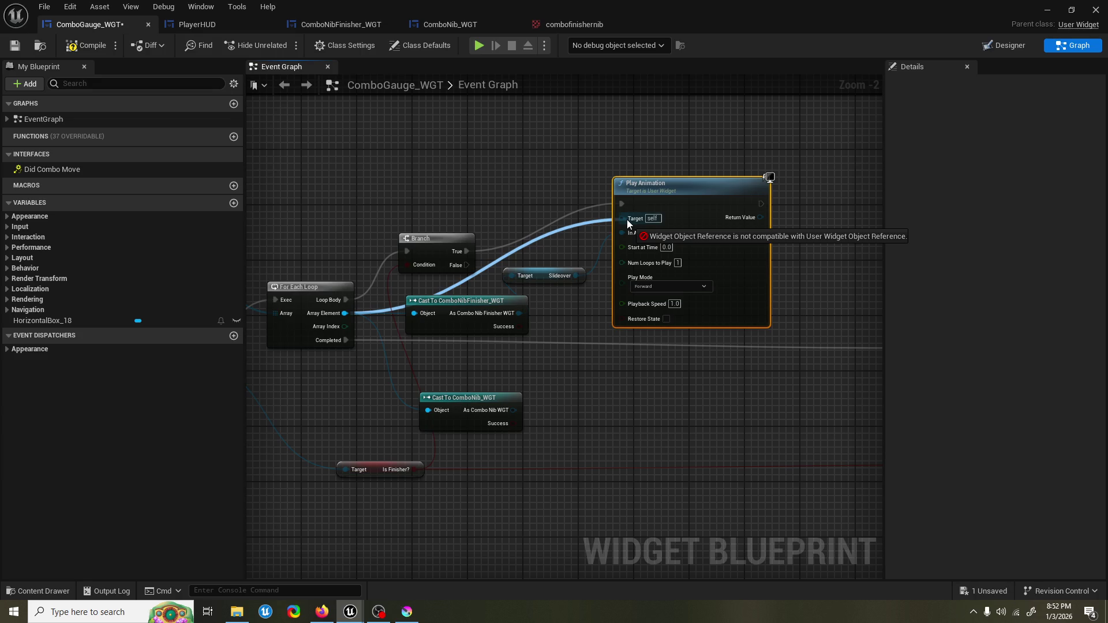
{"action": "left_click_drag", "start_coordinate": [627, 220], "coordinate": [624, 220]}
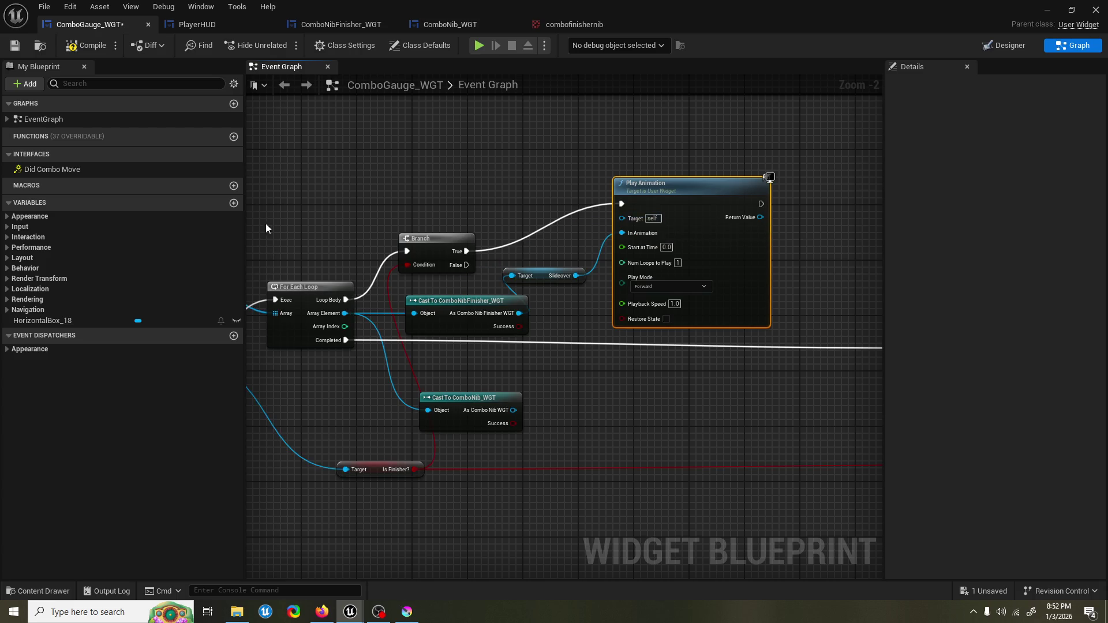
{"action": "mouse_move", "coordinate": [266, 224]}
{"action": "left_mouse_down"}
{"action": "mouse_move", "coordinate": [438, 209]}
{"action": "mouse_move", "coordinate": [403, 213]}
{"action": "left_mouse_up"}
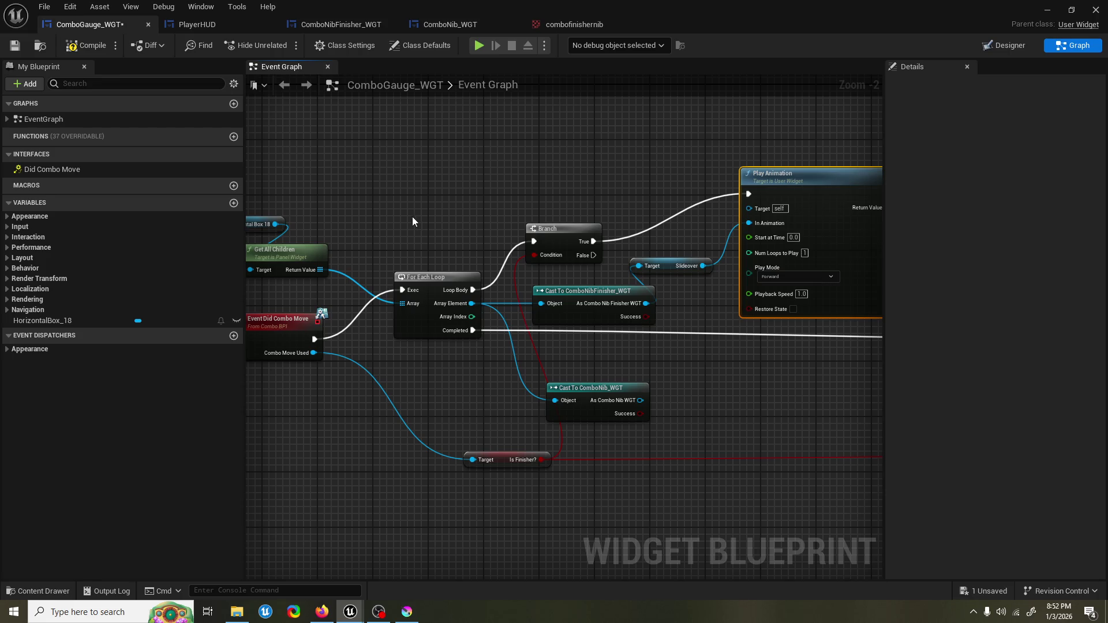
{"action": "left_click_drag", "start_coordinate": [566, 234], "coordinate": [559, 189]}
{"action": "left_click_drag", "start_coordinate": [474, 303], "coordinate": [462, 301]}
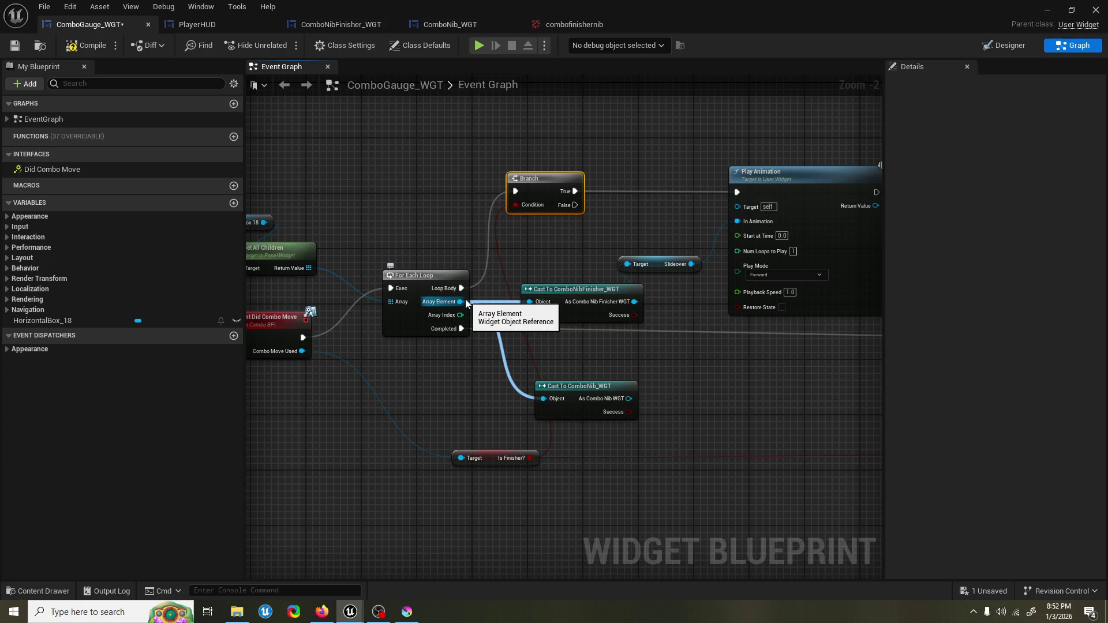
Step: Cast each Array Element to UserWidget and make it a pure cast
{"action": "left_click_drag", "start_coordinate": [462, 303], "coordinate": [548, 250]}
{"action": "type", "text": "cast to user"}
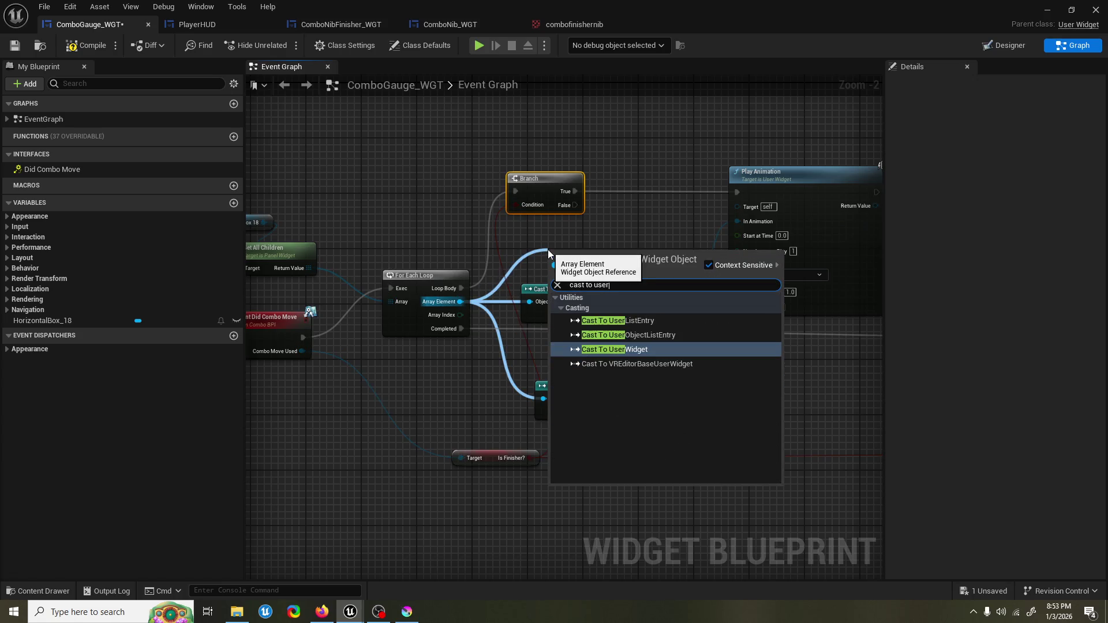
{"action": "key", "text": "Return"}
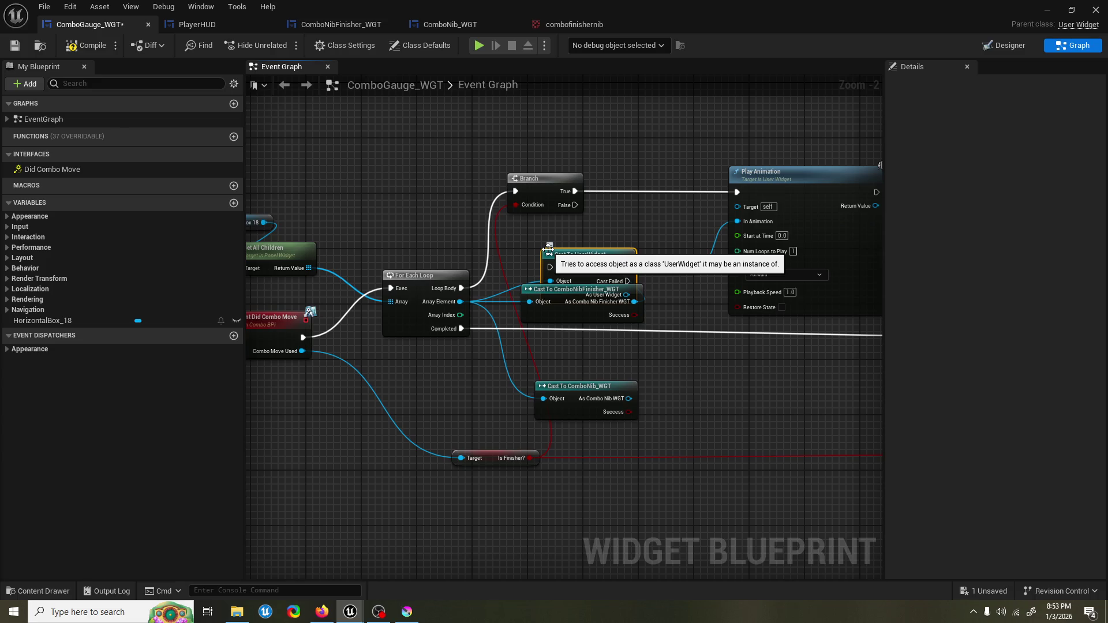
{"action": "right_click", "coordinate": [575, 254]}
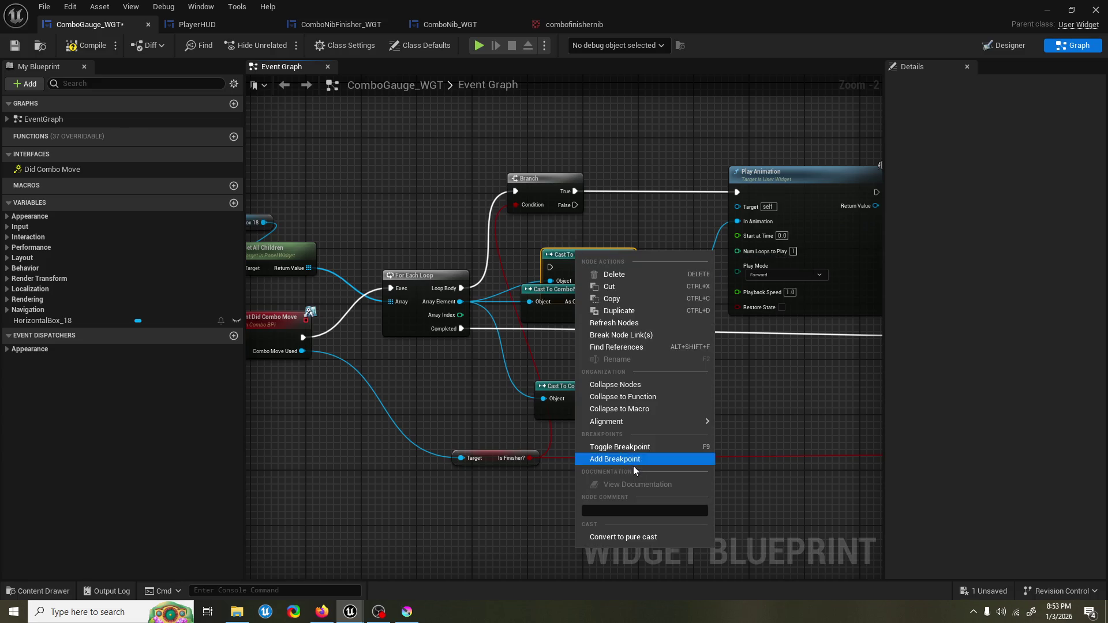
{"action": "left_click", "coordinate": [635, 534]}
Step: Reposition the Branch node and save ComboGauge_WGT
{"action": "mouse_move", "coordinate": [574, 258]}
{"action": "left_mouse_down"}
{"action": "mouse_move", "coordinate": [559, 223]}
{"action": "mouse_move", "coordinate": [571, 209]}
{"action": "mouse_move", "coordinate": [548, 223]}
{"action": "mouse_move", "coordinate": [737, 206]}
{"action": "left_mouse_up"}
{"action": "mouse_move", "coordinate": [541, 172]}
{"action": "left_mouse_down"}
{"action": "mouse_move", "coordinate": [554, 179]}
{"action": "mouse_move", "coordinate": [524, 155]}
{"action": "mouse_move", "coordinate": [526, 173]}
{"action": "left_mouse_up"}
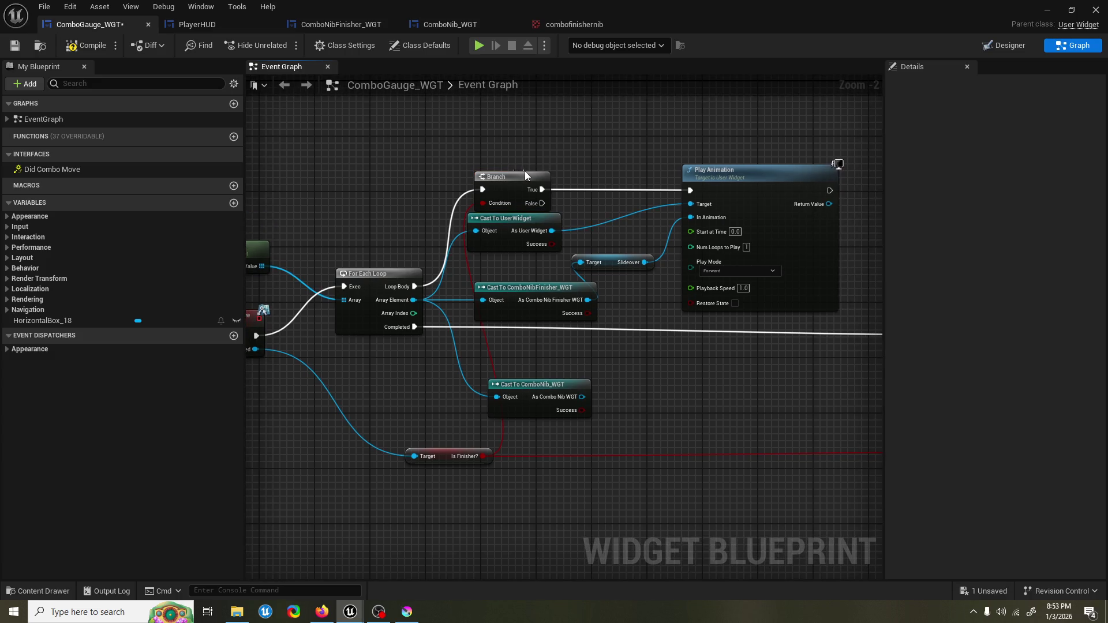
{"action": "left_click", "coordinate": [610, 269]}
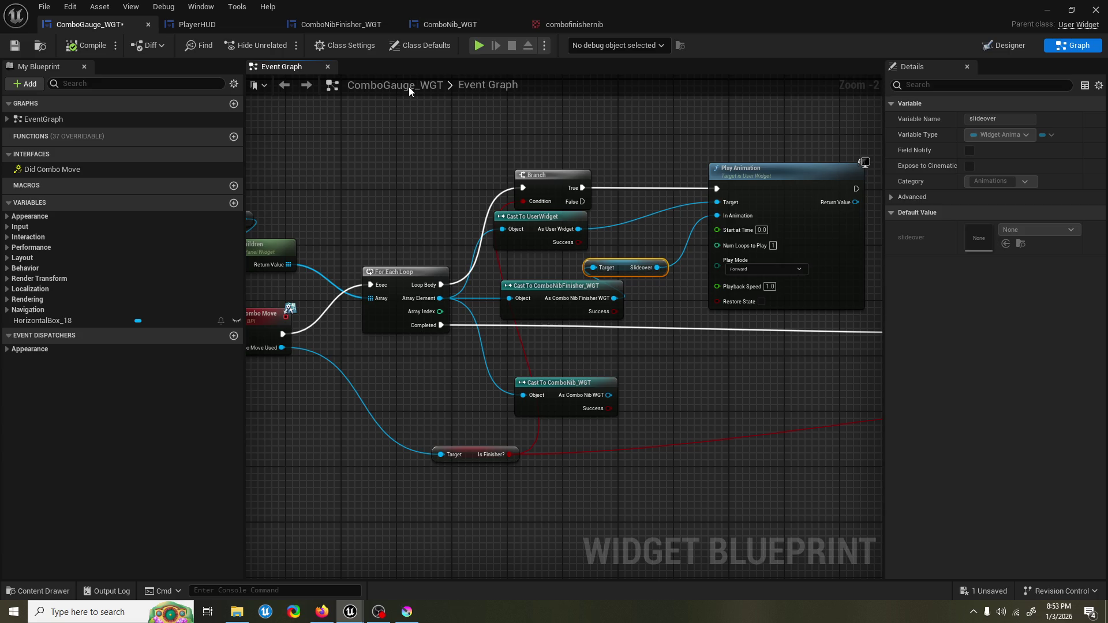
{"action": "key", "text": "ctrl+s"}
{"action": "scroll", "coordinate": [474, 119], "scroll_direction": "down", "scroll_amount": 1}
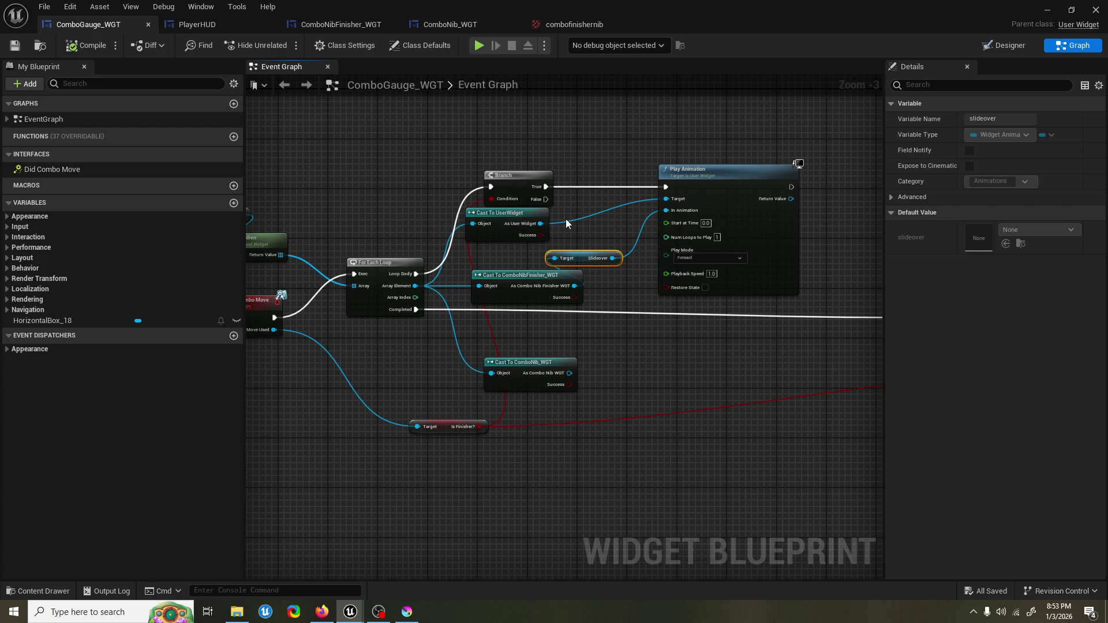
Step: Move the Branch, casts, Slideover and Play Animation nodes about 290 px up
{"action": "left_click", "coordinate": [736, 209]}
{"action": "left_click_drag", "start_coordinate": [544, 175], "coordinate": [547, 247]}
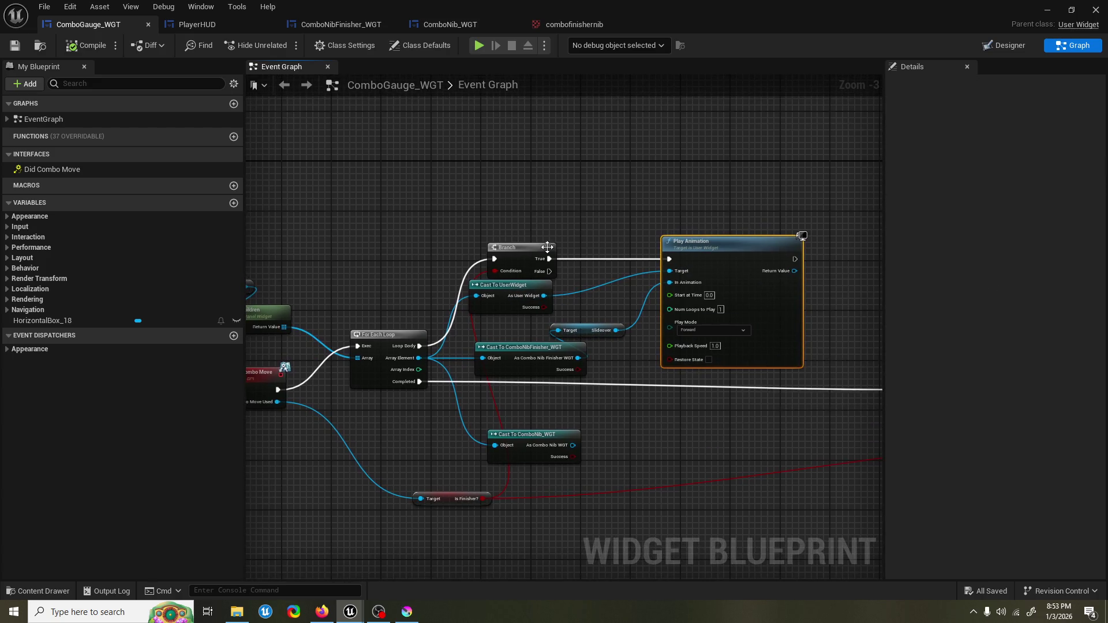
{"action": "mouse_move", "coordinate": [398, 203]}
{"action": "left_mouse_down"}
{"action": "mouse_move", "coordinate": [803, 367]}
{"action": "mouse_move", "coordinate": [757, 364]}
{"action": "left_mouse_up"}
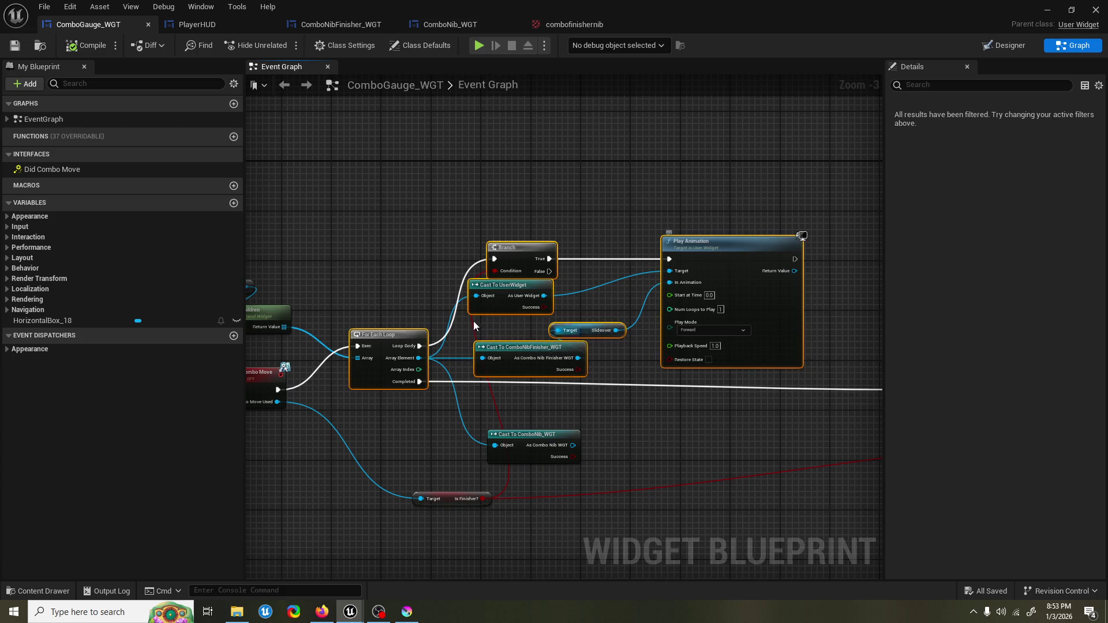
{"action": "left_click_drag", "start_coordinate": [401, 306], "coordinate": [437, 374]}
{"action": "left_click_drag", "start_coordinate": [552, 406], "coordinate": [584, 461]}
{"action": "left_click_drag", "start_coordinate": [754, 323], "coordinate": [757, 151]}
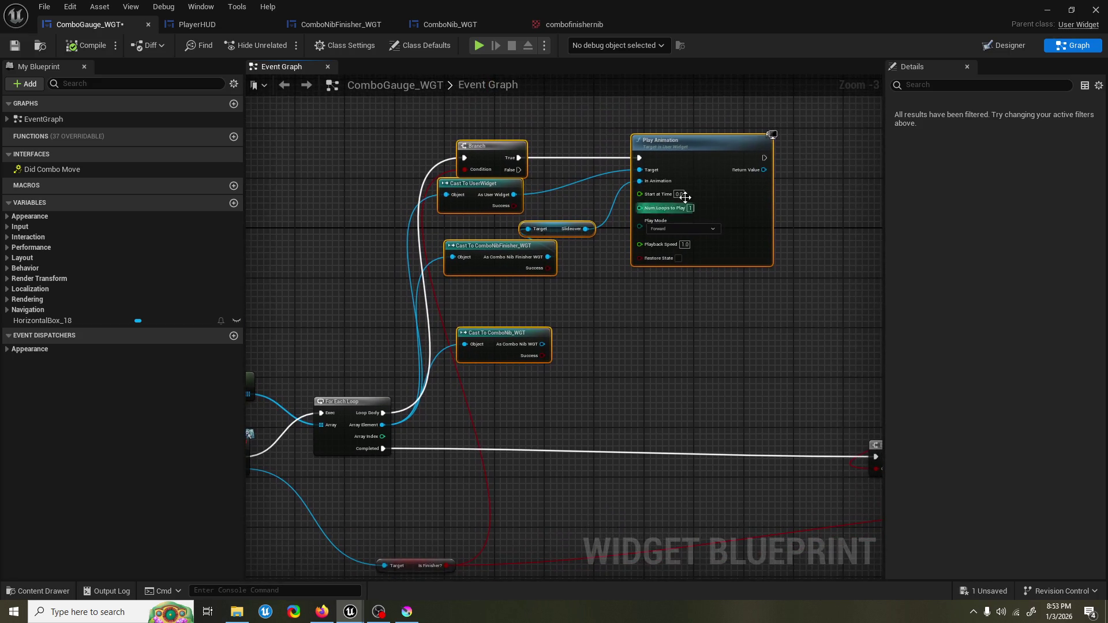
Step: Paste a second Play Animation below the first and run it from Branch False
{"action": "left_click", "coordinate": [745, 191]}
{"action": "key", "text": "ctrl+c"}
{"action": "key", "text": "ctrl+v"}
{"action": "left_click_drag", "start_coordinate": [714, 307], "coordinate": [657, 295]}
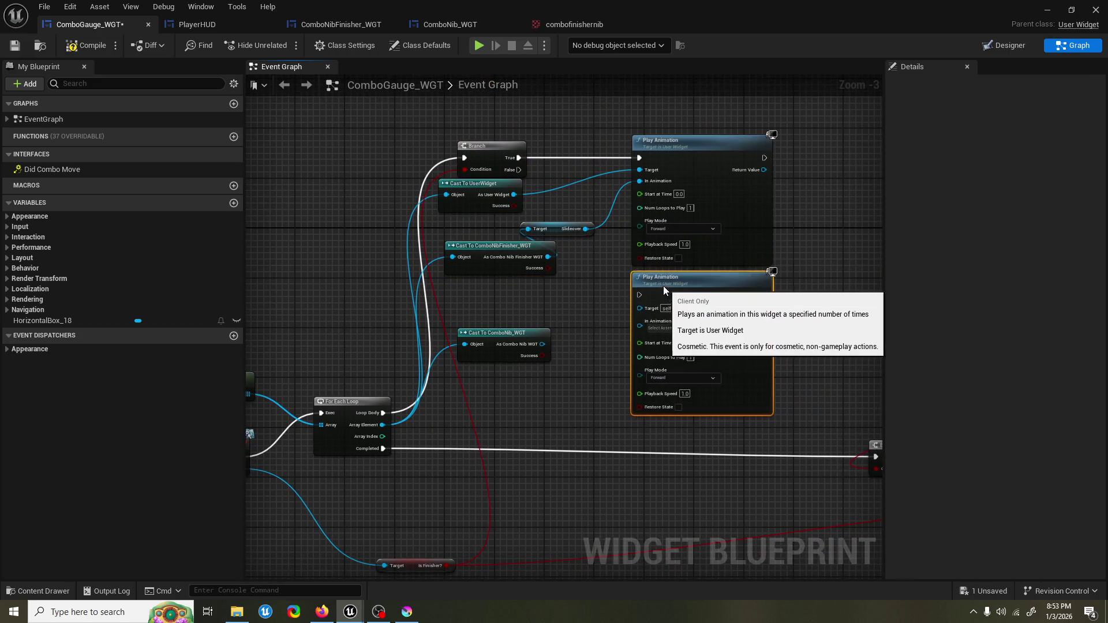
{"action": "mouse_move", "coordinate": [519, 170]}
{"action": "left_mouse_down"}
{"action": "mouse_move", "coordinate": [647, 289]}
{"action": "mouse_move", "coordinate": [637, 297]}
{"action": "left_mouse_up"}
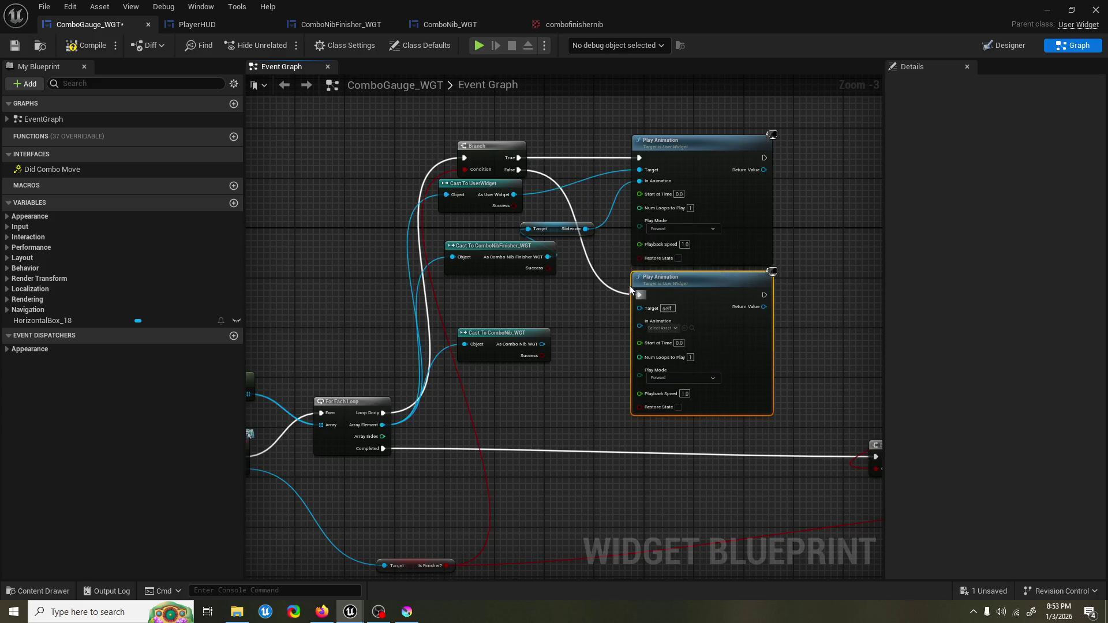
{"action": "mouse_move", "coordinate": [542, 344]}
{"action": "left_mouse_down"}
{"action": "mouse_move", "coordinate": [639, 328]}
{"action": "mouse_move", "coordinate": [636, 312]}
{"action": "left_mouse_up"}
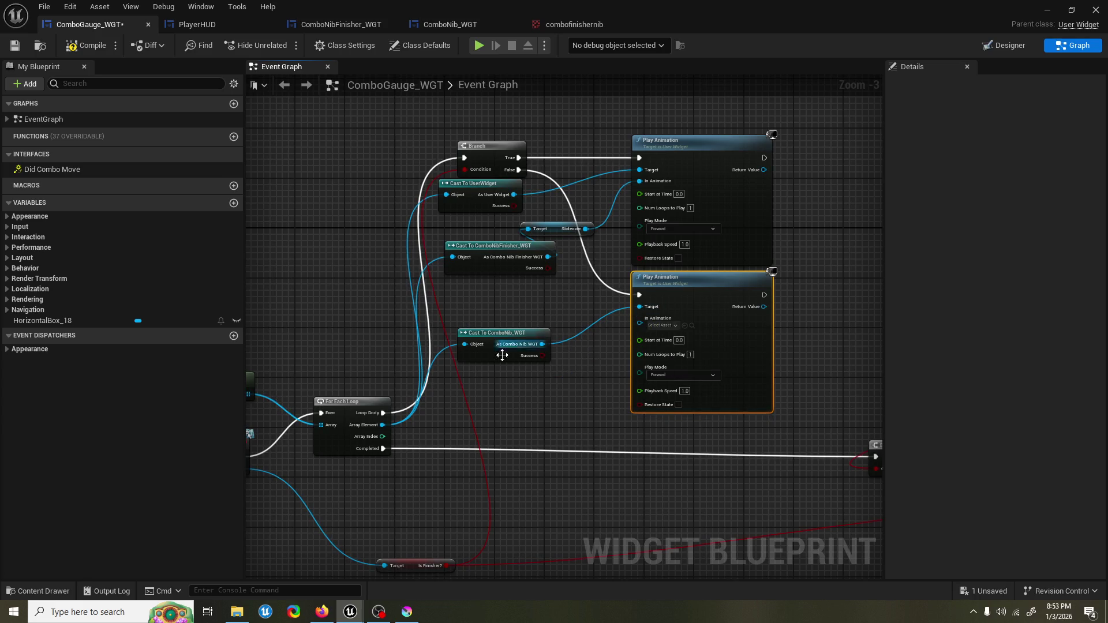
Step: Move Cast To UserWidget below the finisher cast and wire it to the second Play Animation's Target
{"action": "left_click_drag", "start_coordinate": [376, 425], "coordinate": [486, 377]}
{"action": "left_click_drag", "start_coordinate": [477, 211], "coordinate": [485, 339]}
{"action": "left_click_drag", "start_coordinate": [520, 307], "coordinate": [654, 314]}
{"action": "left_click_drag", "start_coordinate": [500, 301], "coordinate": [500, 294]}
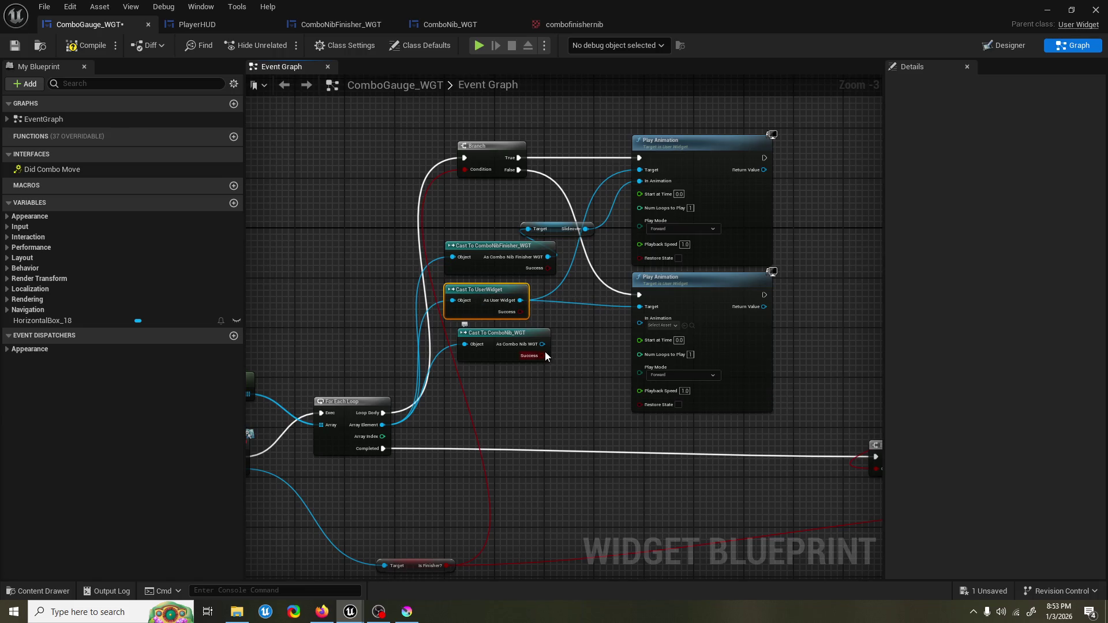
Step: Feed the nib cast's Slideover into the second Play Animation's In Animation
{"action": "left_click_drag", "start_coordinate": [542, 344], "coordinate": [528, 380]}
{"action": "type", "text": "slide"}
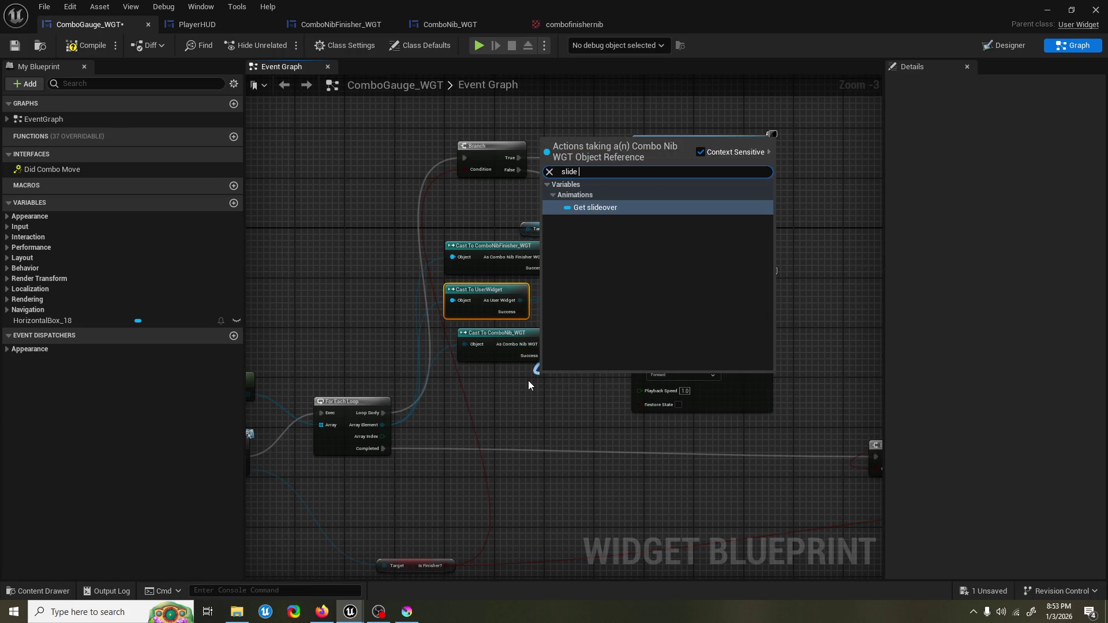
{"action": "key", "text": "Return"}
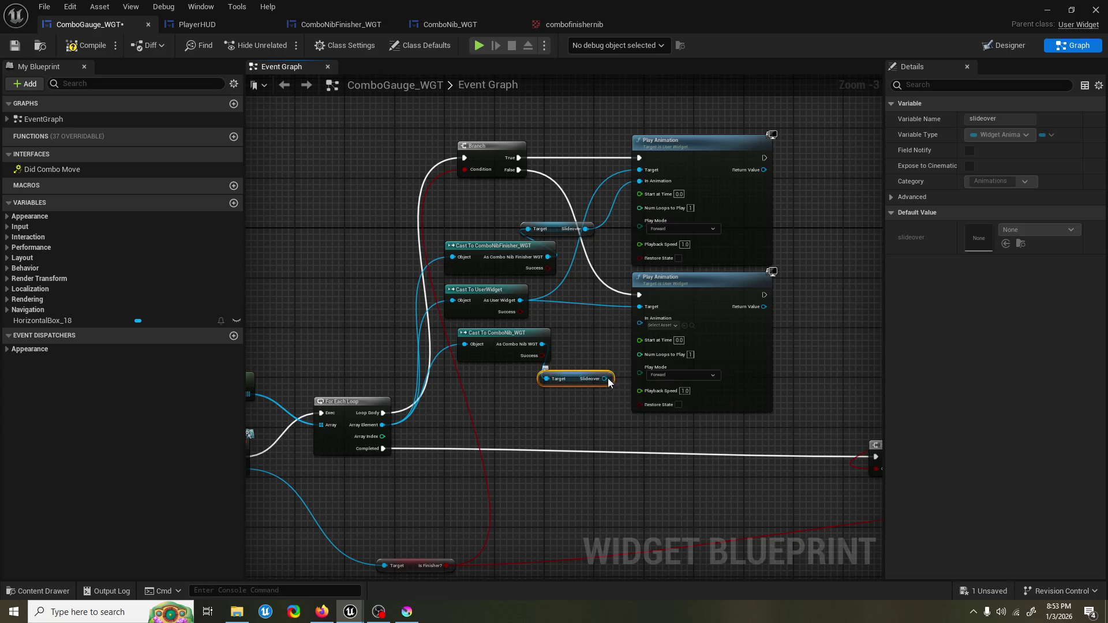
{"action": "mouse_move", "coordinate": [604, 379]}
{"action": "left_mouse_down"}
{"action": "mouse_move", "coordinate": [639, 328]}
{"action": "mouse_move", "coordinate": [577, 312]}
{"action": "mouse_move", "coordinate": [508, 271]}
{"action": "mouse_move", "coordinate": [552, 255]}
{"action": "mouse_move", "coordinate": [505, 351]}
{"action": "mouse_move", "coordinate": [515, 350]}
{"action": "left_mouse_up"}
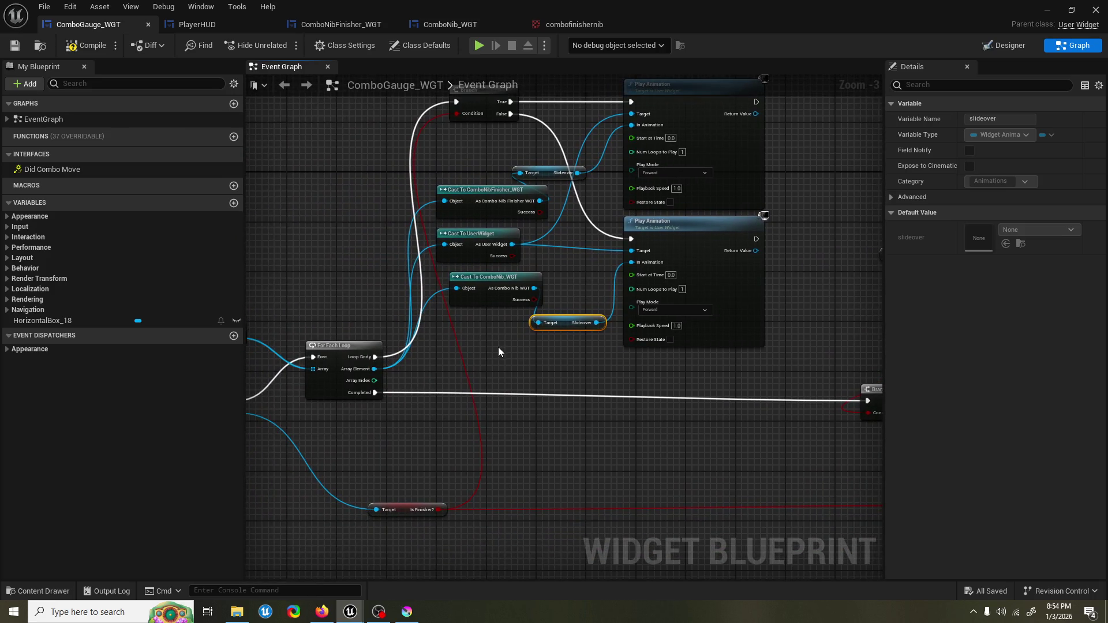
Step: Run a Play-In-Editor test of the level, then stop it to view the Message Log
{"action": "left_click", "coordinate": [1046, 12]}
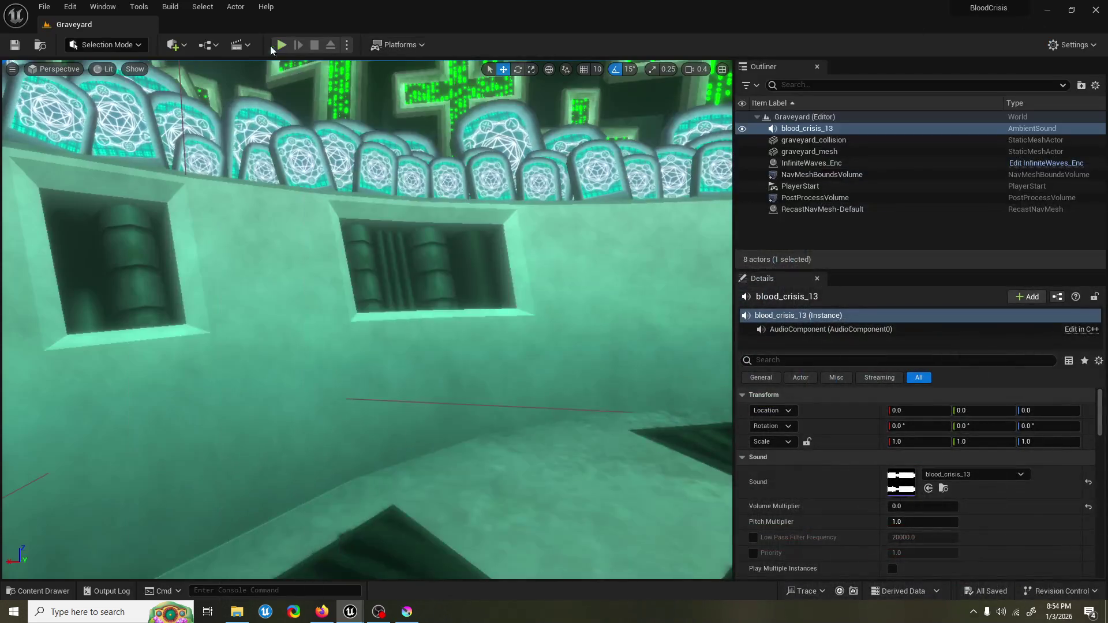
{"action": "left_click", "coordinate": [279, 49]}
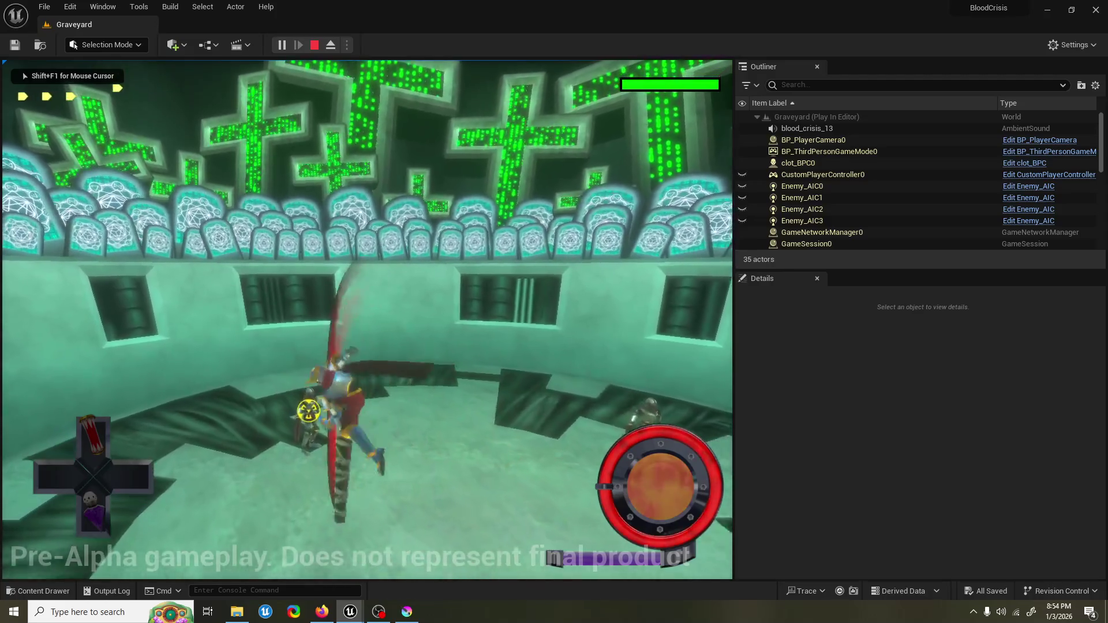
{"action": "key", "text": "shift+F1"}
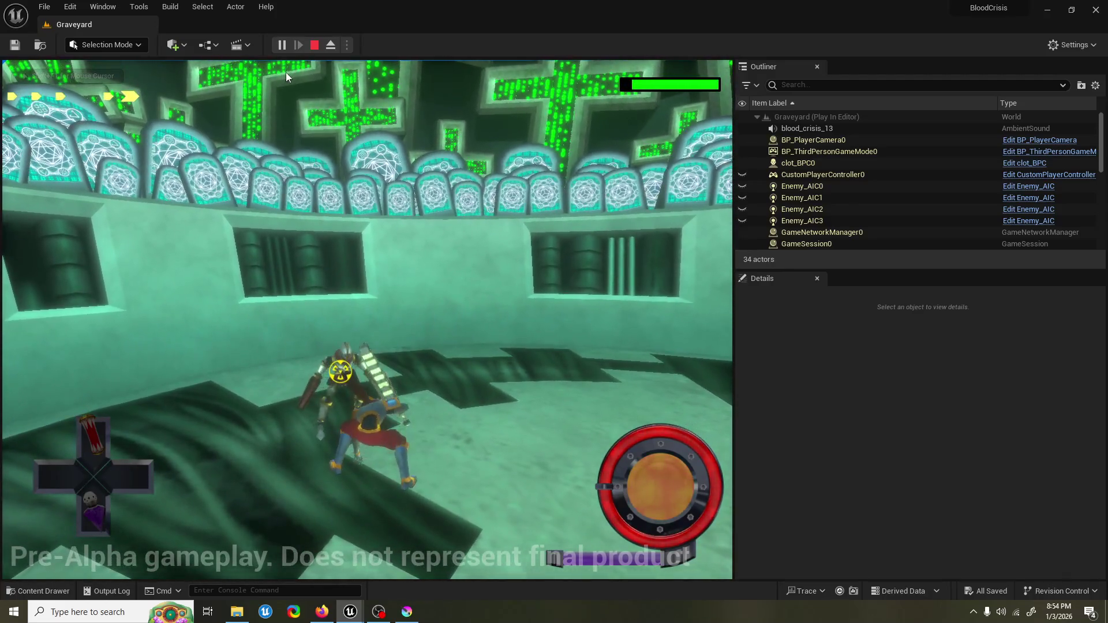
{"action": "key", "text": "Escape"}
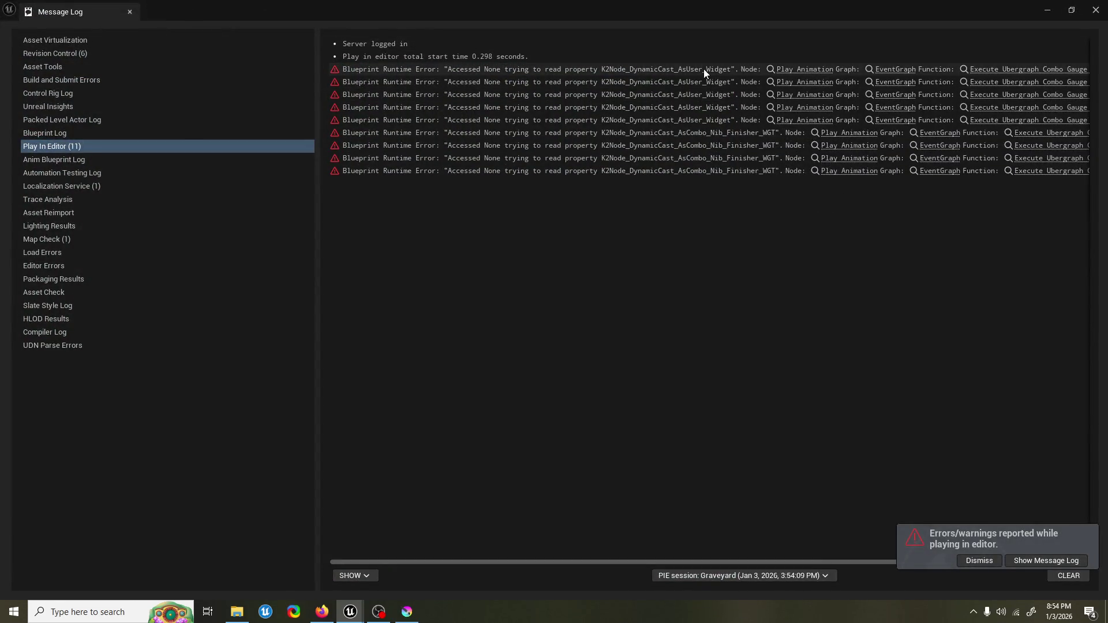
Step: Delete Cast To UserWidget, target each Play Animation from its finisher or nib cast, and compile
{"action": "left_click", "coordinate": [1096, 10]}
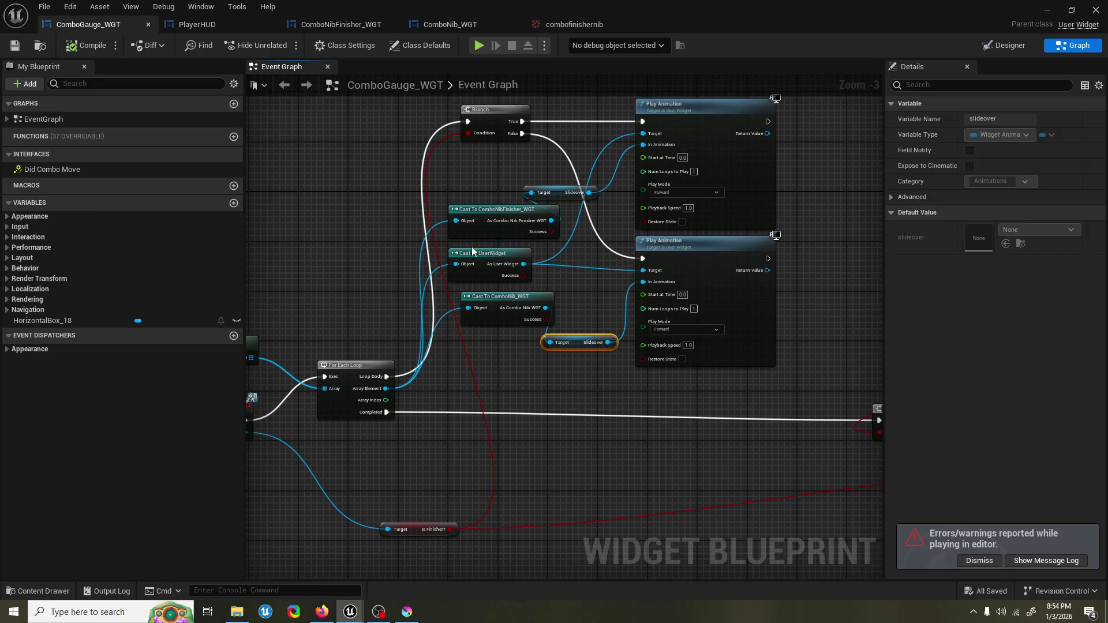
{"action": "left_click", "coordinate": [489, 258]}
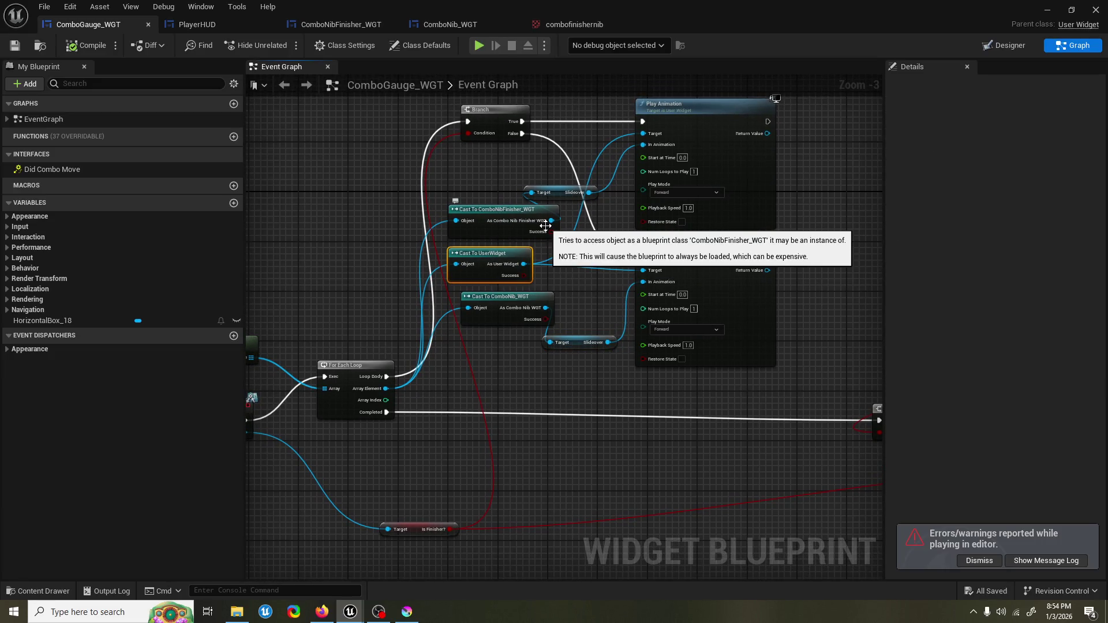
{"action": "key", "text": "Delete"}
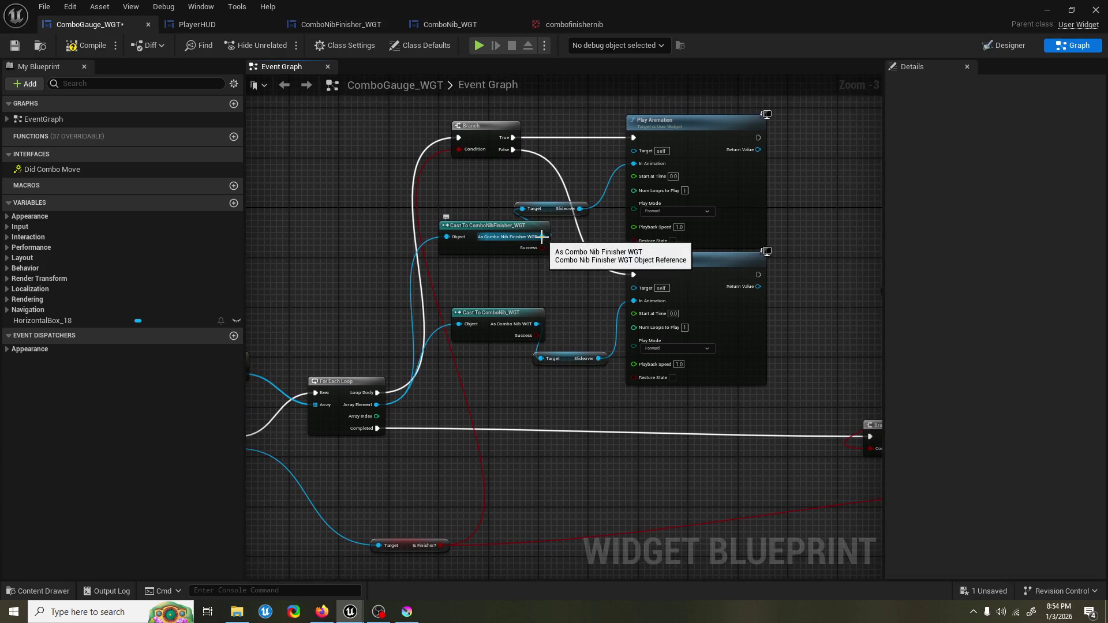
{"action": "mouse_move", "coordinate": [542, 238]}
{"action": "left_mouse_down"}
{"action": "mouse_move", "coordinate": [621, 146]}
{"action": "mouse_move", "coordinate": [635, 150]}
{"action": "left_mouse_up"}
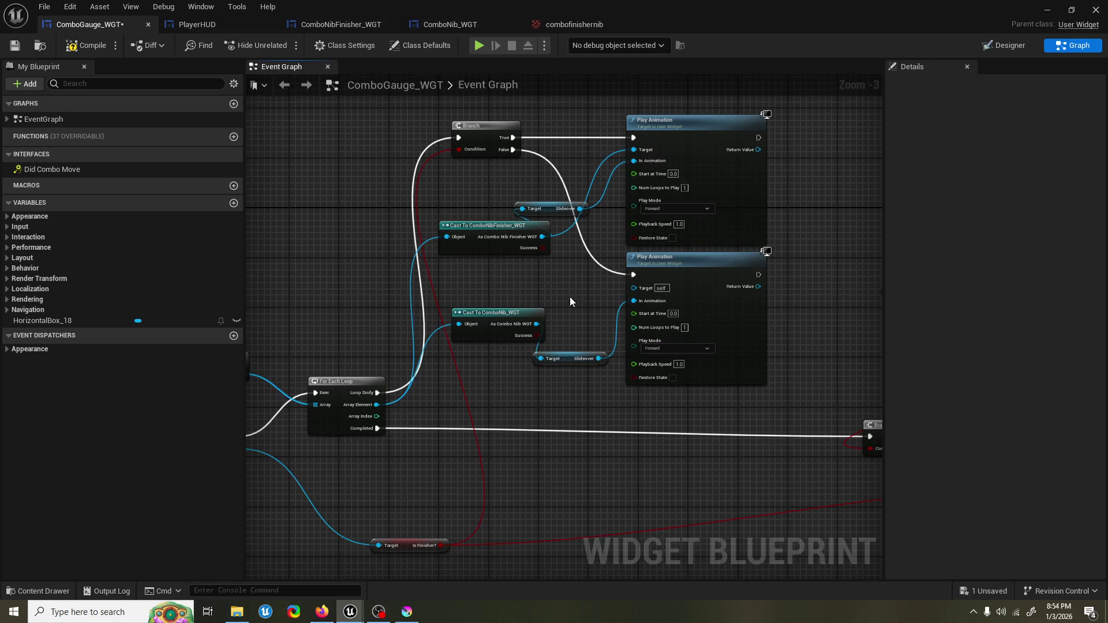
{"action": "mouse_move", "coordinate": [537, 324]}
{"action": "left_mouse_down"}
{"action": "mouse_move", "coordinate": [577, 325]}
{"action": "mouse_move", "coordinate": [635, 287]}
{"action": "left_mouse_up"}
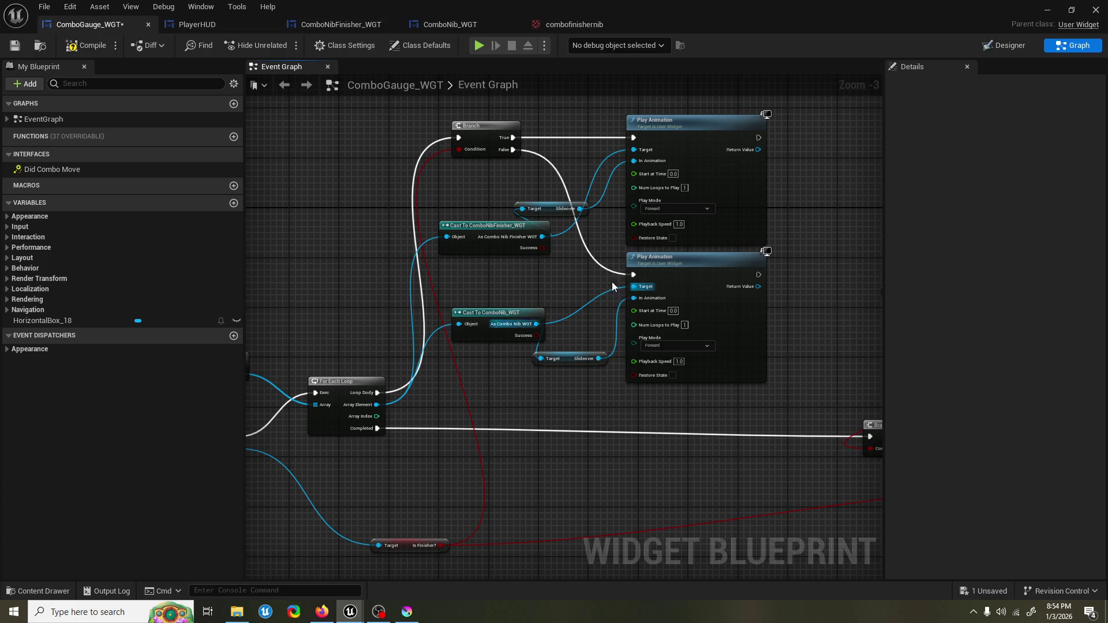
{"action": "left_click", "coordinate": [74, 46]}
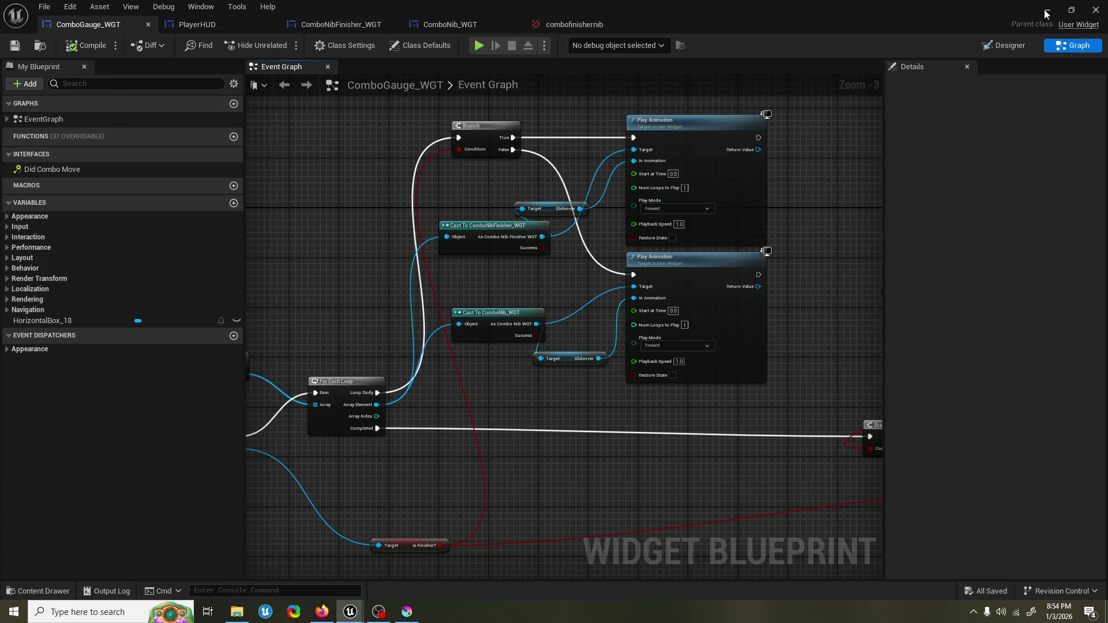
Step: Test again with Alt+P, stop, and jump from the error to the Play Animation node
{"action": "key", "text": "alt+p"}
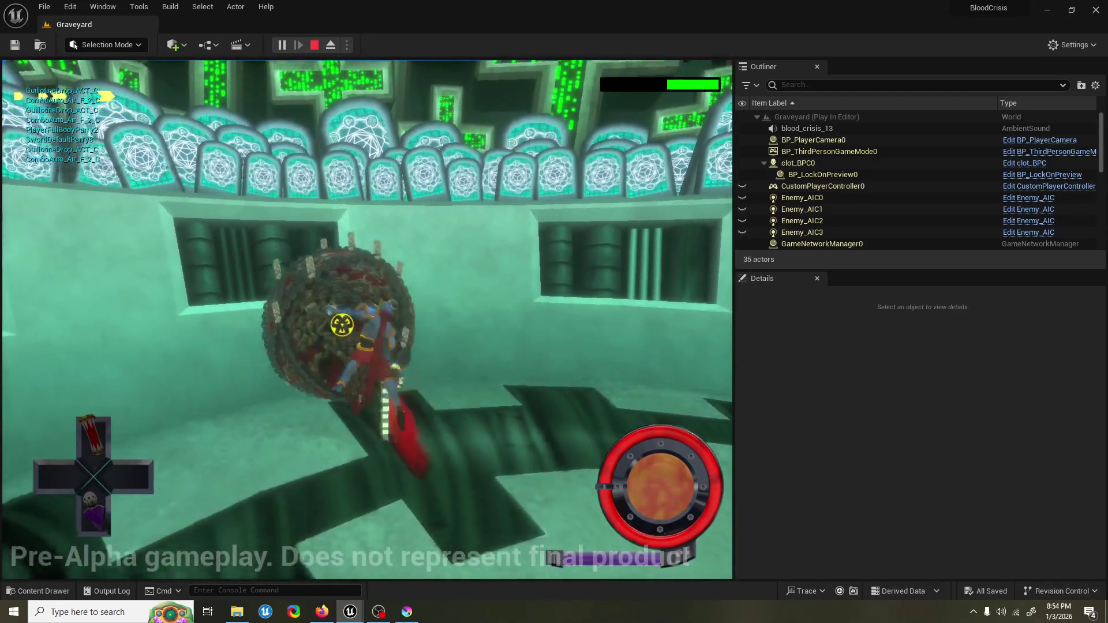
{"action": "key", "text": "Escape"}
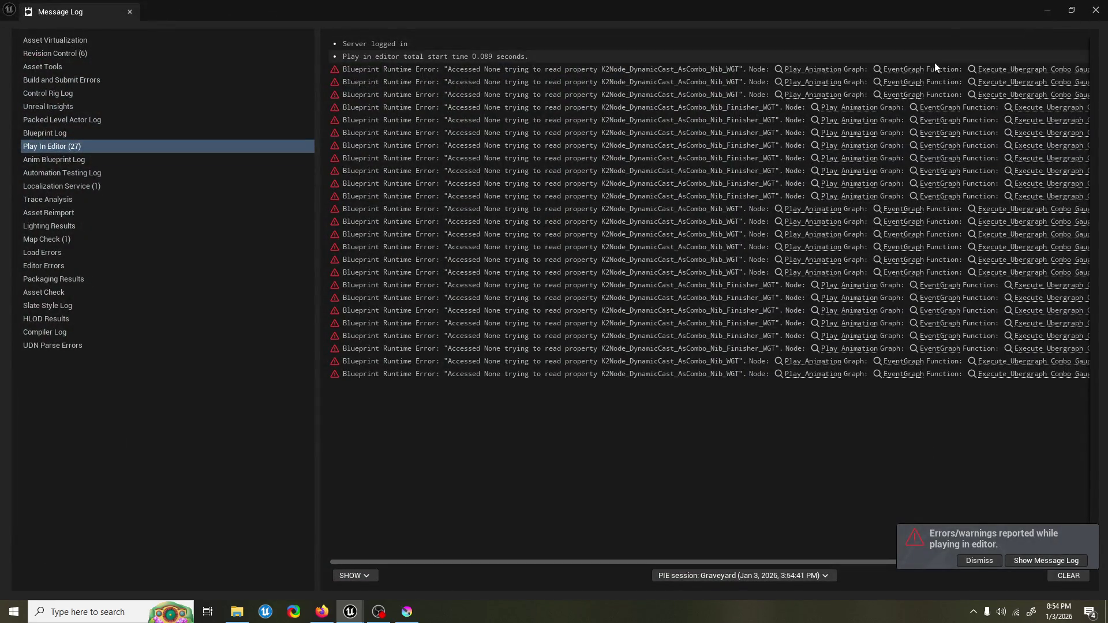
{"action": "left_click", "coordinate": [809, 72]}
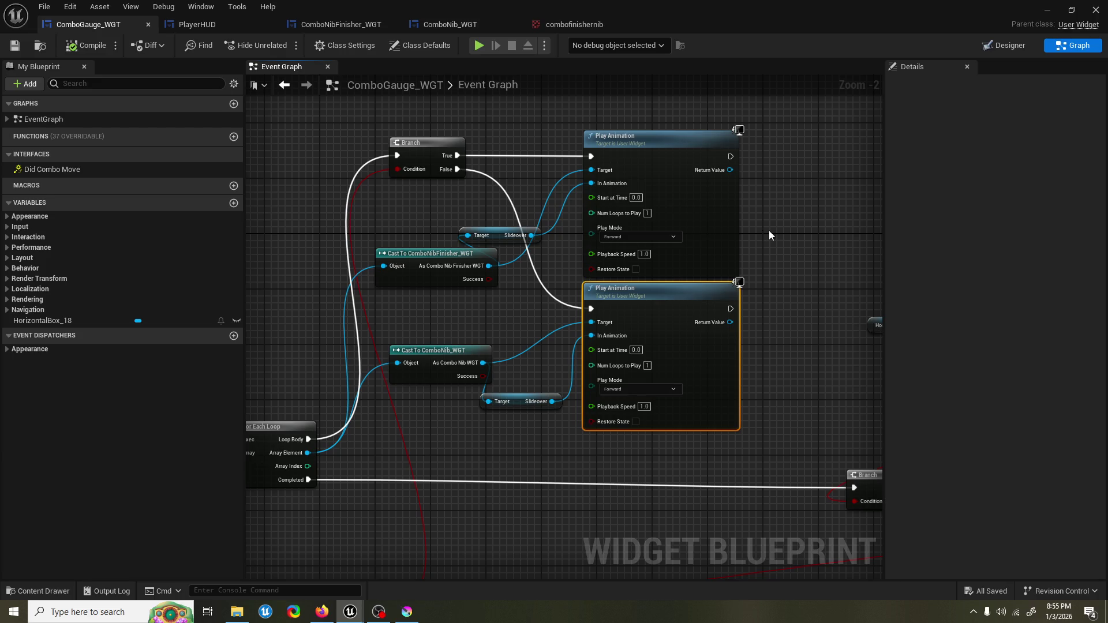
Step: Minimize the Message Log and start a new Play-In-Editor session of the Graveyard level
{"action": "scroll", "coordinate": [806, 195], "scroll_direction": "down", "scroll_amount": 2}
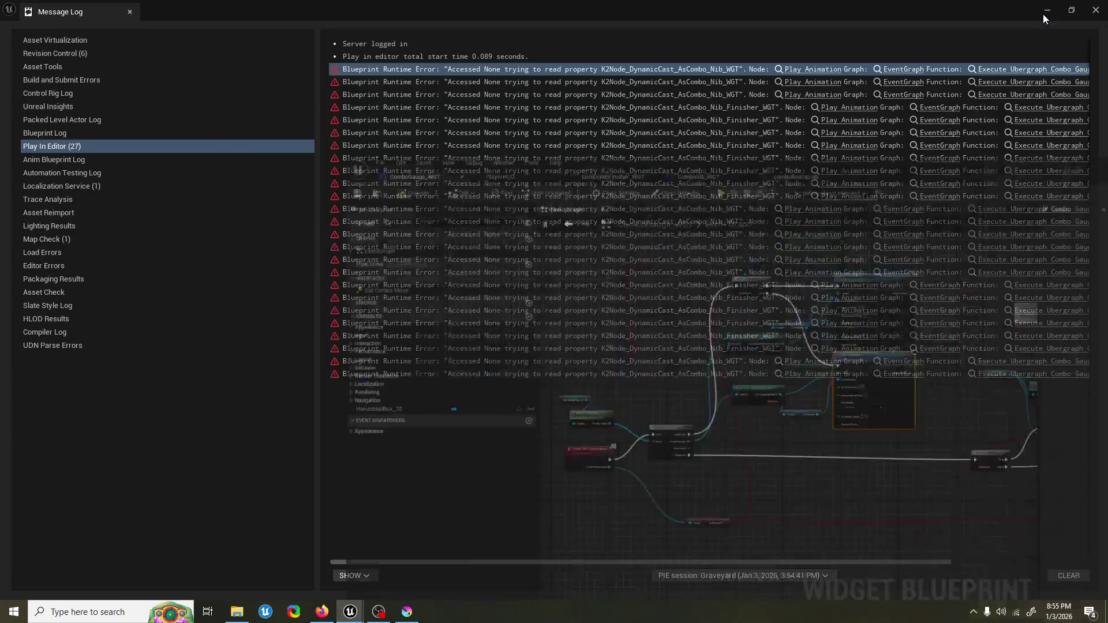
{"action": "left_click", "coordinate": [1047, 12]}
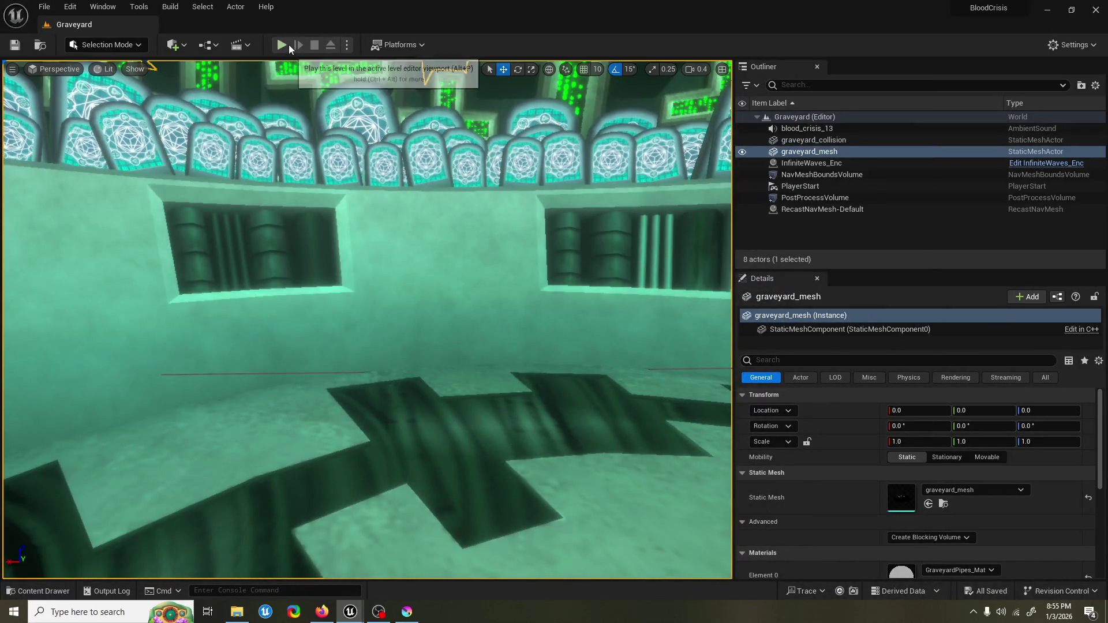
{"action": "left_click", "coordinate": [280, 44]}
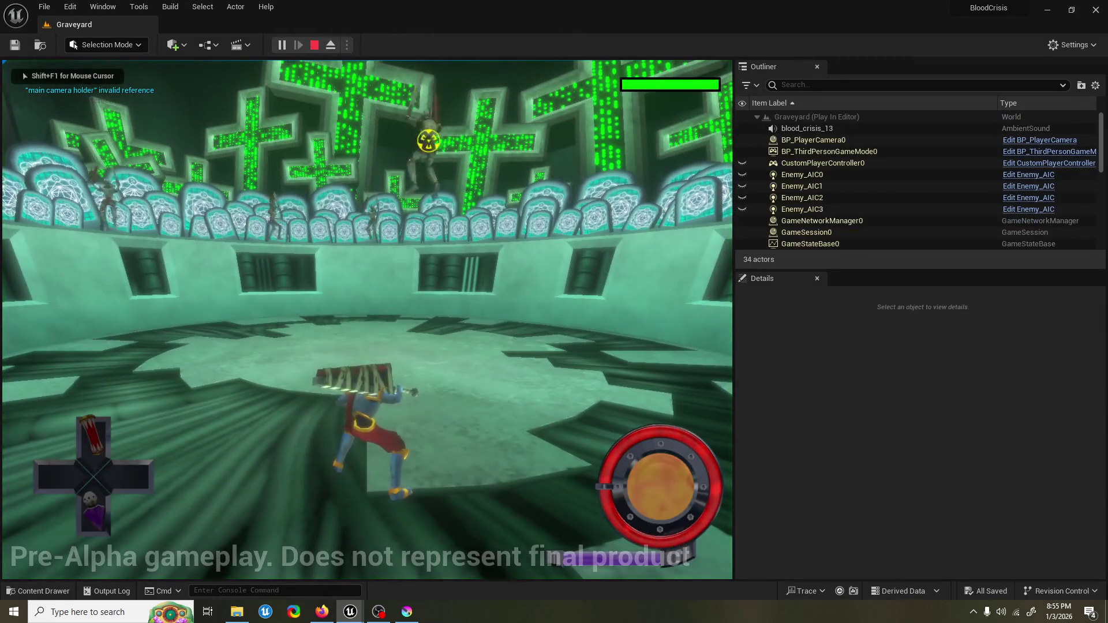